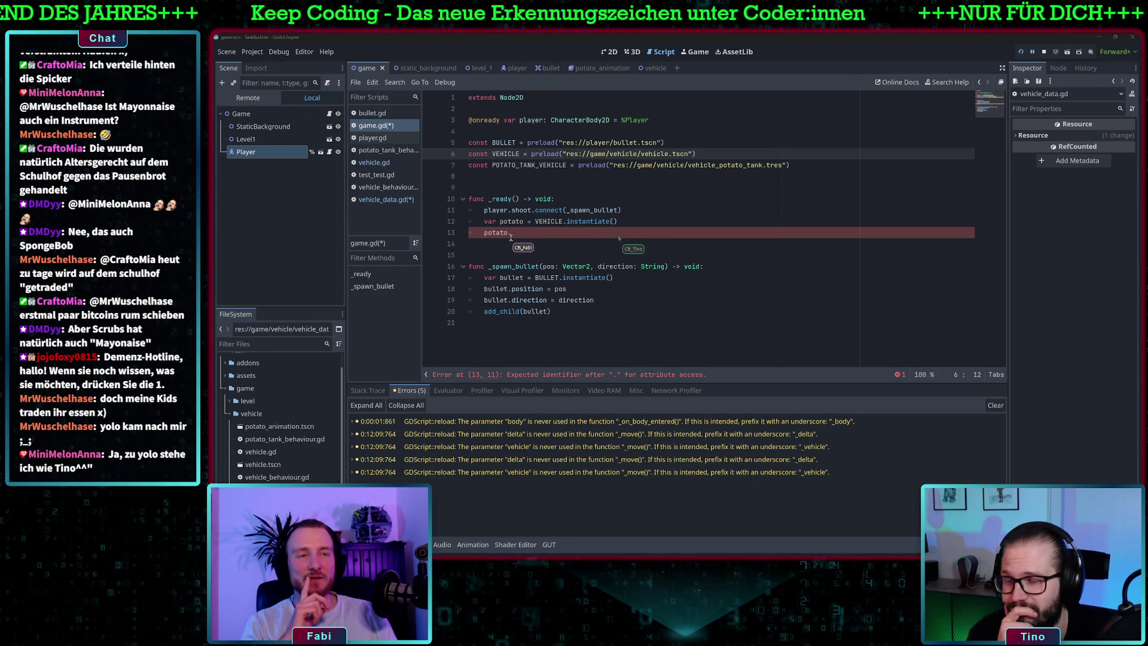
- Remove the typed 'vehicle' so line 13 of game.gd reads just 'potato' again
{"action": "left_click", "coordinate": [528, 235]}
{"action": "type", "text": "ve"}
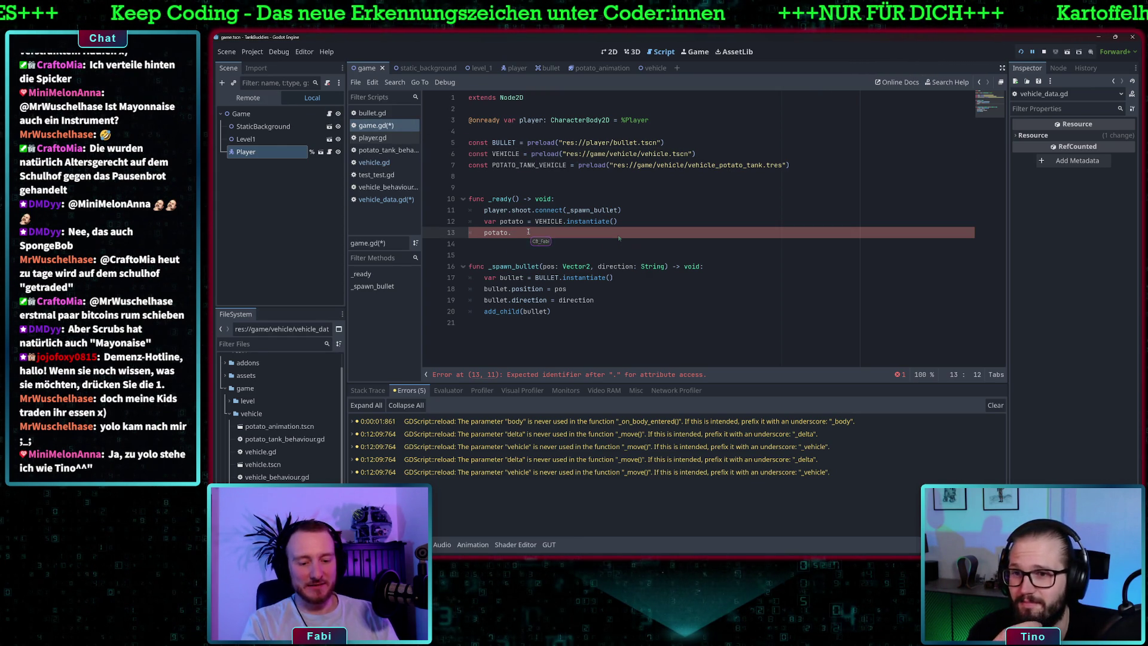
{"action": "type", "text": "hicle"}
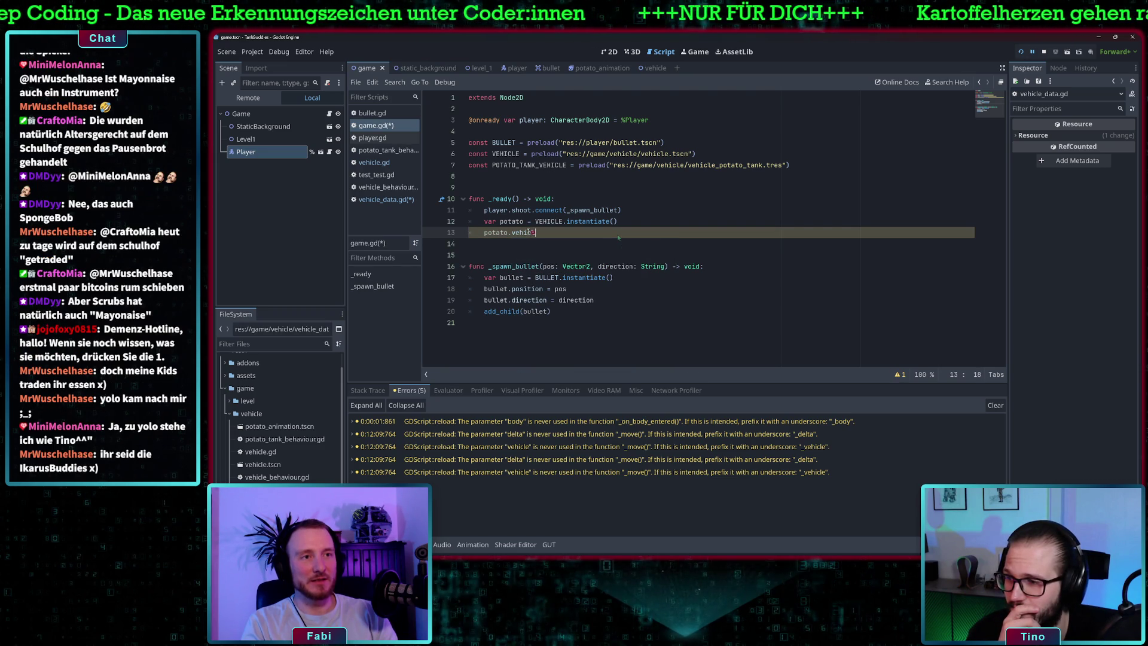
{"action": "key", "text": "BackSpace"}
{"action": "key", "text": "BackSpace"}
{"action": "key", "text": "ctrl+s"}
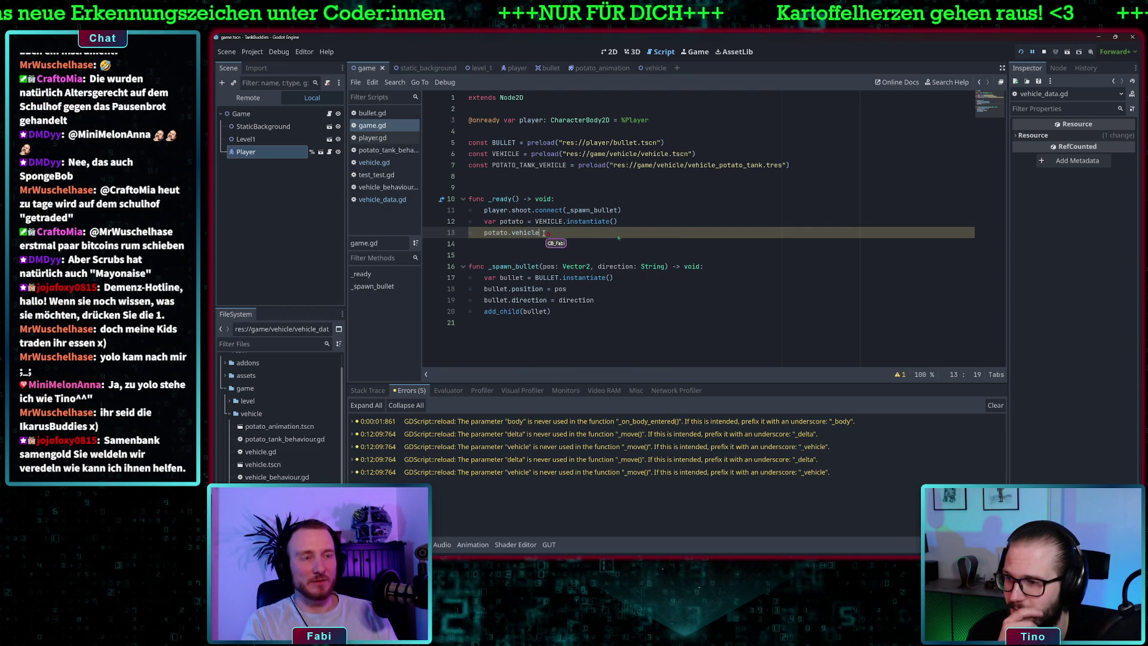
{"action": "key", "text": "BackSpace"}
{"action": "key", "text": "BackSpace"}
{"action": "key", "text": "BackSpace"}
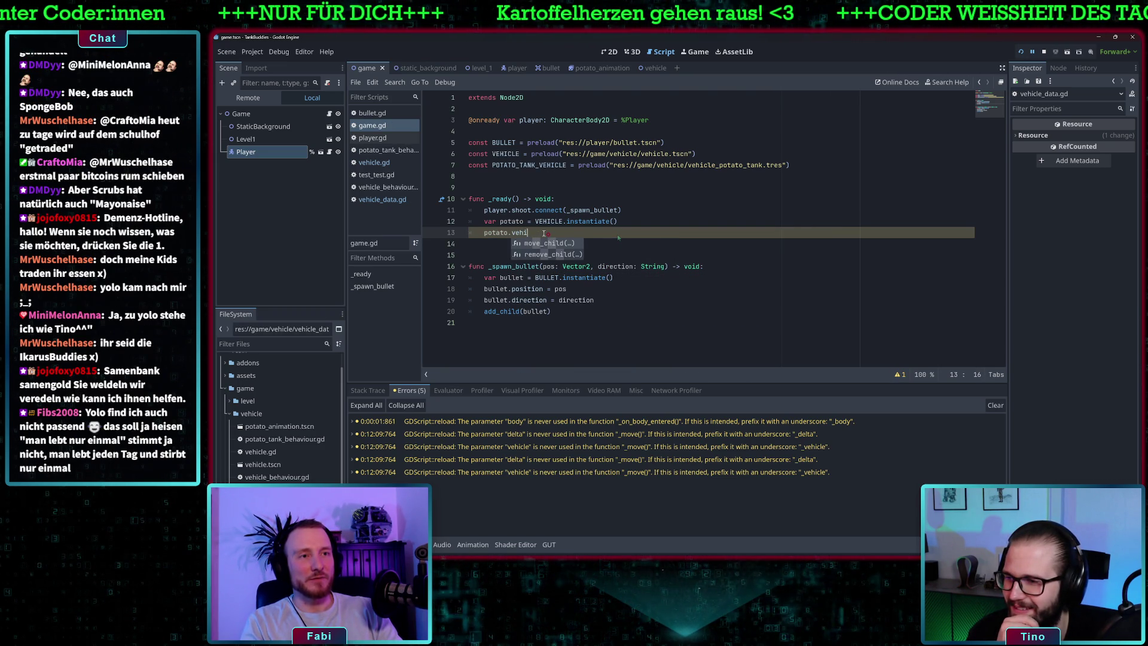
{"action": "key", "text": "BackSpace"}
{"action": "key", "text": "BackSpace"}
{"action": "key", "text": "BackSpace"}
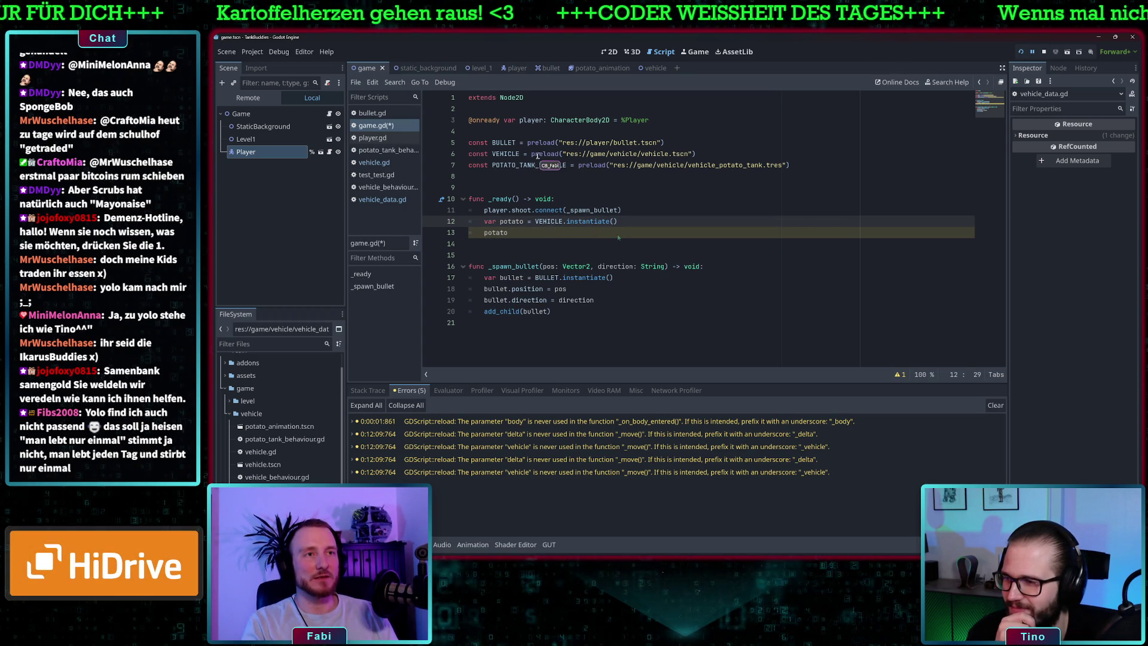
- Open the vehicle scene from line 6, select VEHICLE.instantiate(), and view vehicle_data.gd
{"action": "left_click", "coordinate": [656, 153], "text": "ctrl"}
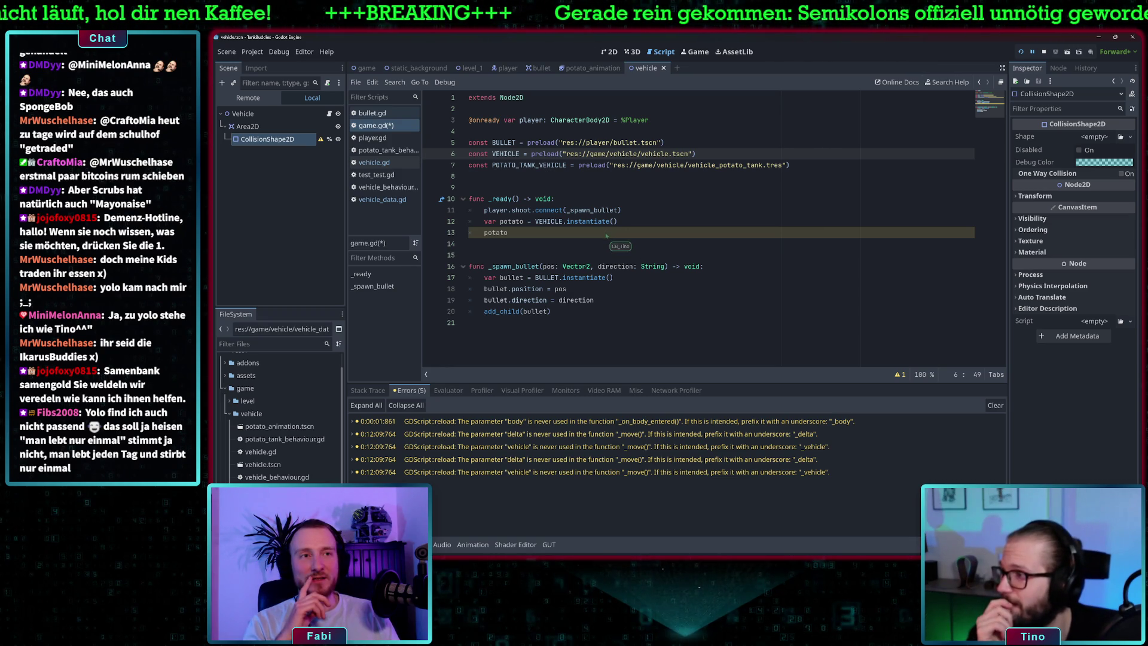
{"action": "left_click", "coordinate": [523, 221]}
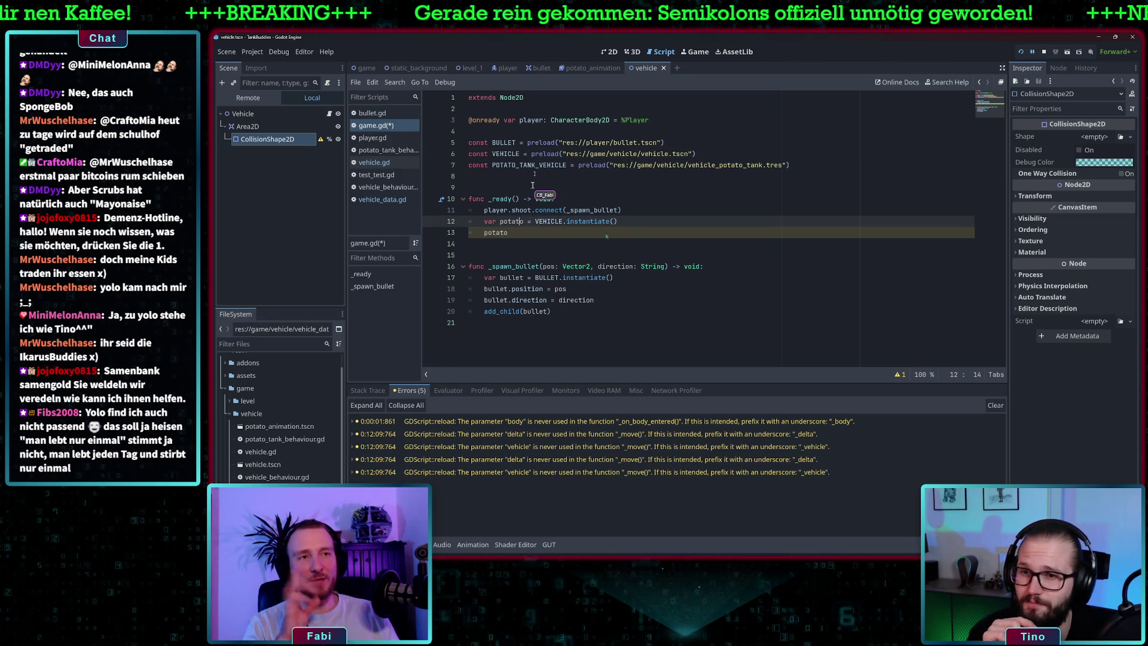
{"action": "left_click", "coordinate": [624, 221]}
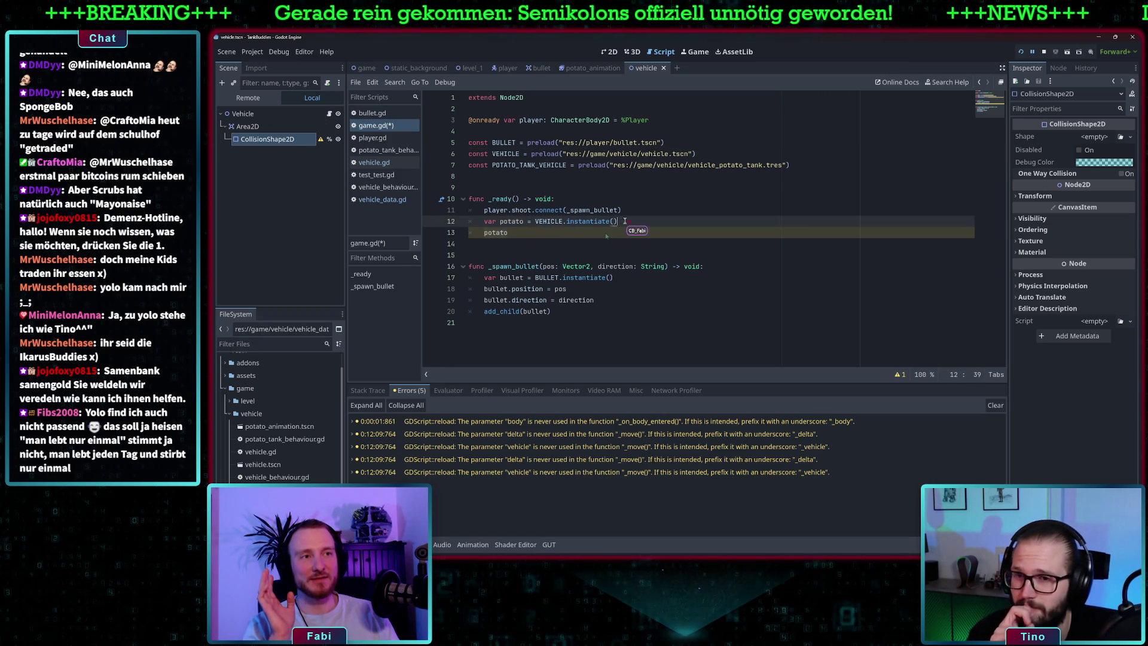
{"action": "left_click_drag", "start_coordinate": [624, 221], "coordinate": [537, 221]}
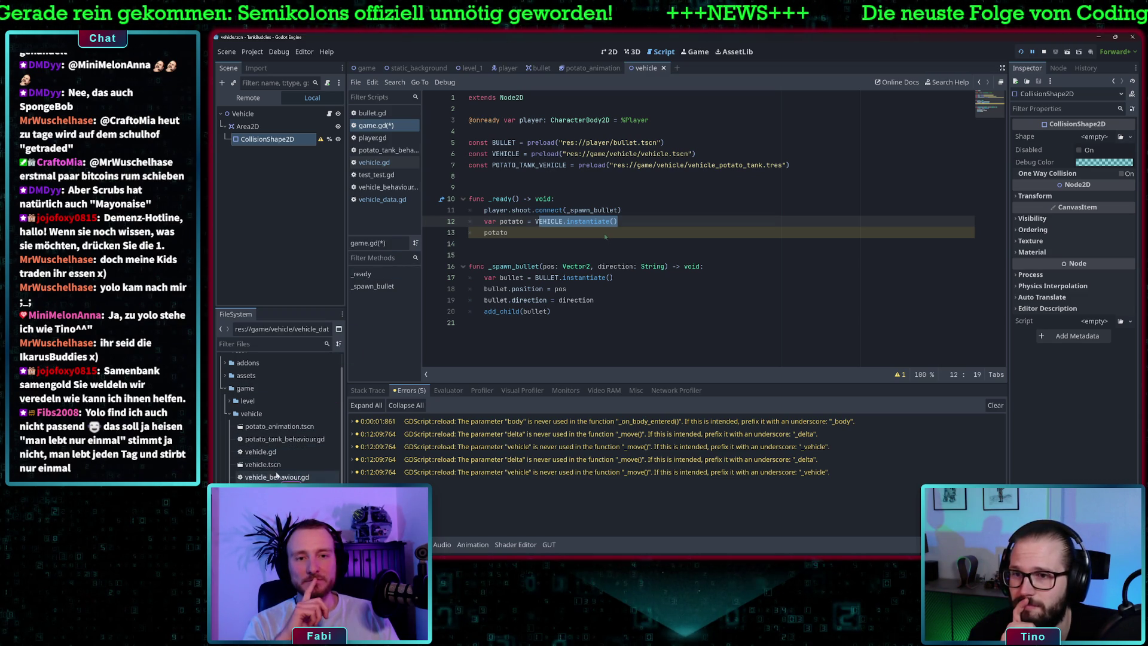
{"action": "left_click", "coordinate": [382, 199]}
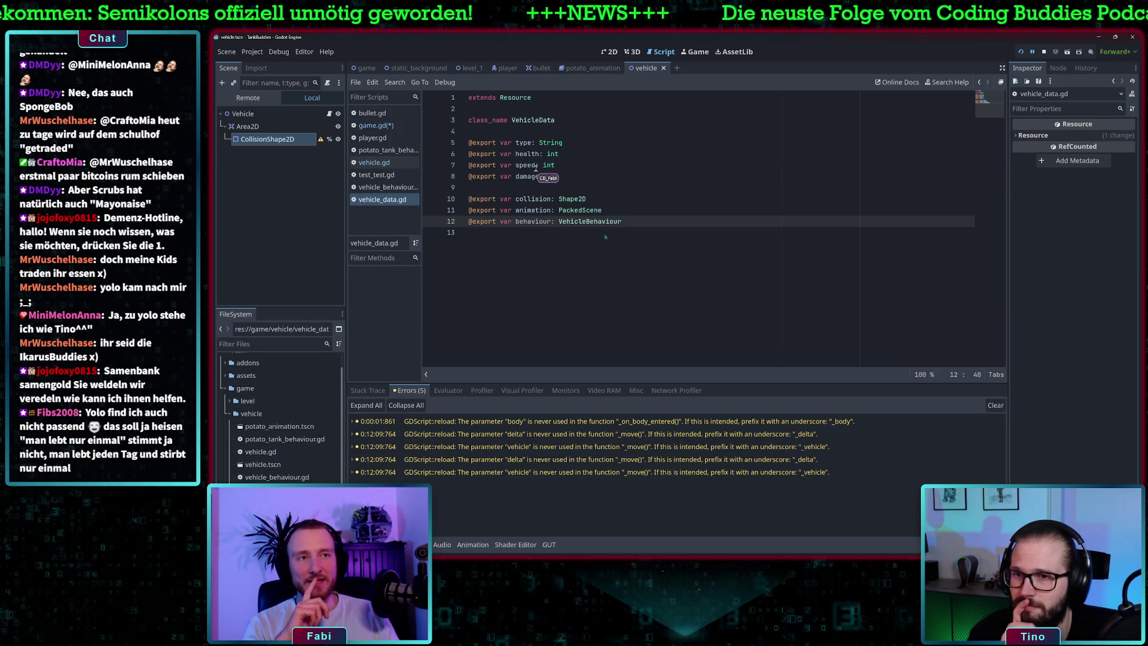
- Select VehicleBehaviour in vehicle_data.gd and open potato_tank_behaviour.gd from the FileSystem
{"action": "left_click_drag", "start_coordinate": [622, 221], "coordinate": [558, 222]}
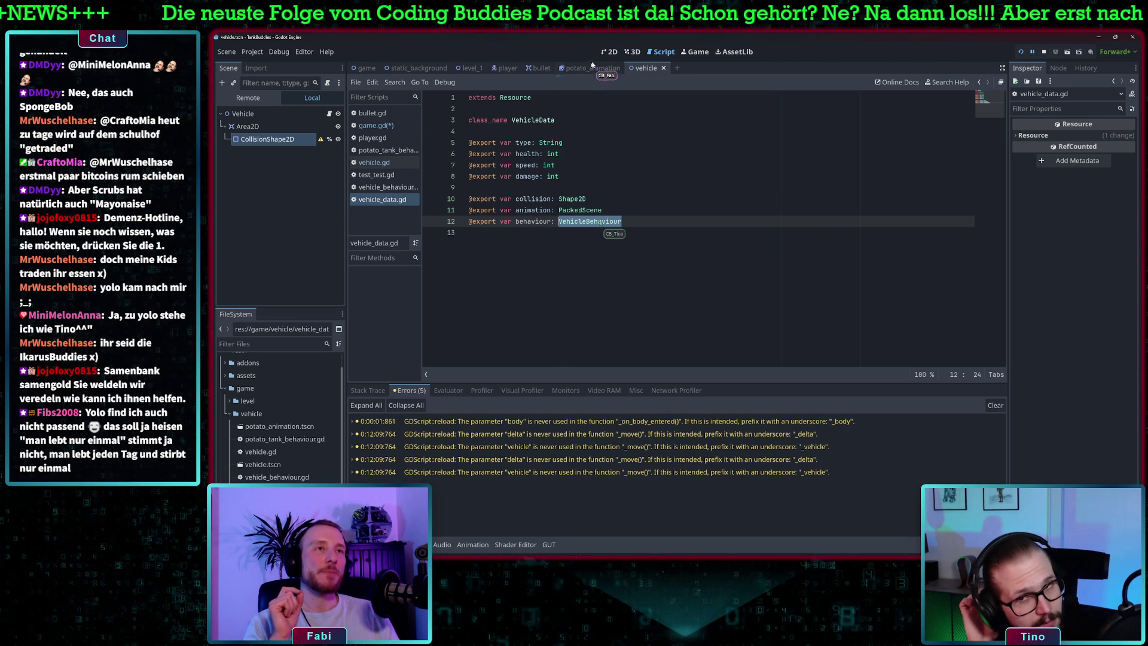
{"action": "double_click", "coordinate": [286, 438]}
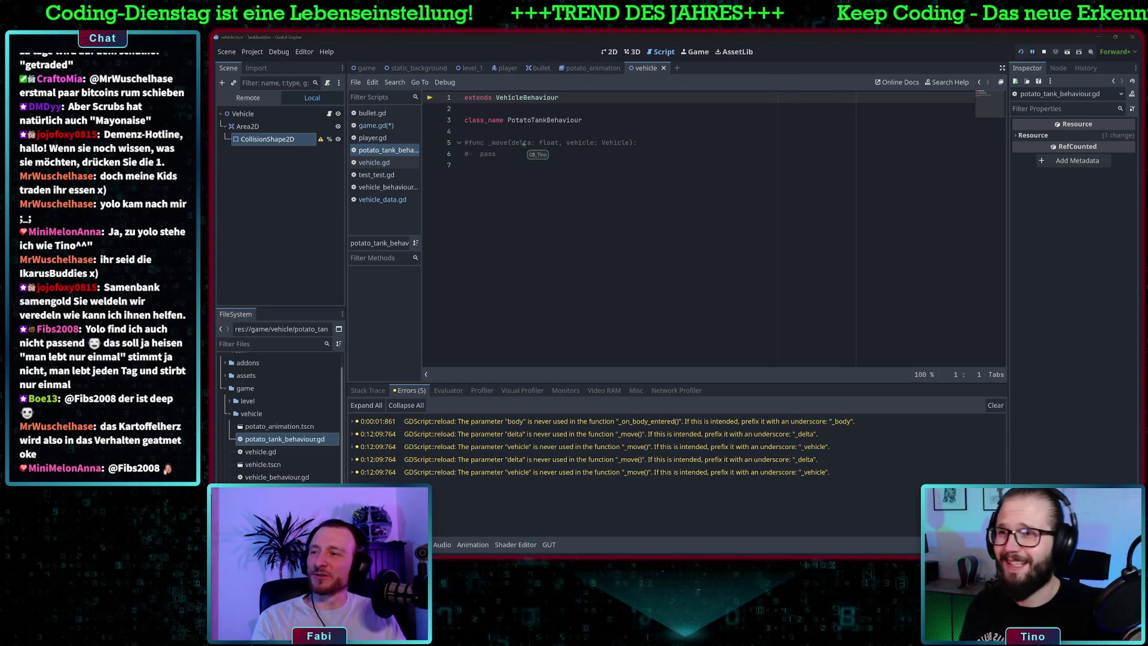
- Review the commented-out _move function in potato_tank_behaviour.gd, then return to game.gd
{"action": "left_click", "coordinate": [511, 156]}
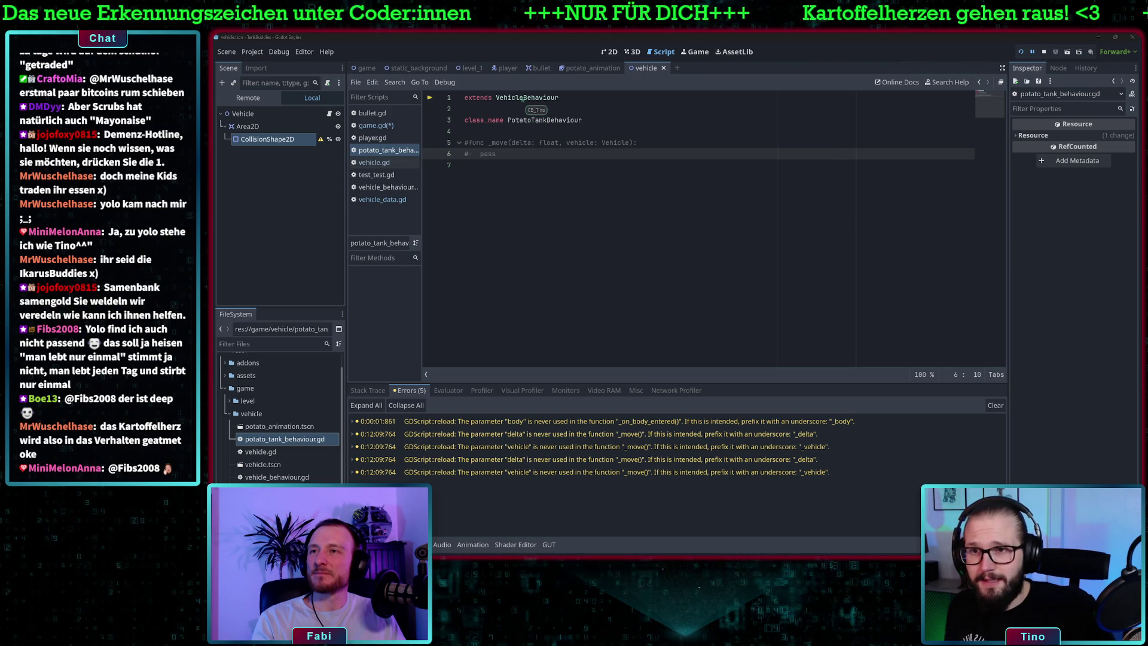
{"action": "left_click_drag", "start_coordinate": [503, 154], "coordinate": [447, 138]}
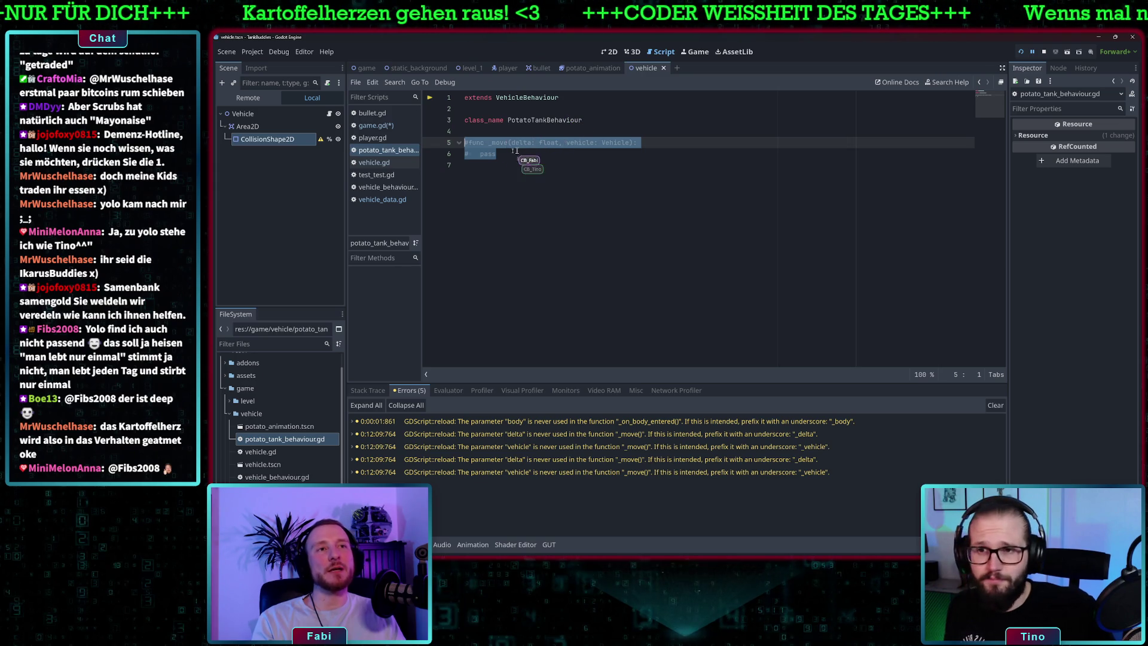
{"action": "left_click", "coordinate": [502, 154]}
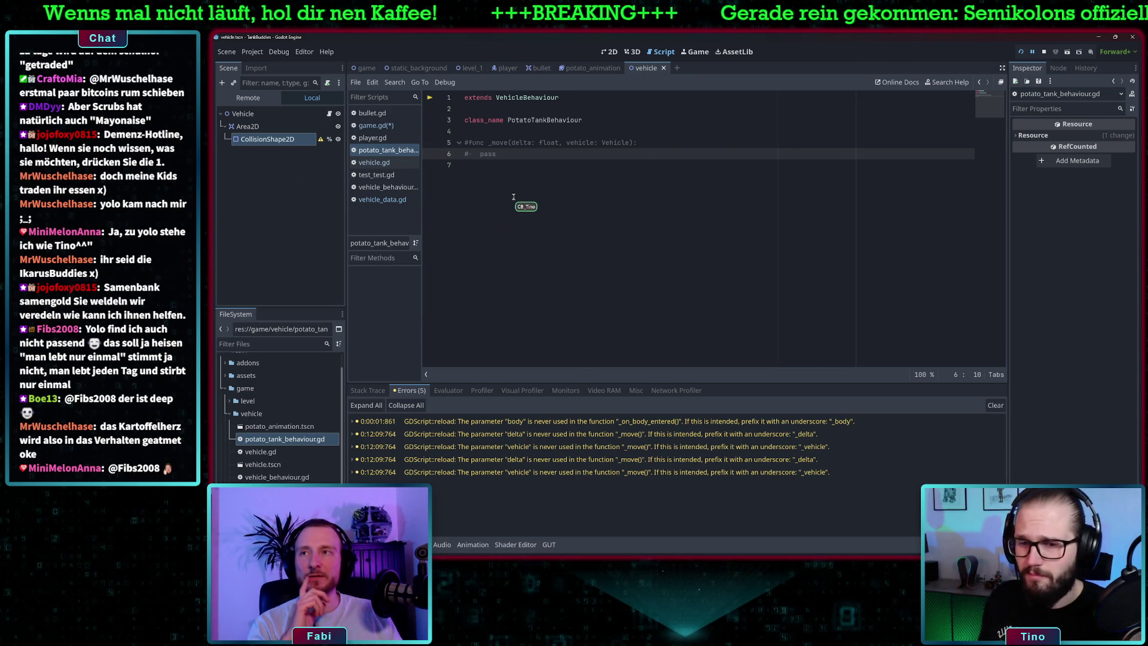
{"action": "left_click", "coordinate": [406, 125]}
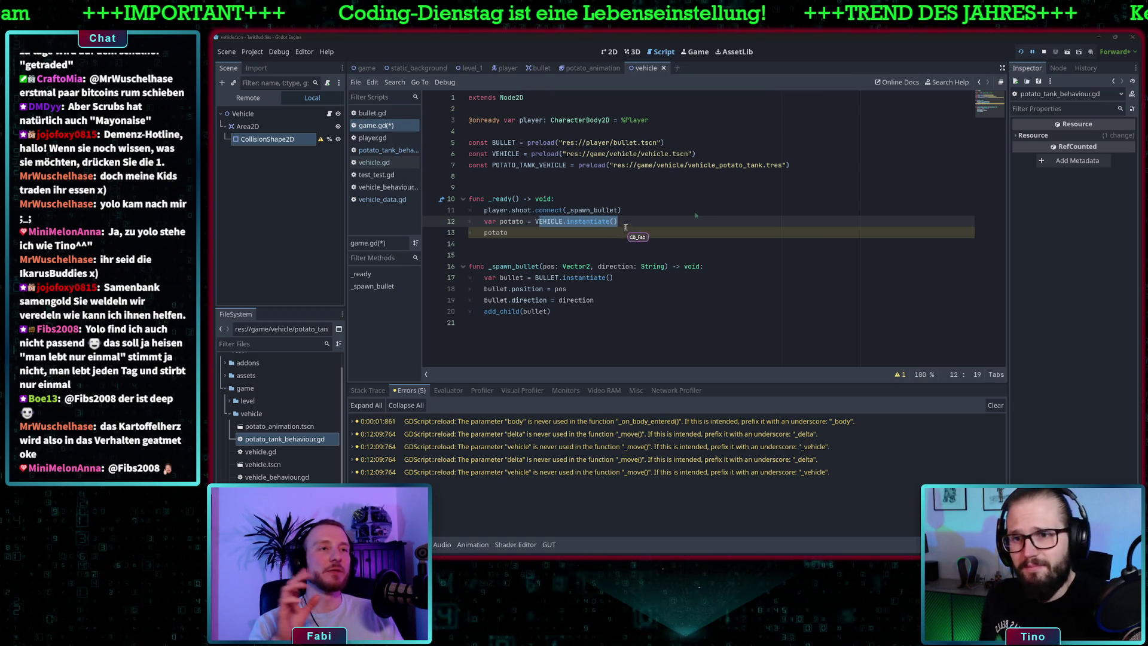
- Inspect vehicle_potato_tank.tres: type Potato, health 100, speed 5, damage 10
{"action": "key", "text": "End"}
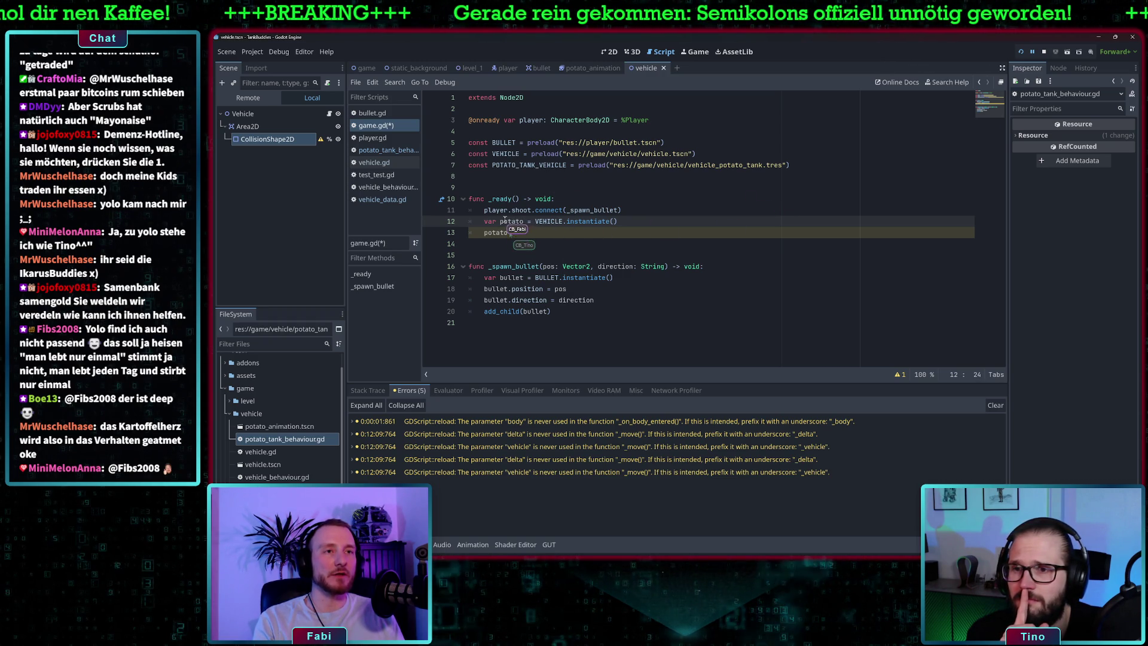
{"action": "key", "text": "Down"}
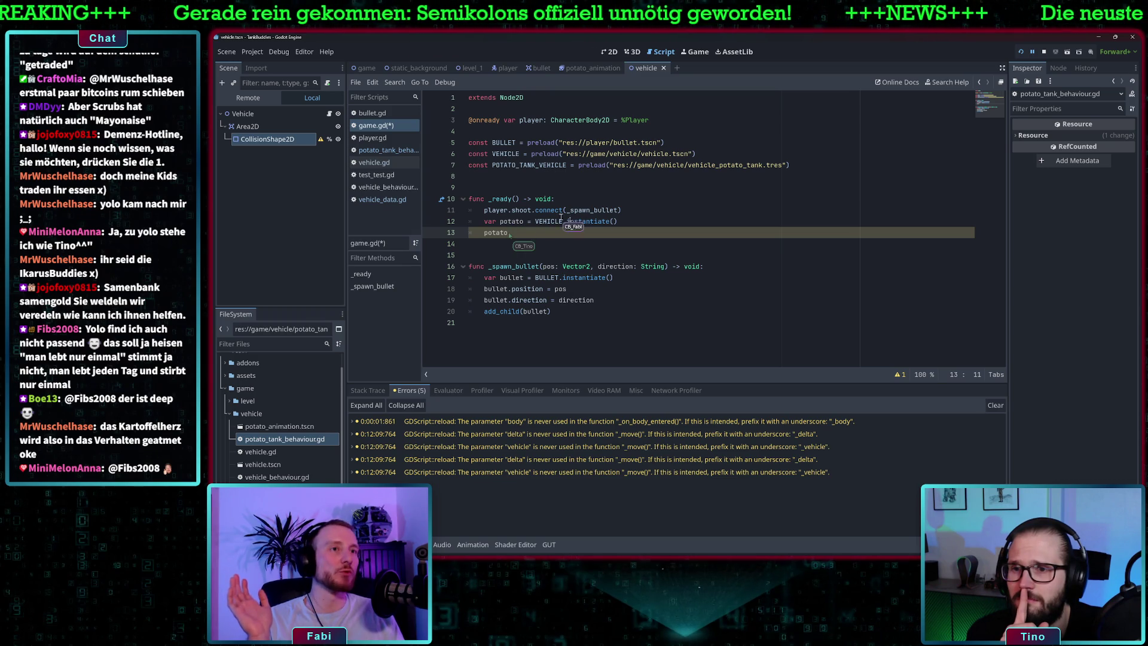
{"action": "left_click", "coordinate": [619, 222]}
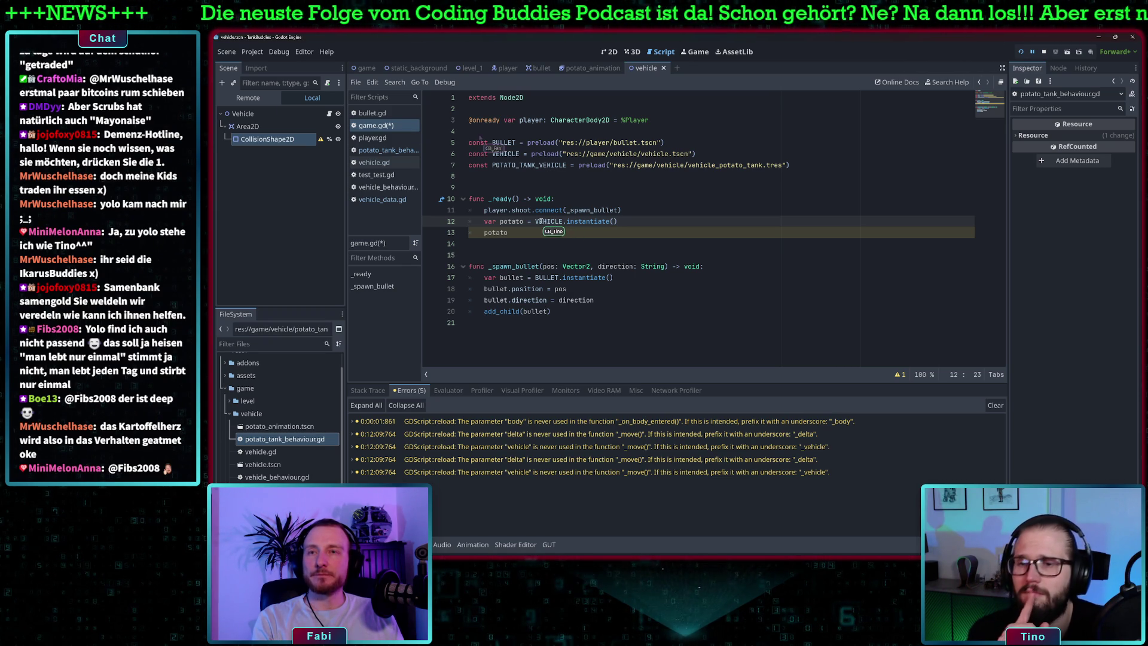
{"action": "left_click", "coordinate": [543, 222]}
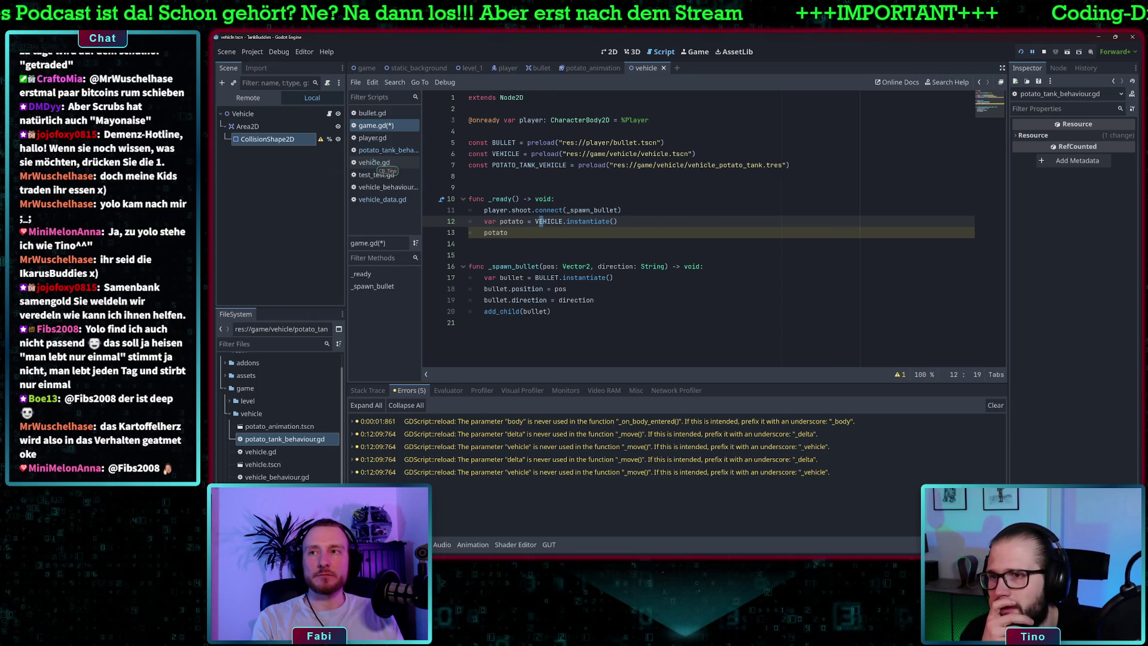
{"action": "left_click", "coordinate": [275, 465]}
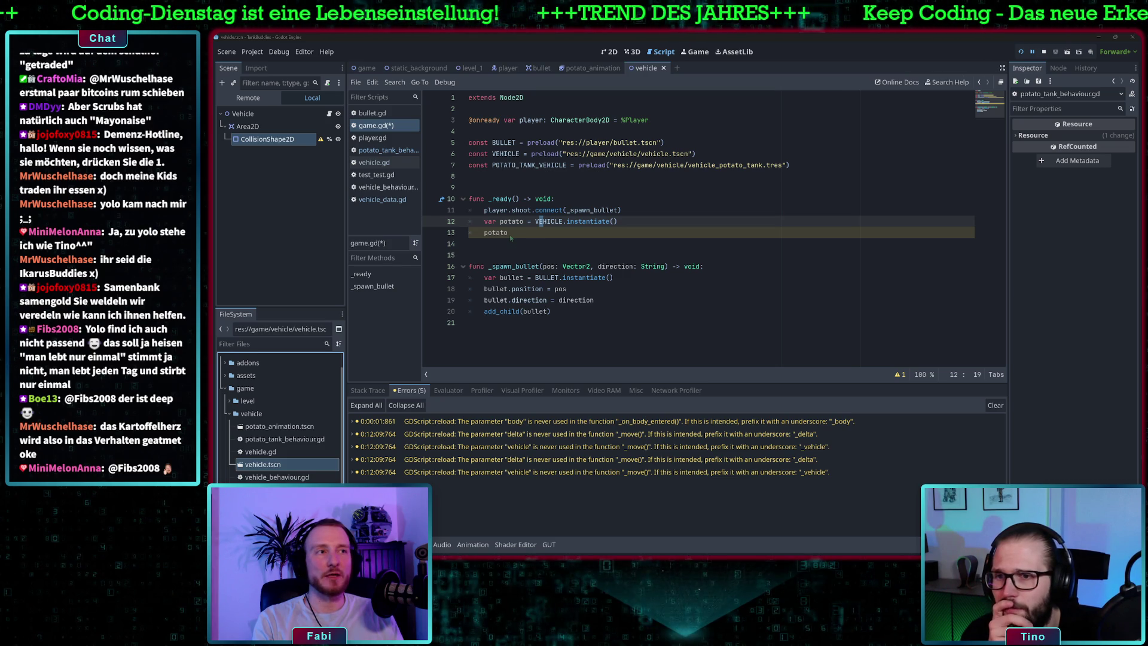
{"action": "left_click", "coordinate": [741, 165], "text": "ctrl"}
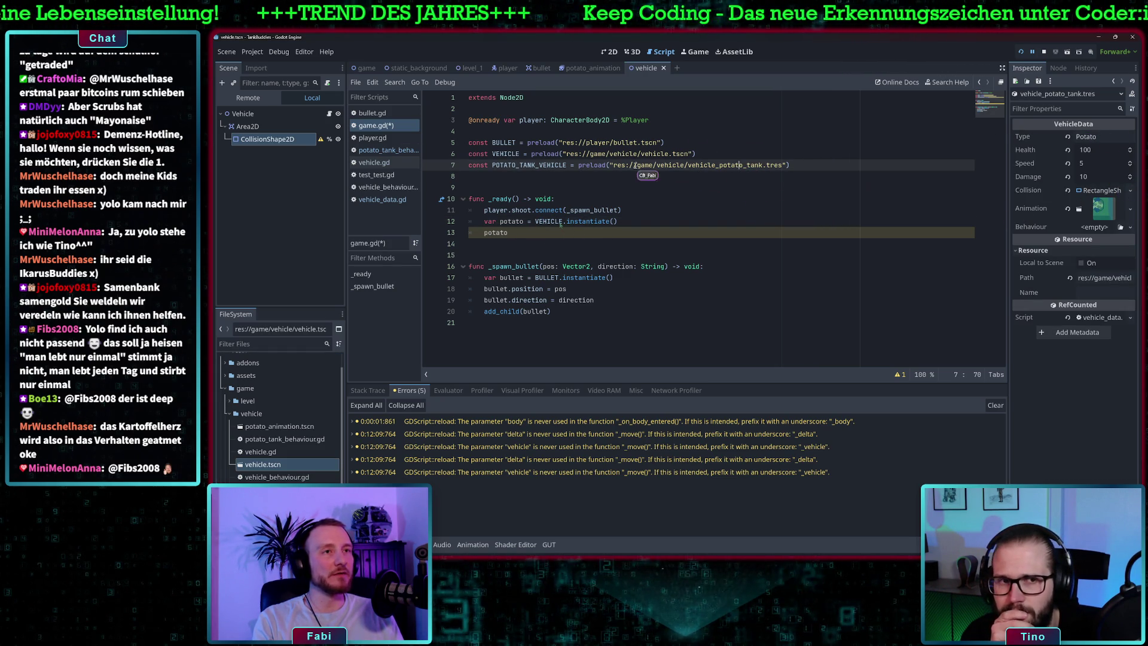
- Start the potato.vehicle_data line and check the vehicle_data variable name in vehicle.gd
{"action": "left_click_drag", "start_coordinate": [798, 165], "coordinate": [489, 166]}
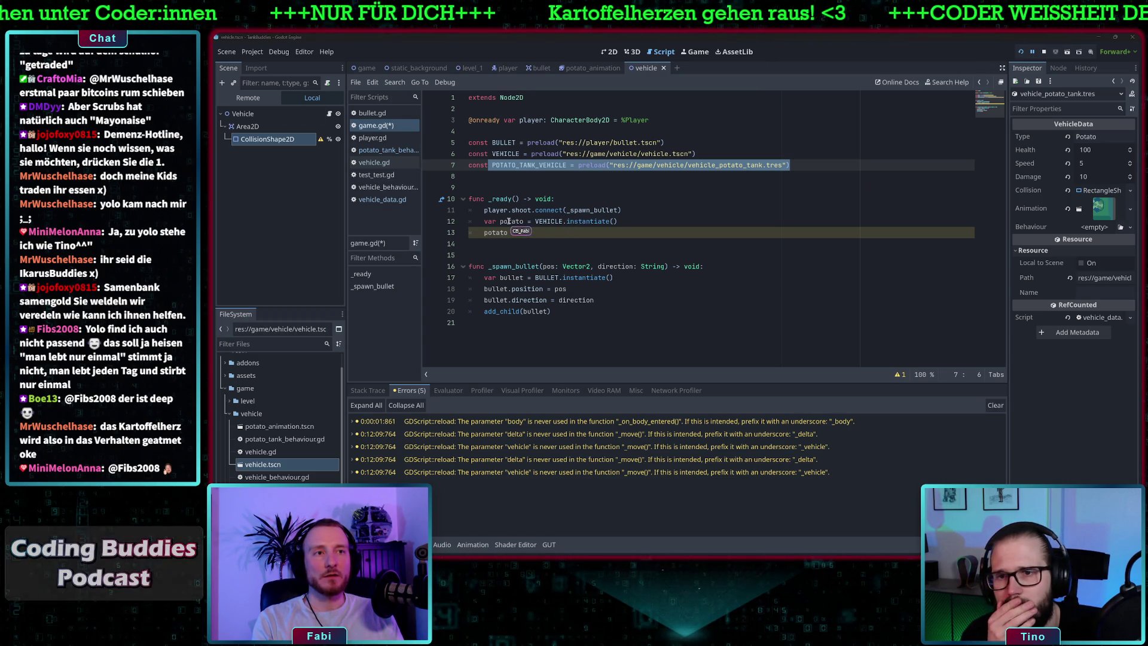
{"action": "left_click_drag", "start_coordinate": [507, 222], "coordinate": [599, 219]}
{"action": "left_click", "coordinate": [554, 233]}
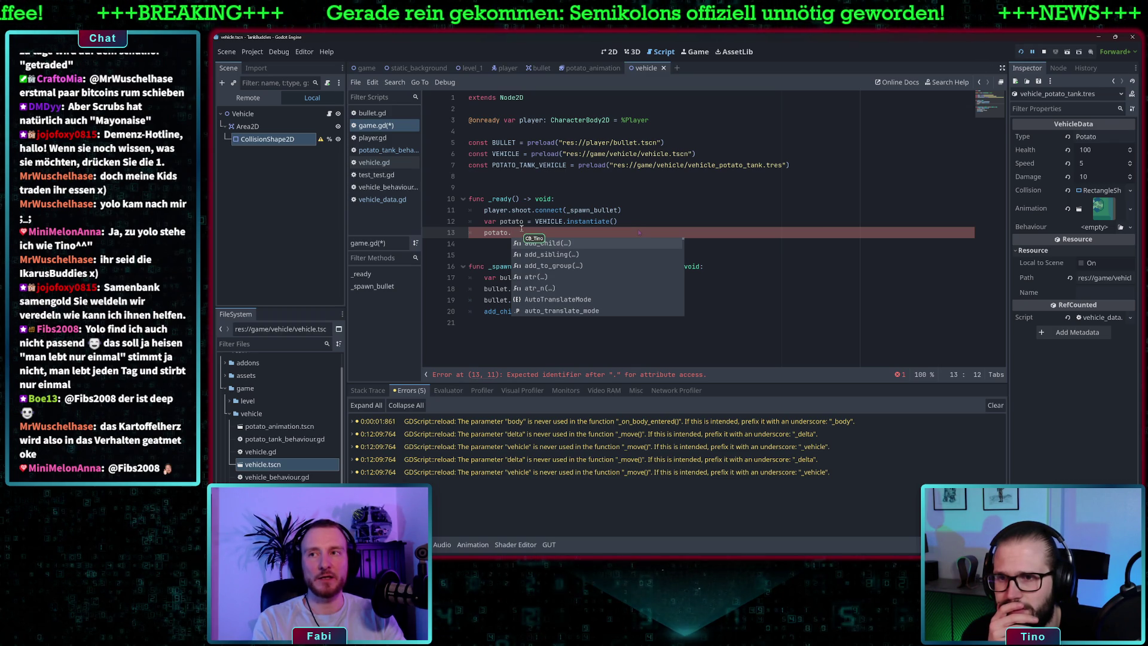
{"action": "type", "text": "veh"}
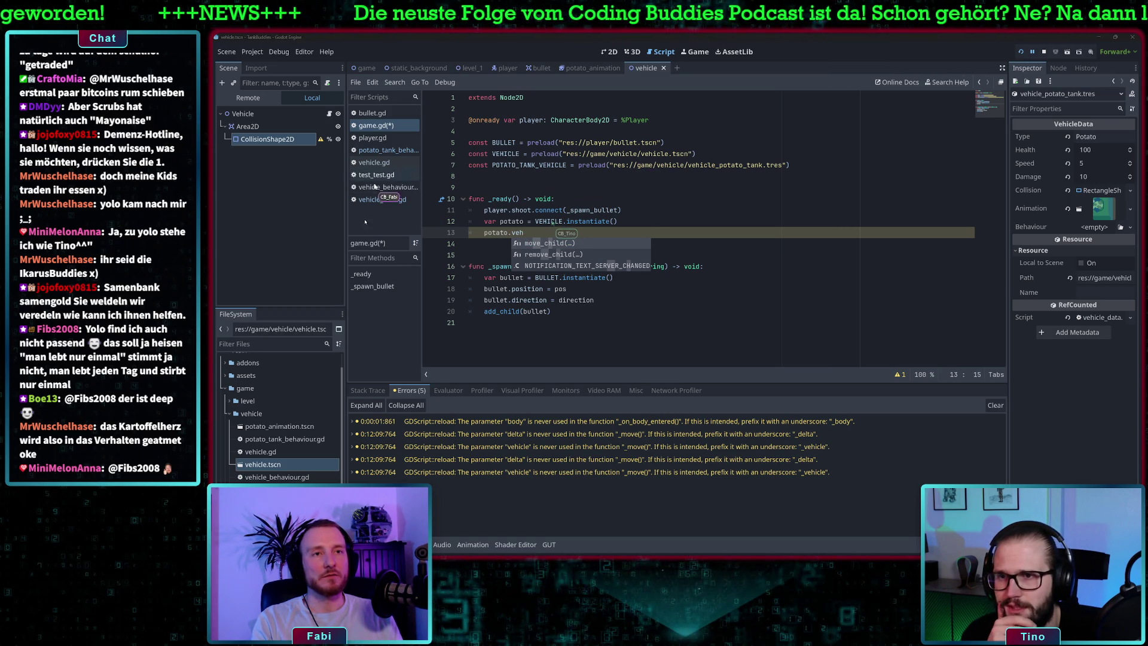
{"action": "left_click", "coordinate": [275, 489]}
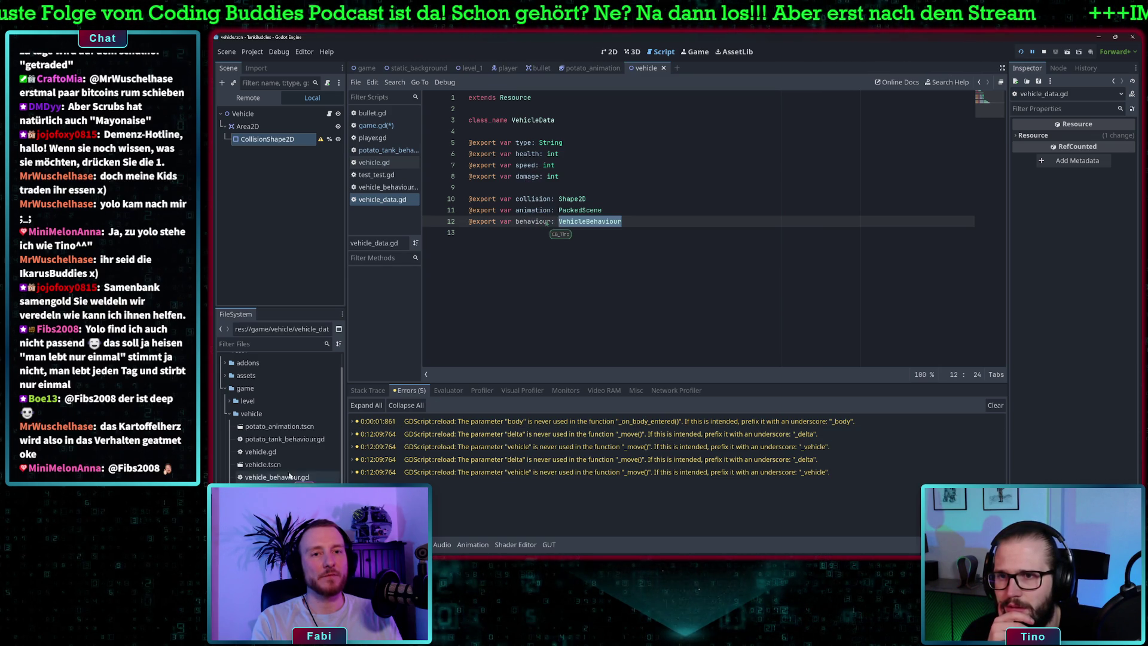
{"action": "double_click", "coordinate": [268, 453]}
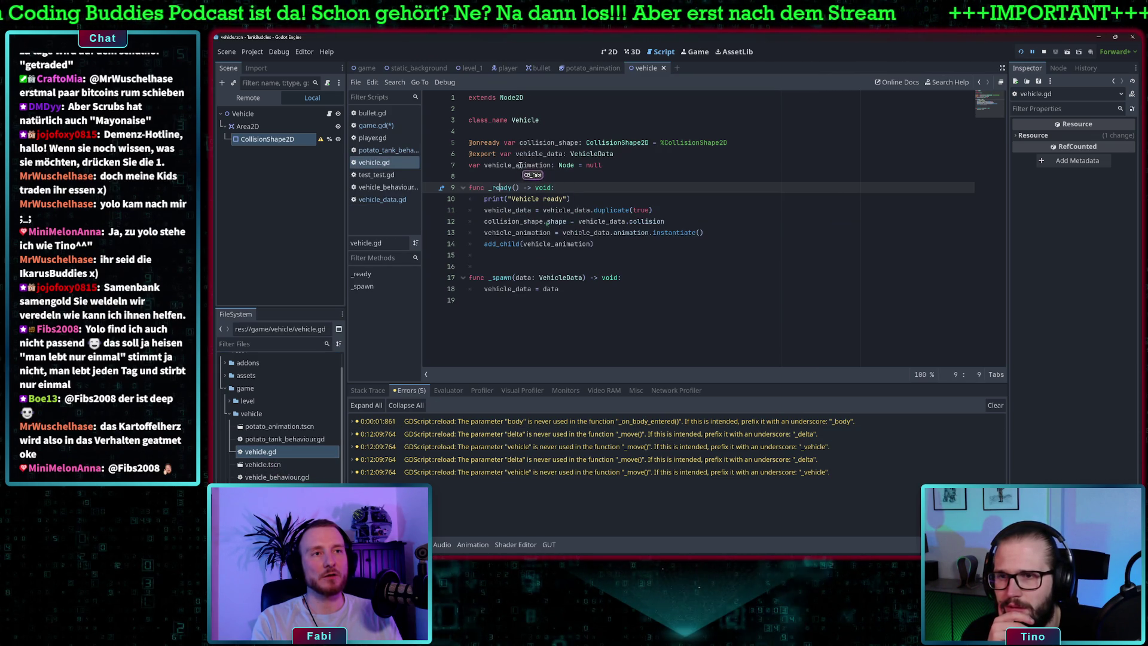
{"action": "left_click", "coordinate": [532, 155]}
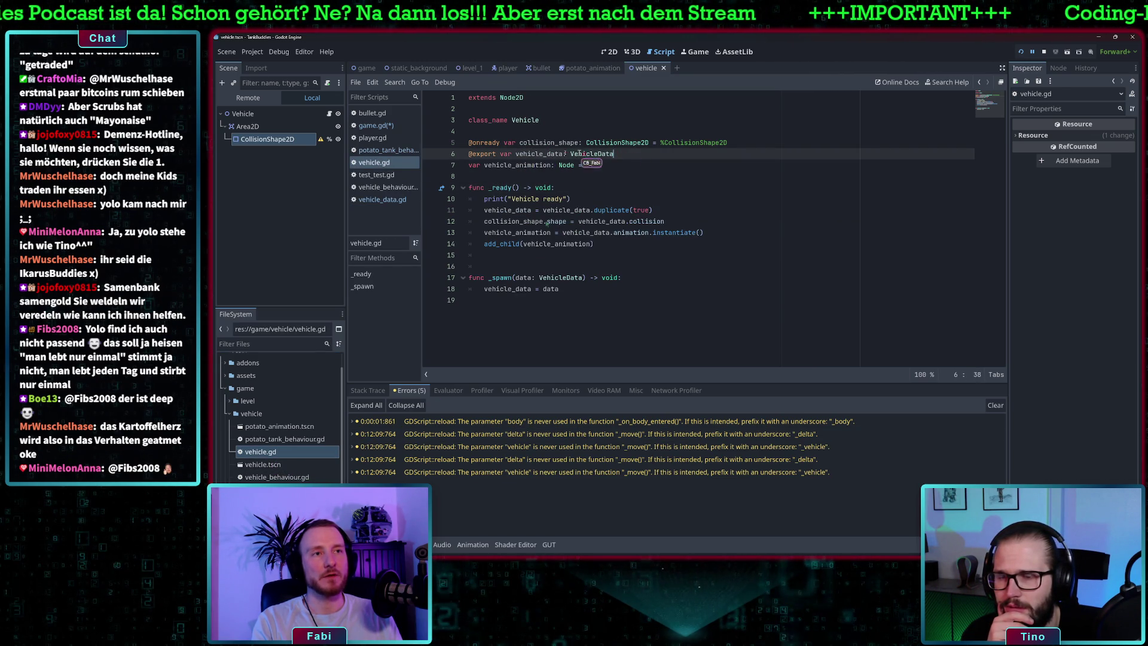
{"action": "left_click", "coordinate": [550, 154]}
{"action": "double_click", "coordinate": [550, 154]}
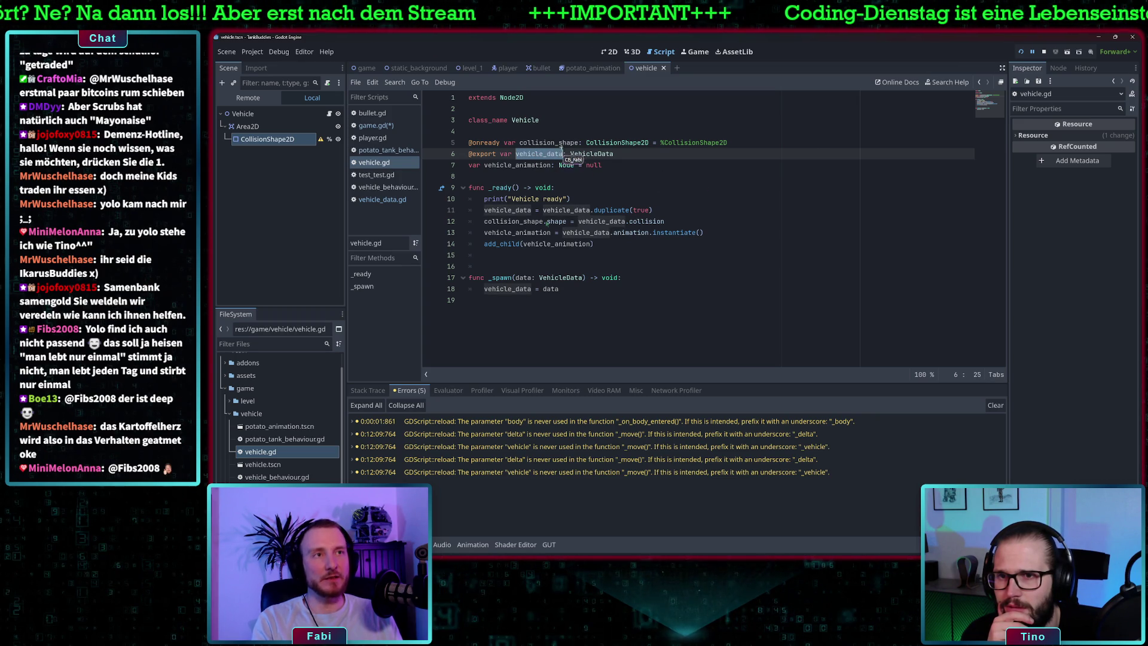
{"action": "left_click", "coordinate": [394, 128]}
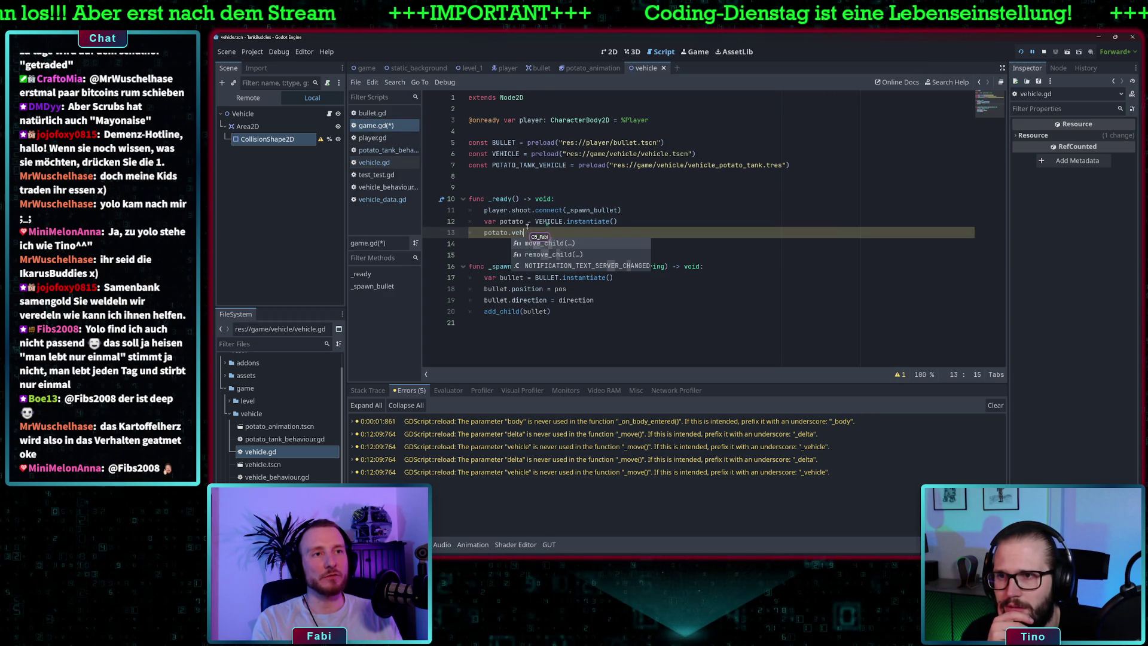
- Complete line 13 as potato.vehicle_data = POTATO_TANK_VEHICLE
{"action": "type", "text": "icle_data ="}
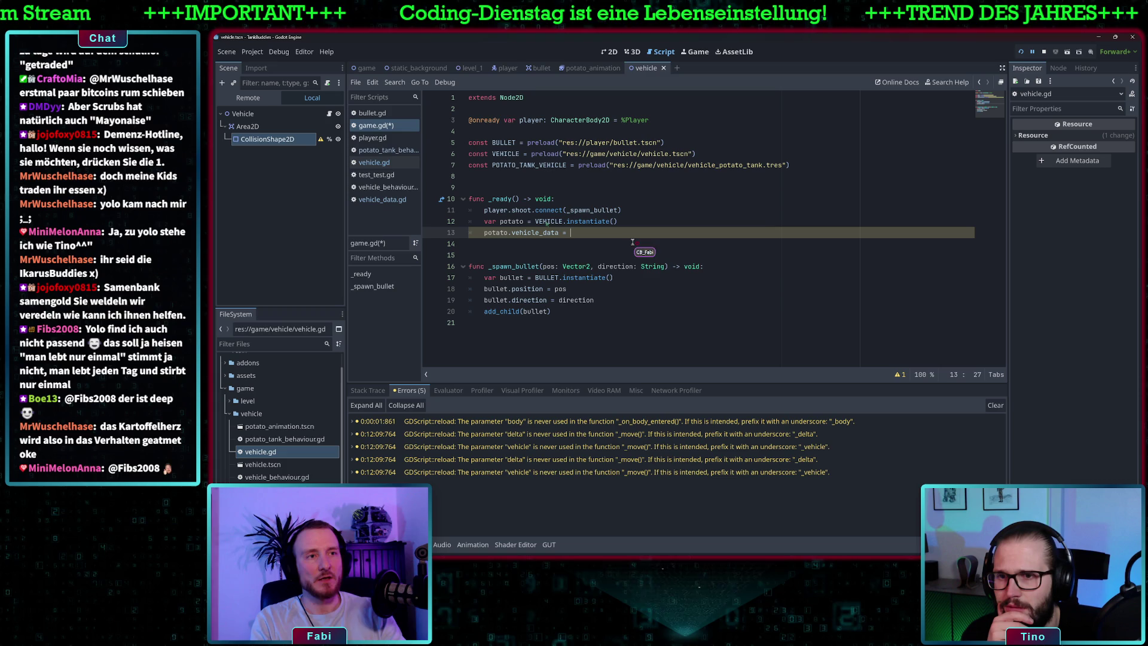
{"action": "key", "text": "ctrl+space"}
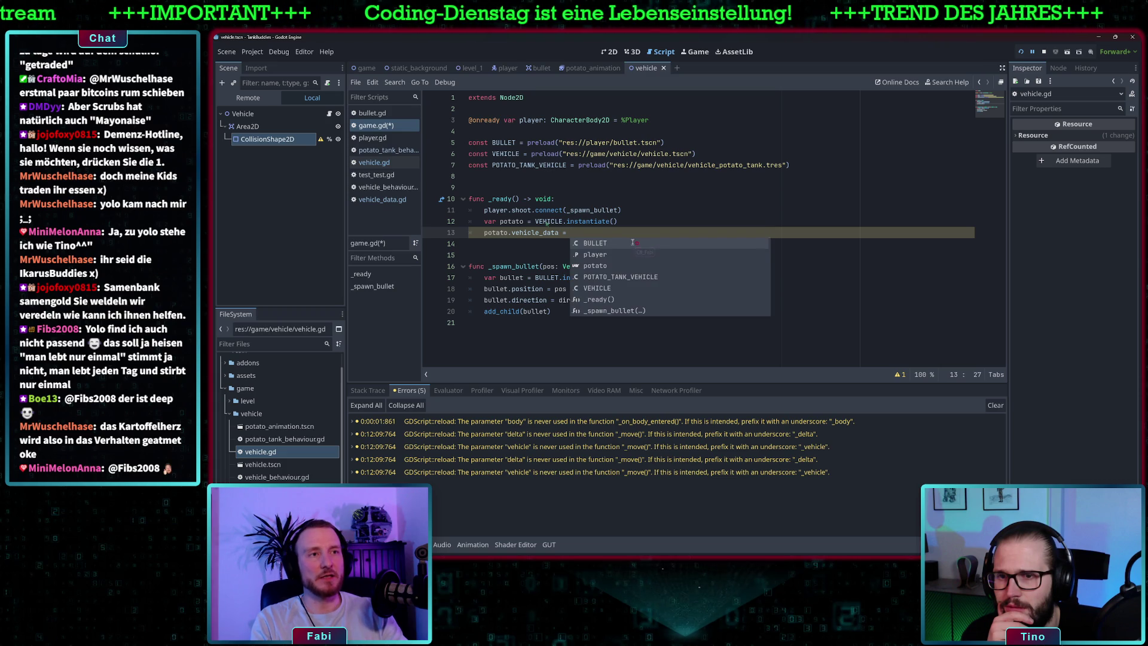
{"action": "key", "text": "Down"}
{"action": "key", "text": "Down"}
{"action": "key", "text": "Down"}
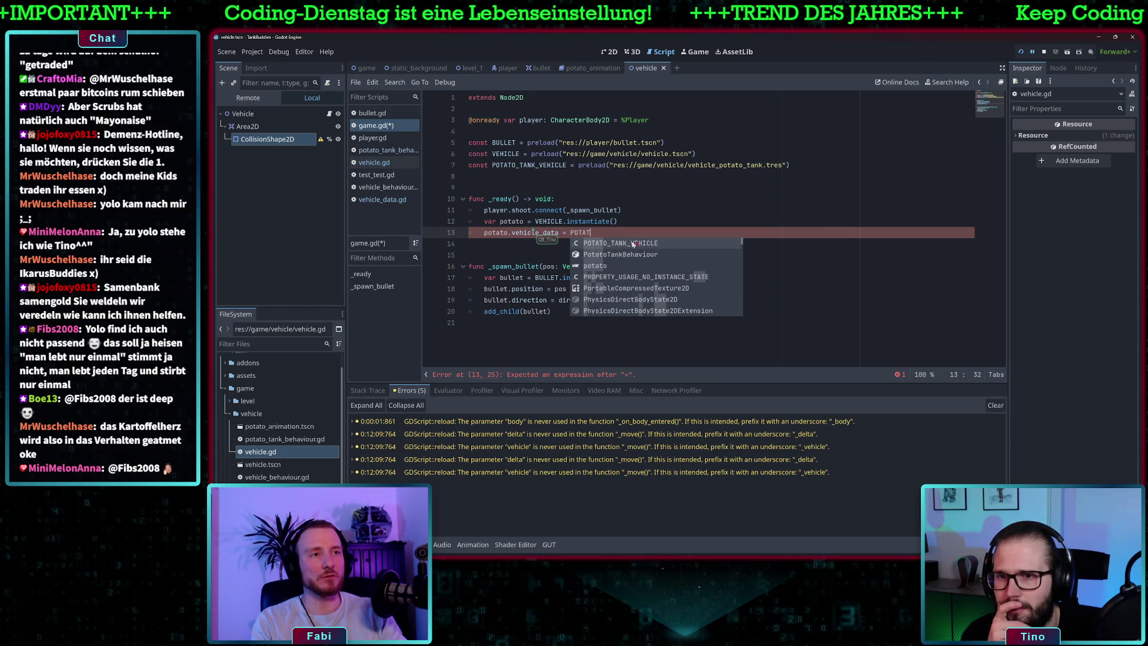
{"action": "key", "text": "Return"}
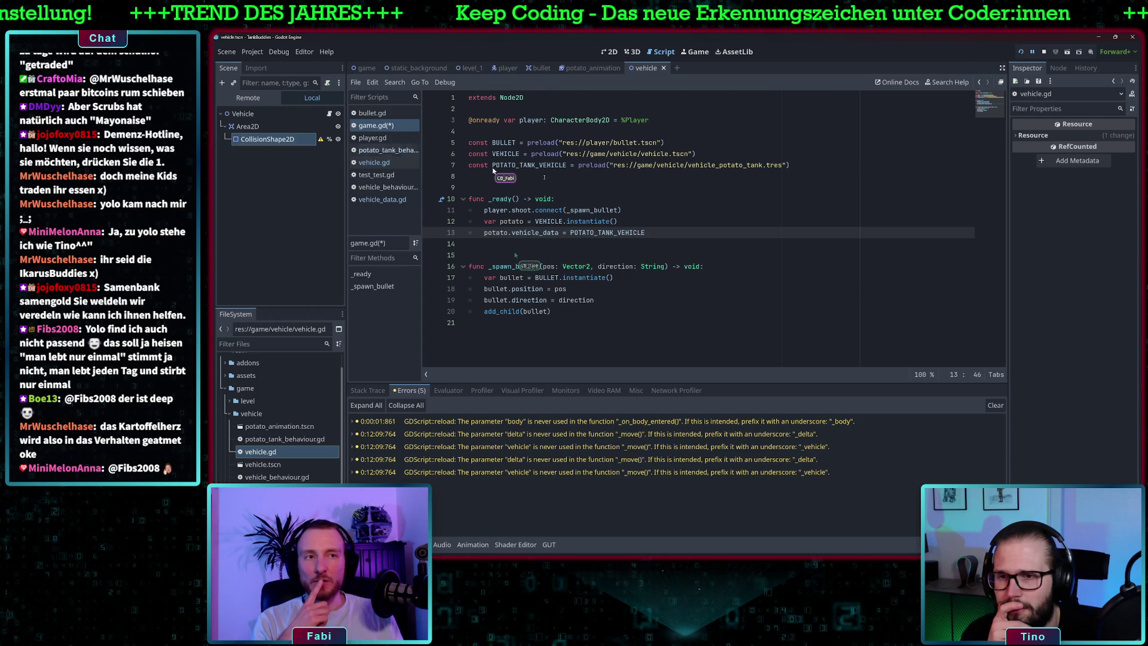
{"action": "left_click_drag", "start_coordinate": [484, 232], "coordinate": [551, 232]}
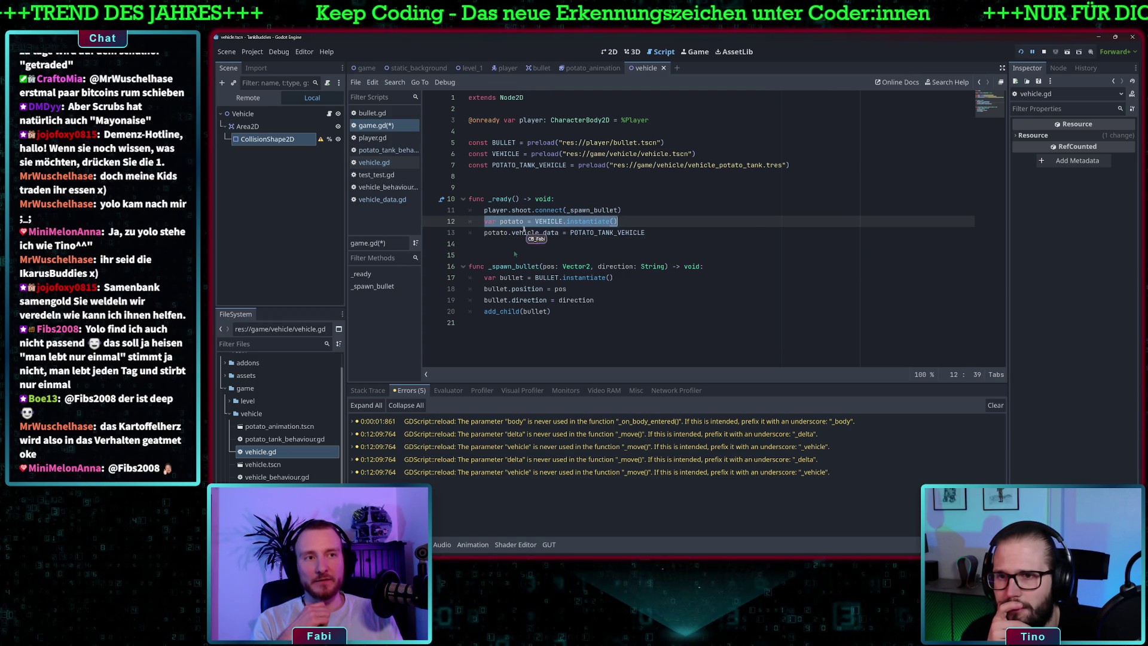
{"action": "left_click", "coordinate": [664, 233]}
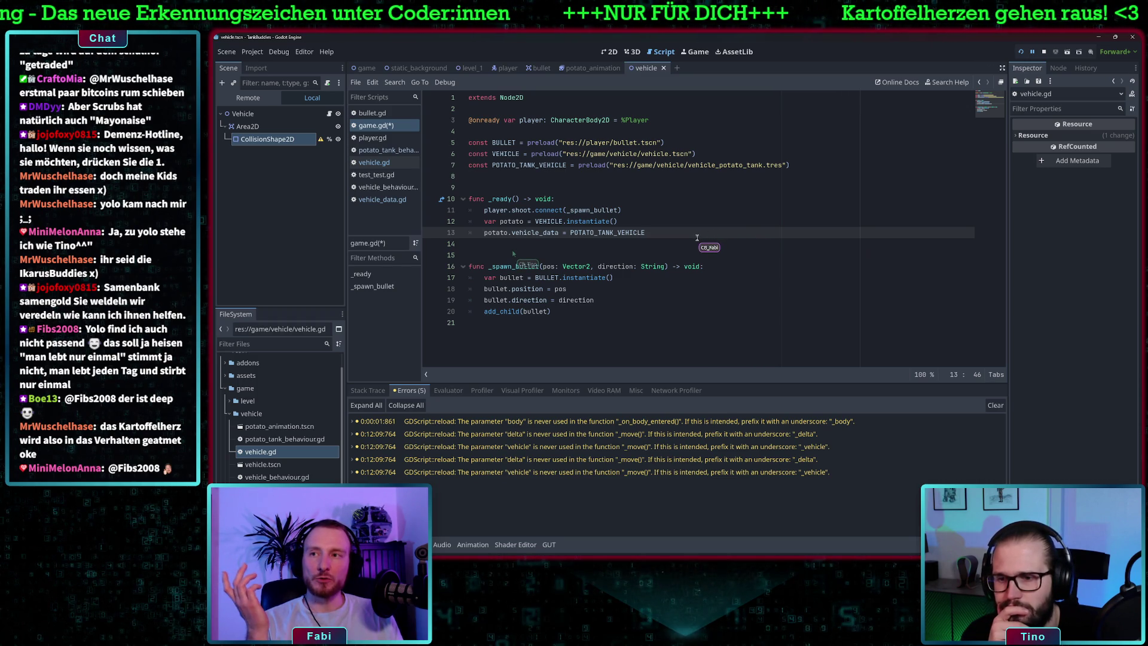
- Add add_child(potato), save, and run the game to confirm 'Vehicle ready'
{"action": "key", "text": "Return"}
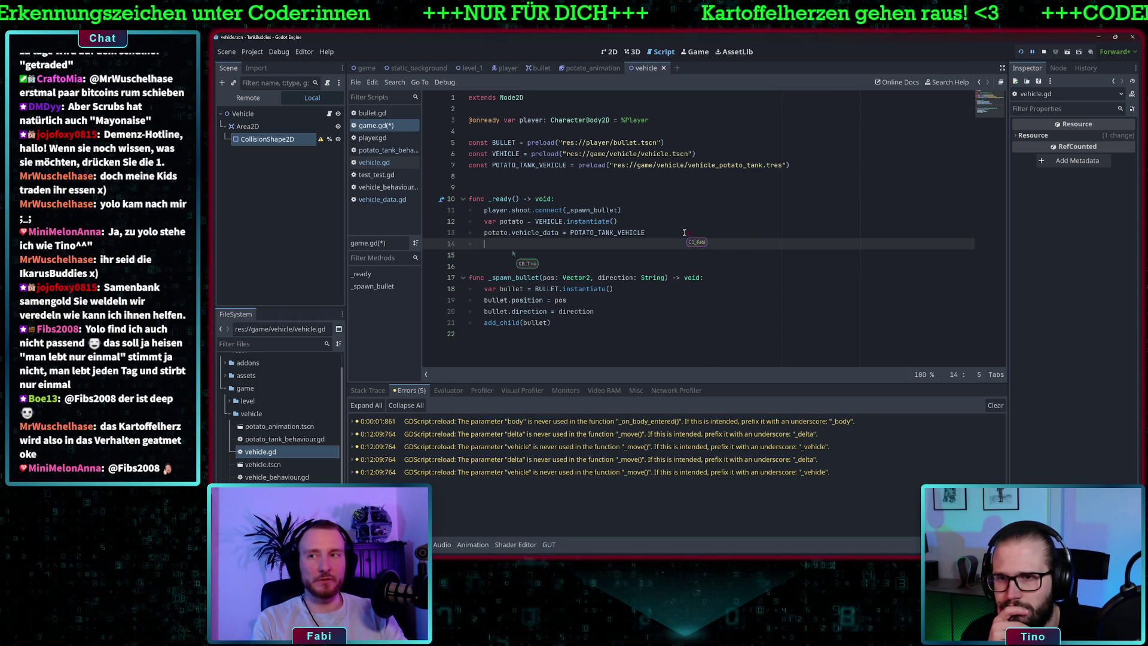
{"action": "type", "text": "SELF:"}
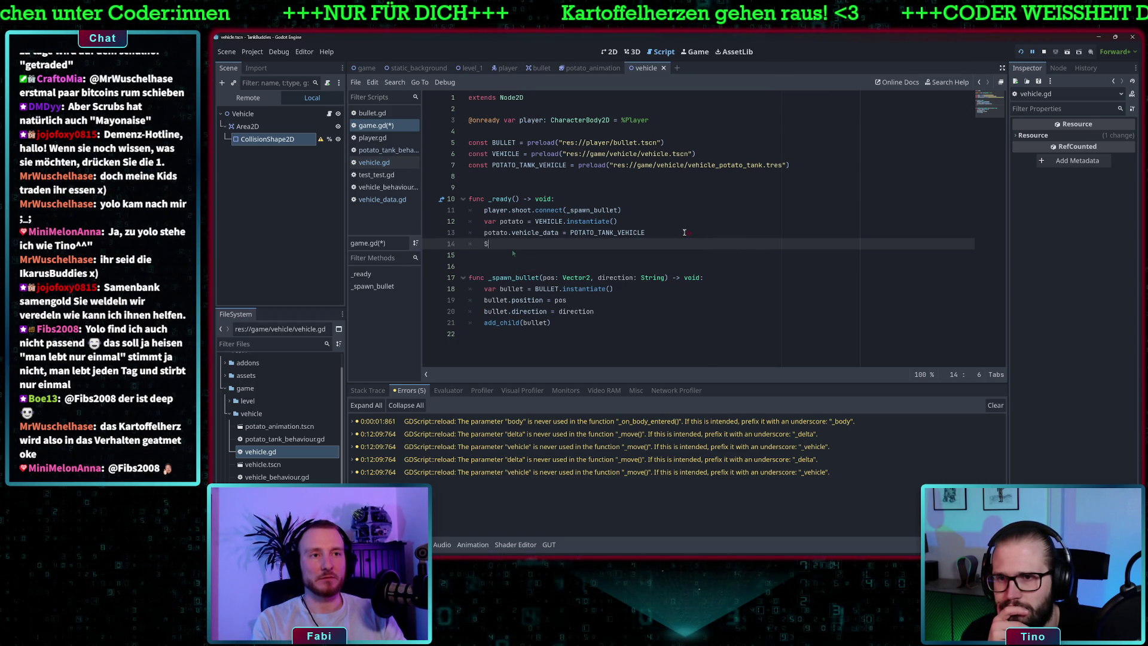
{"action": "key", "text": "BackSpace"}
{"action": "key", "text": "BackSpace"}
{"action": "key", "text": "BackSpace"}
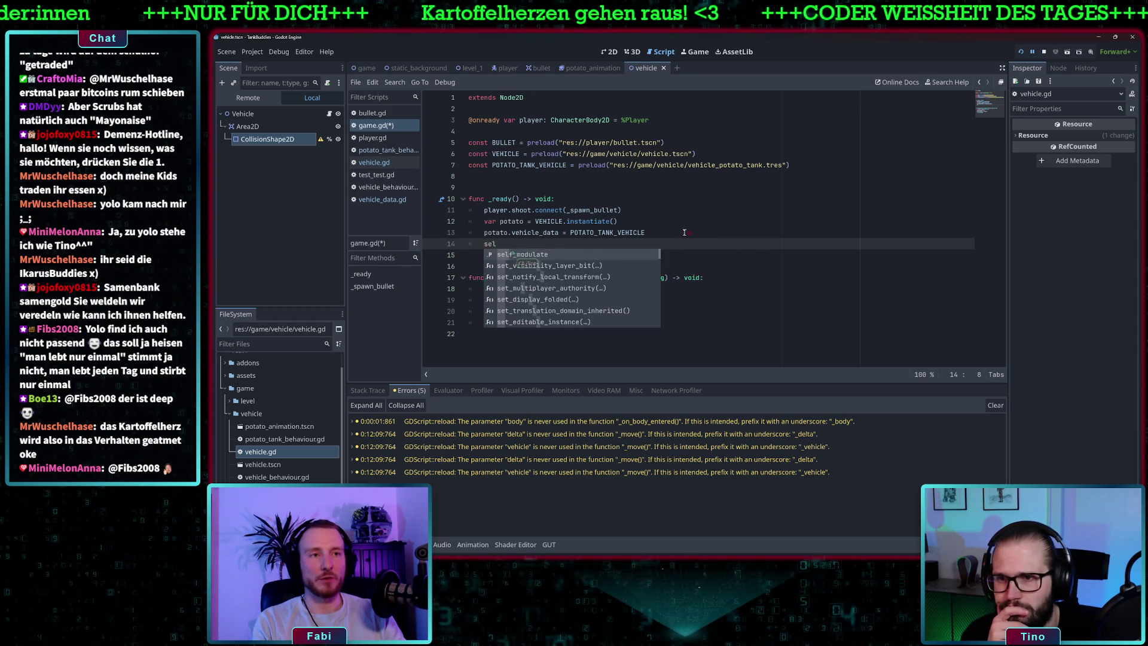
{"action": "type", "text": "add"}
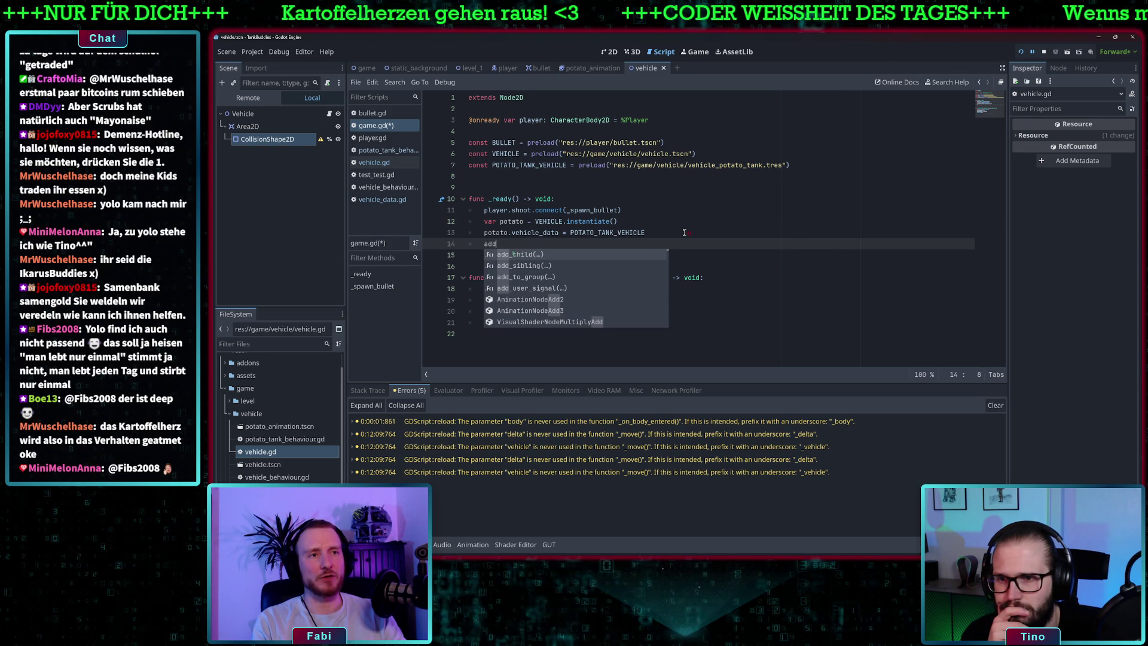
{"action": "key", "text": "Return"}
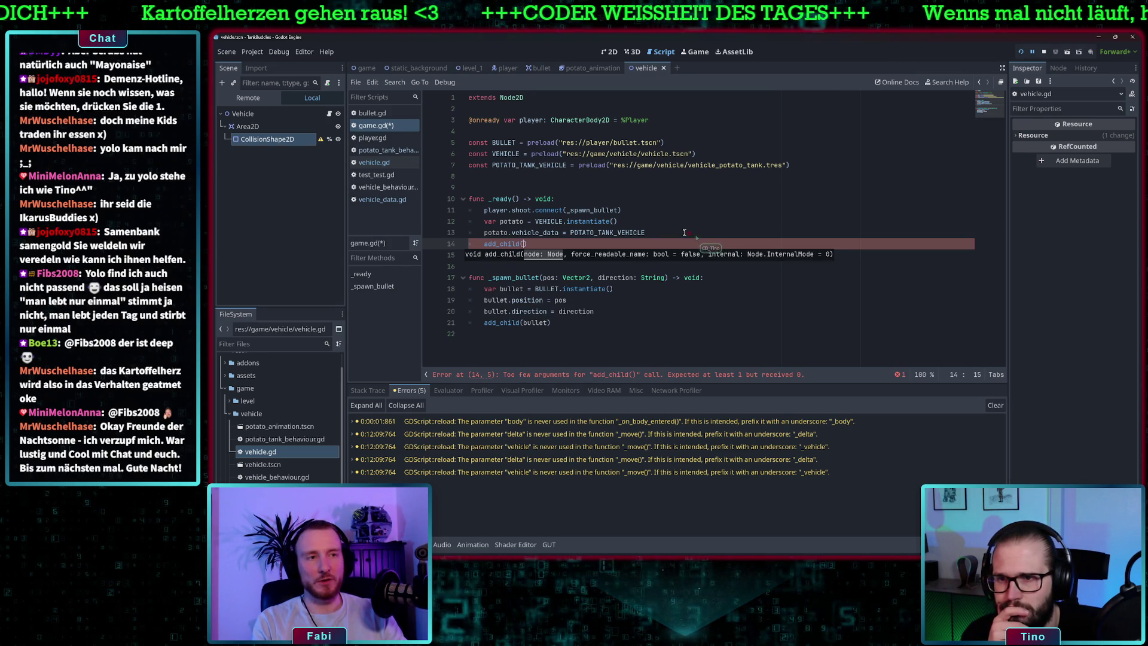
{"action": "type", "text": "potato"}
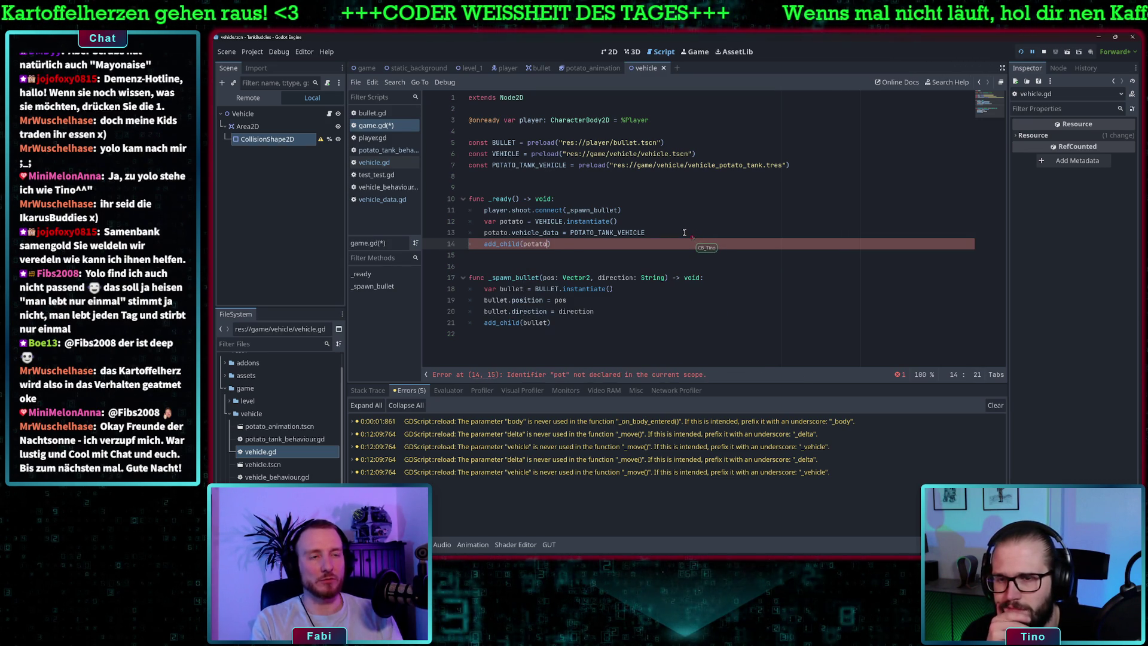
{"action": "left_click", "coordinate": [686, 232]}
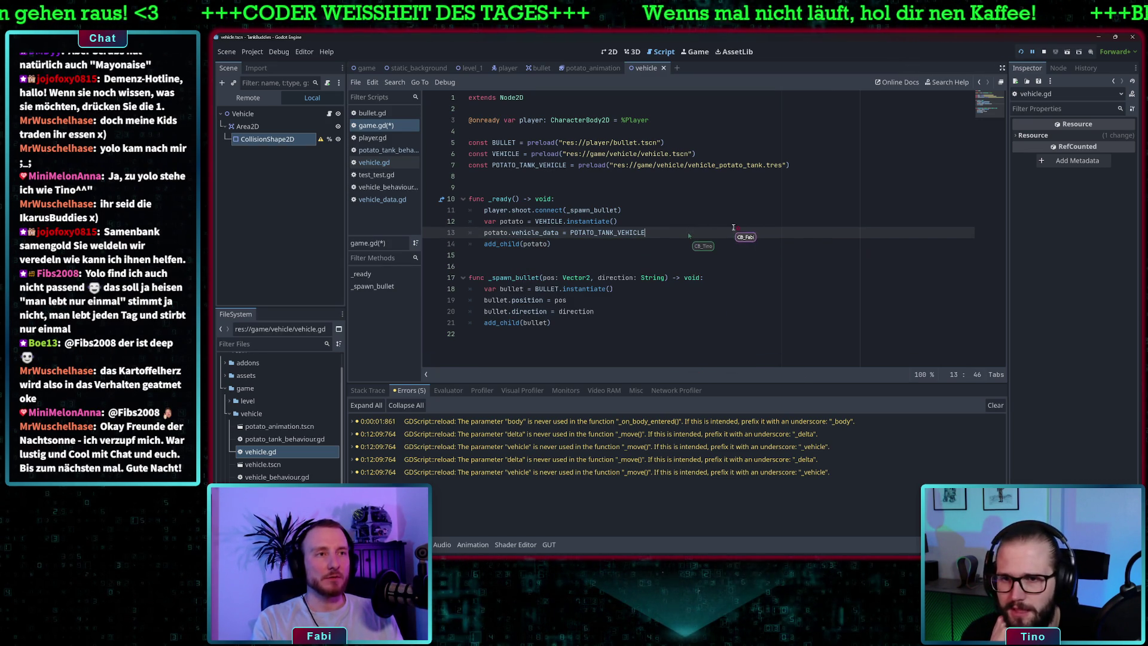
{"action": "key", "text": "ctrl+s"}
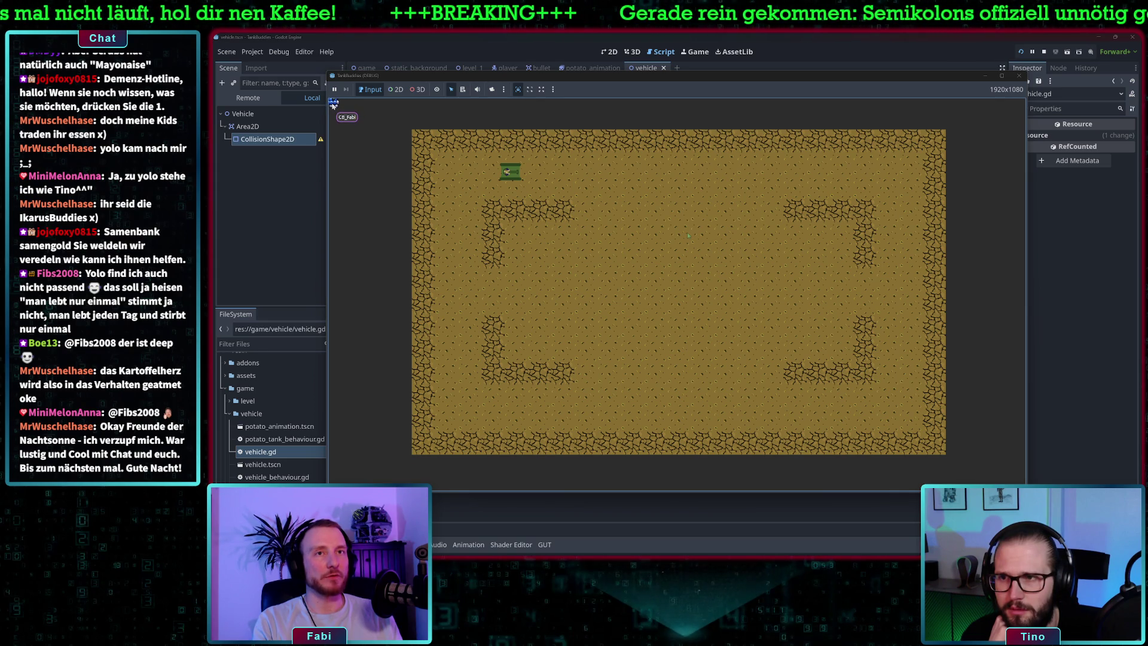
{"action": "key", "text": "F8"}
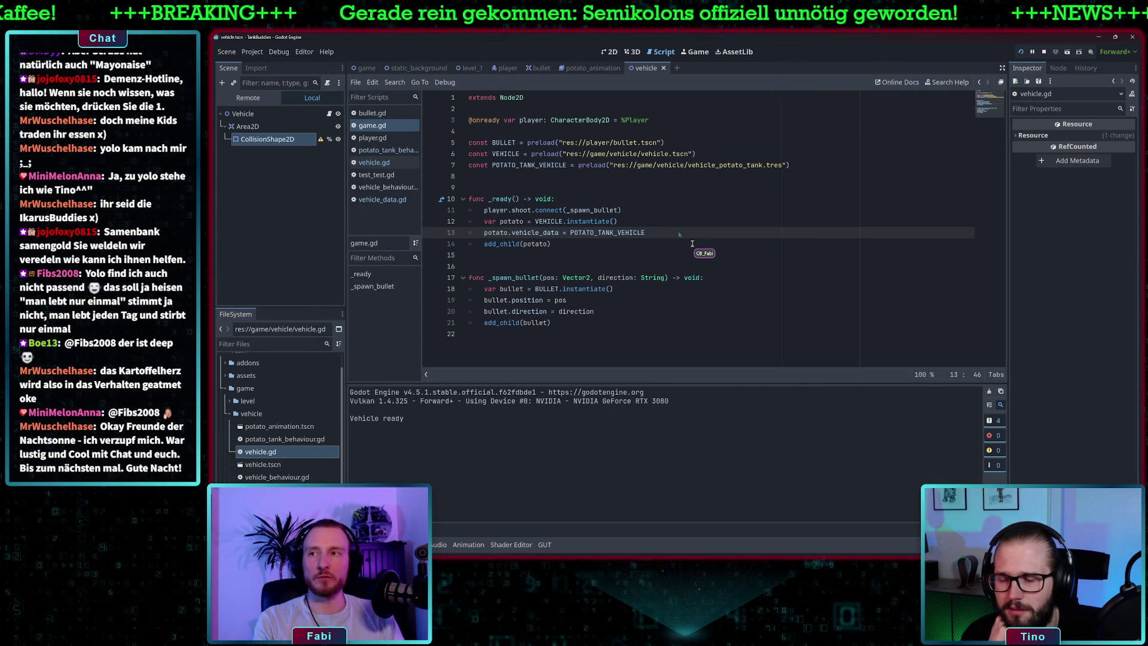
- Insert potato.position = Vector2(200,200) before add_child(potato) and run the project
{"action": "key", "text": "Return"}
{"action": "type", "text": "pota"}
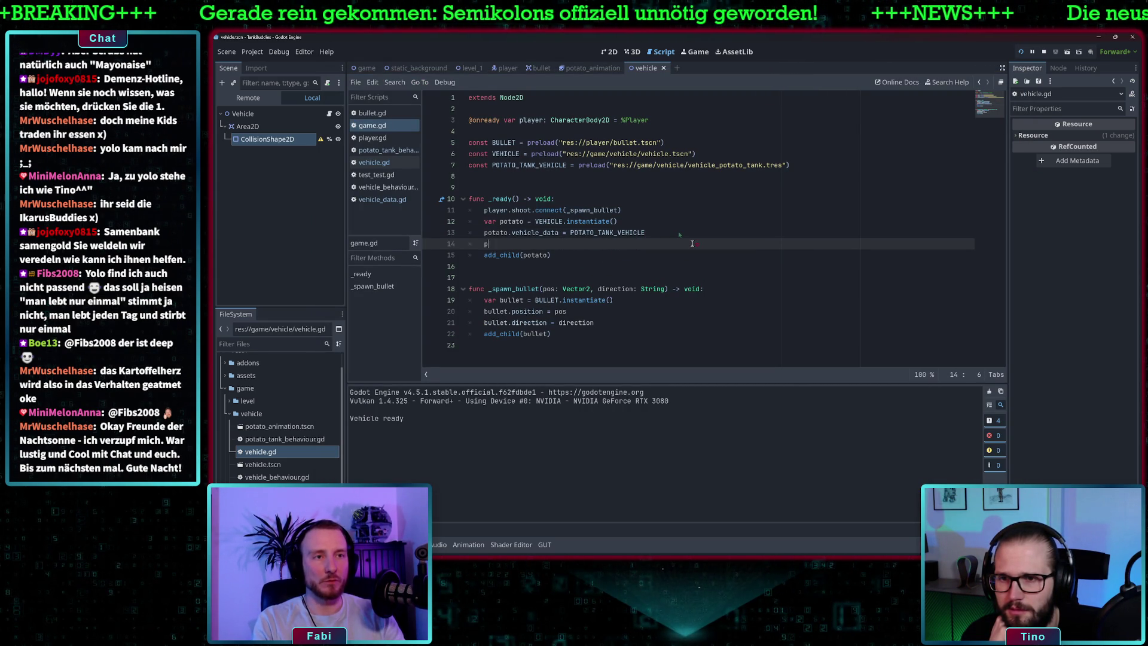
{"action": "type", "text": "to."}
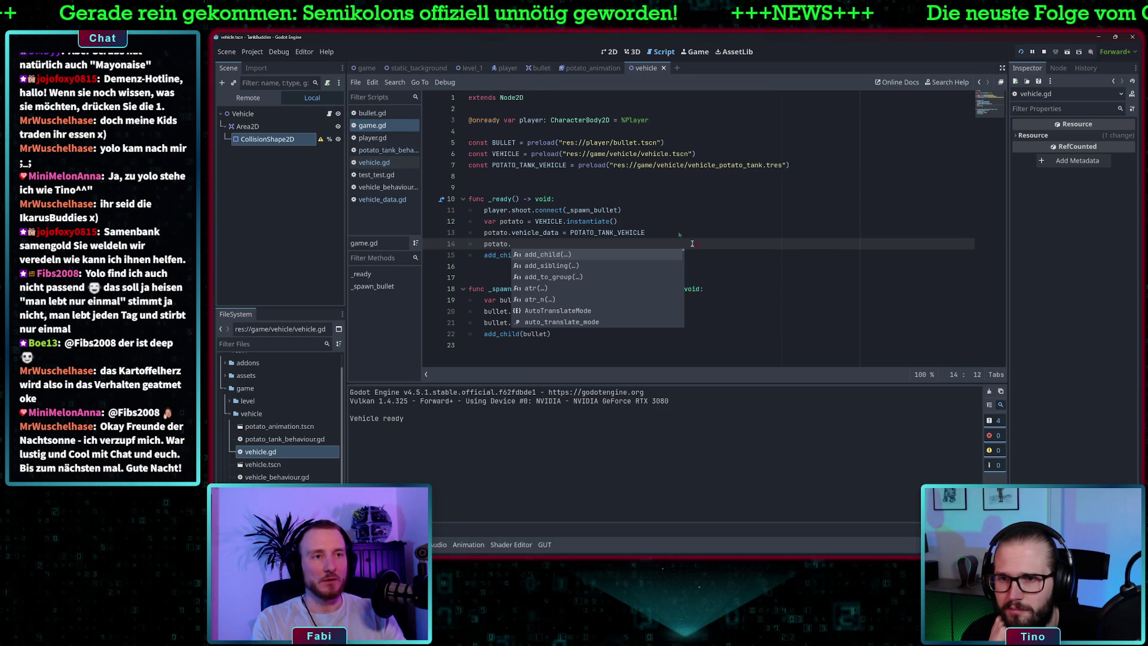
{"action": "type", "text": "posit"}
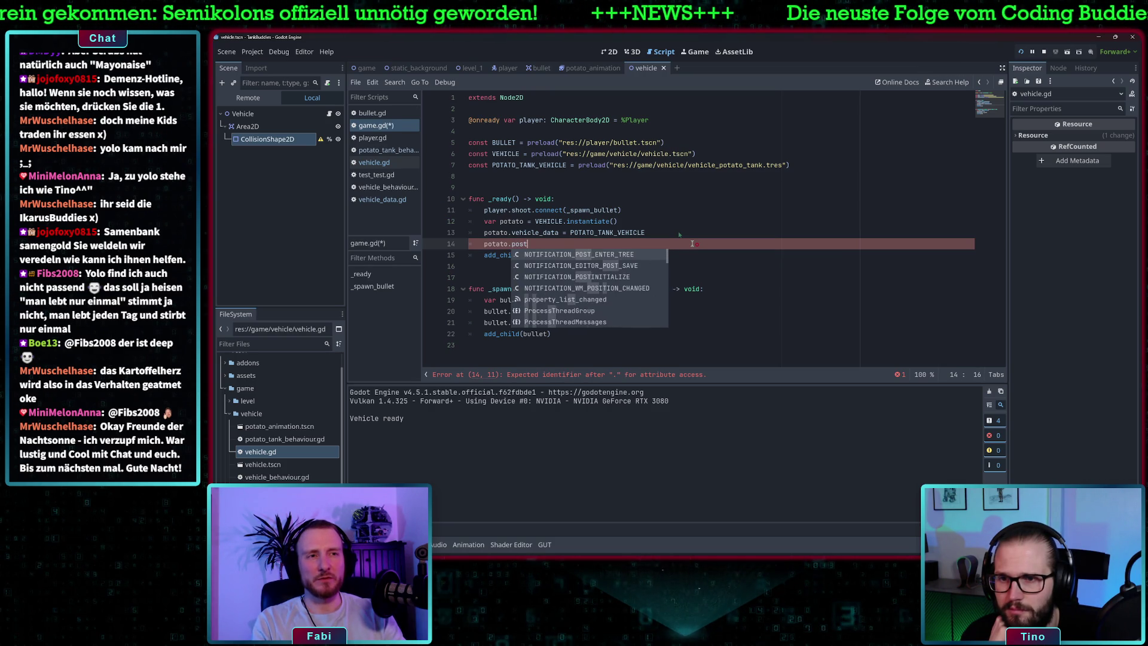
{"action": "key", "text": "Return"}
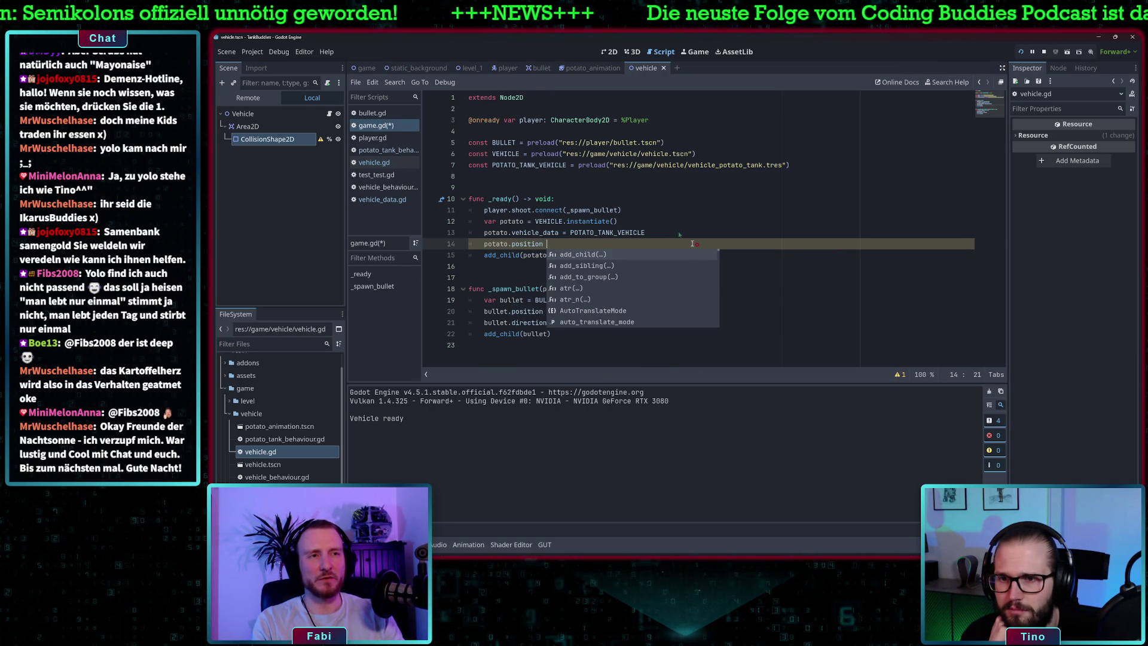
{"action": "type", "text": "="}
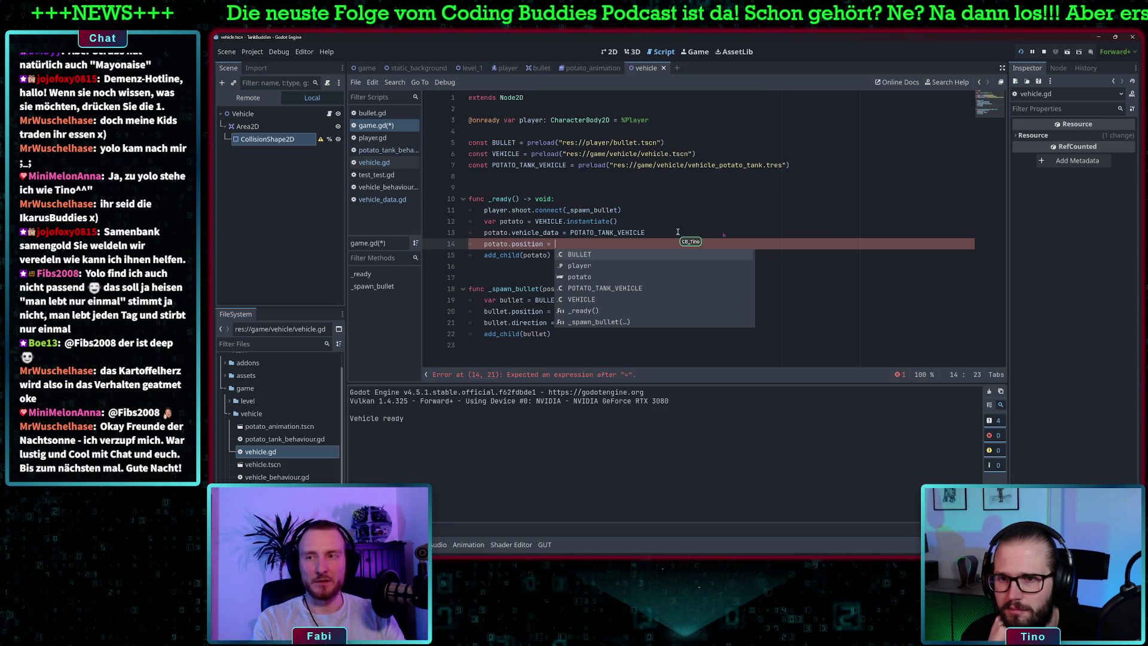
{"action": "type", "text": "V"}
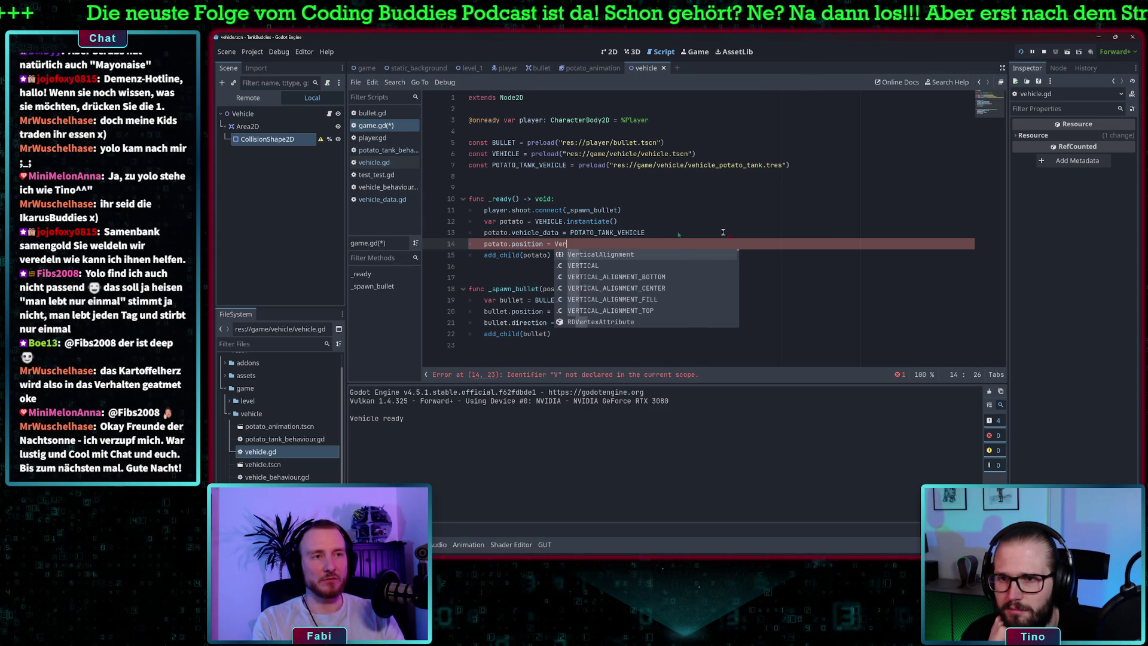
{"action": "type", "text": "e"}
{"action": "key", "text": "BackSpace"}
{"action": "type", "text": "ctor"}
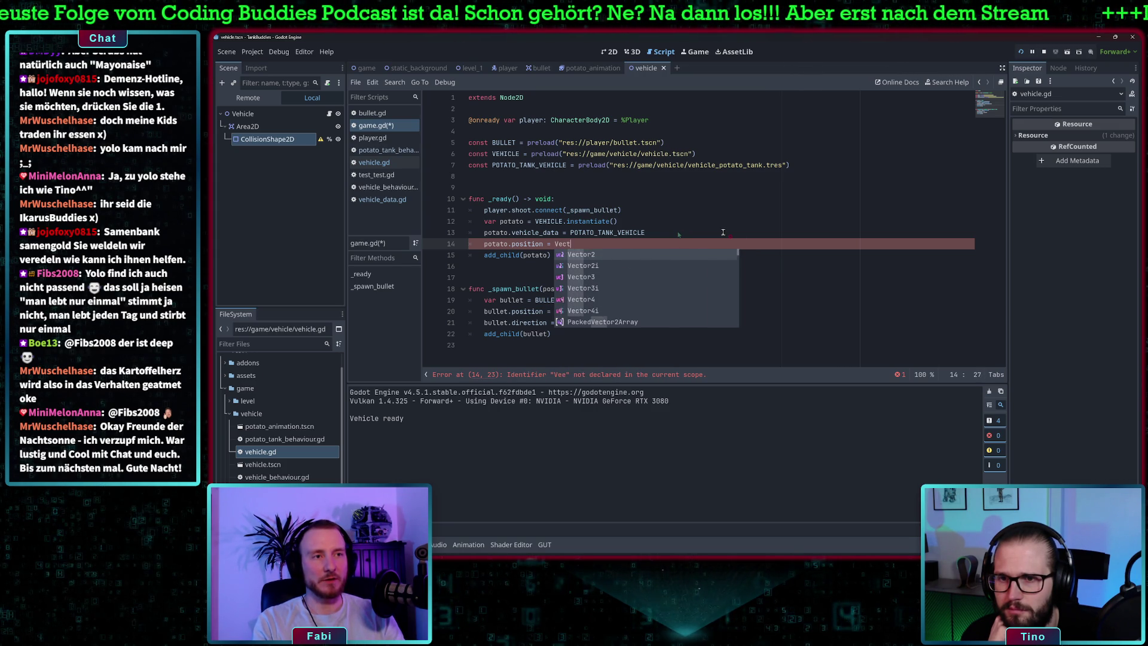
{"action": "key", "text": "Return"}
{"action": "type", "text": "(200,20"}
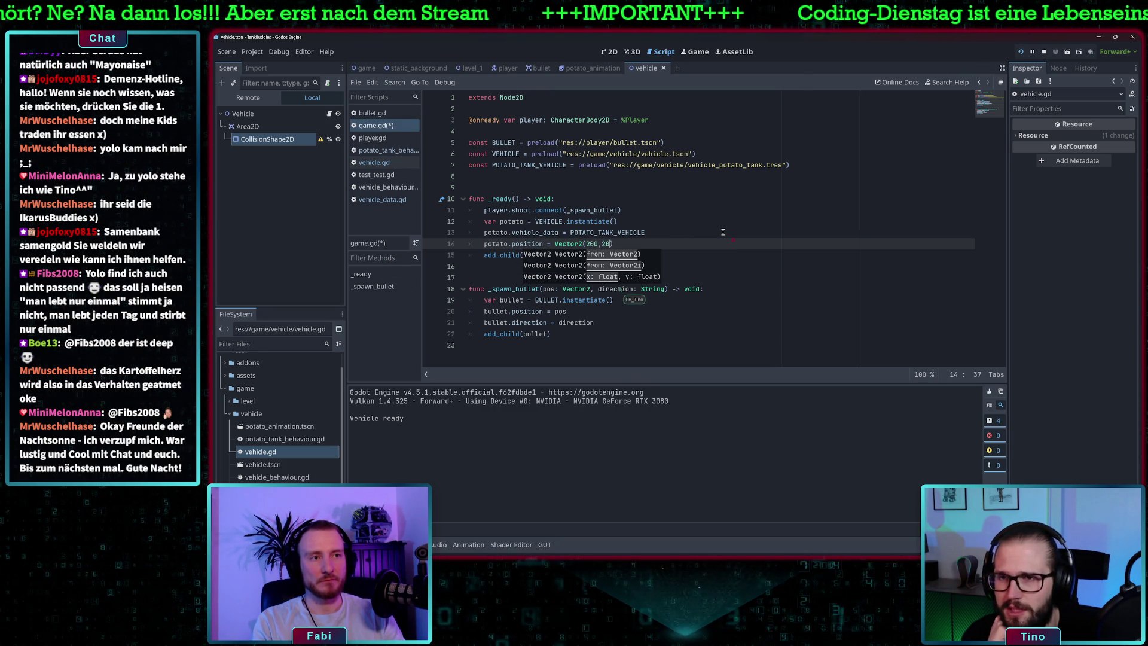
{"action": "type", "text": "0"}
{"action": "left_click", "coordinate": [705, 236]}
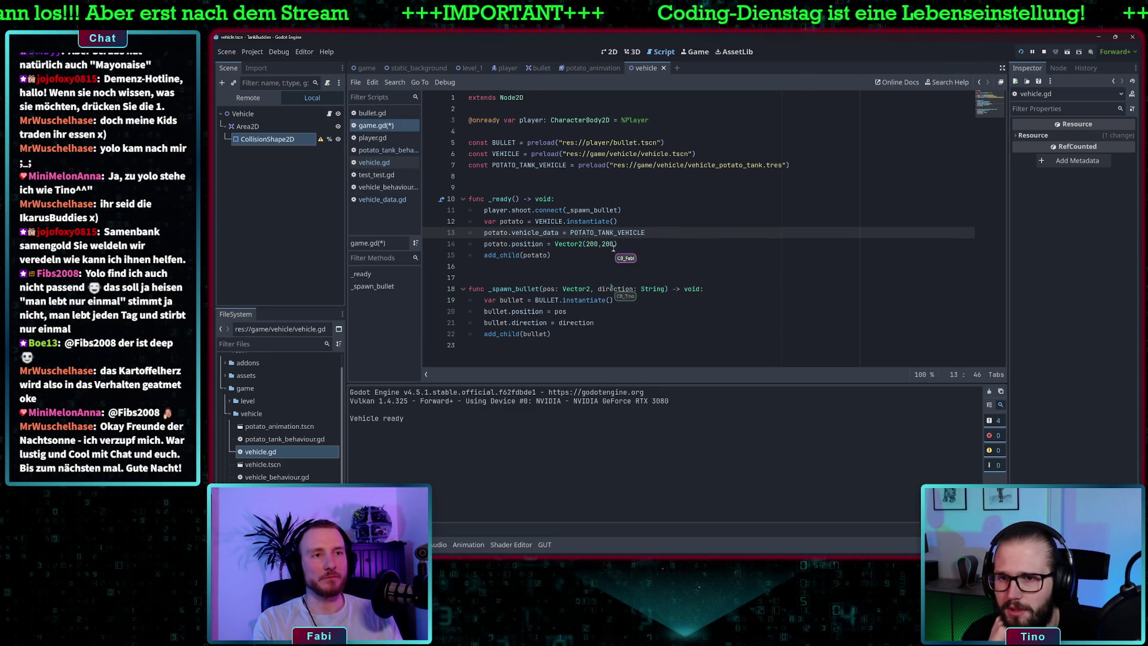
{"action": "left_click", "coordinate": [493, 243]}
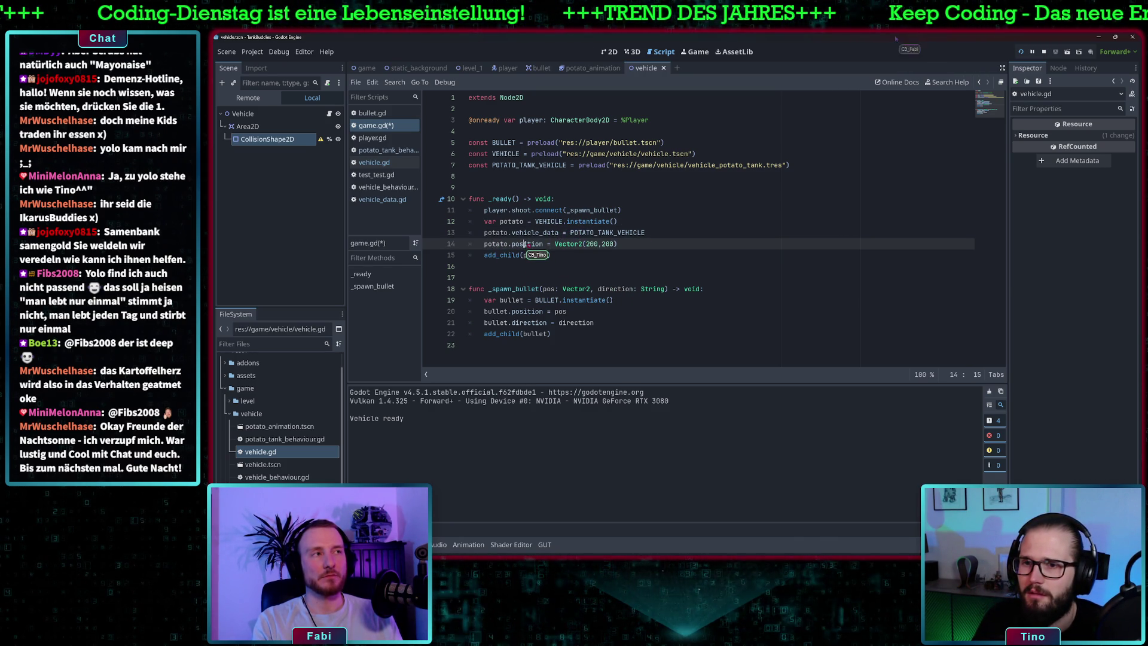
{"action": "left_click", "coordinate": [1021, 52]}
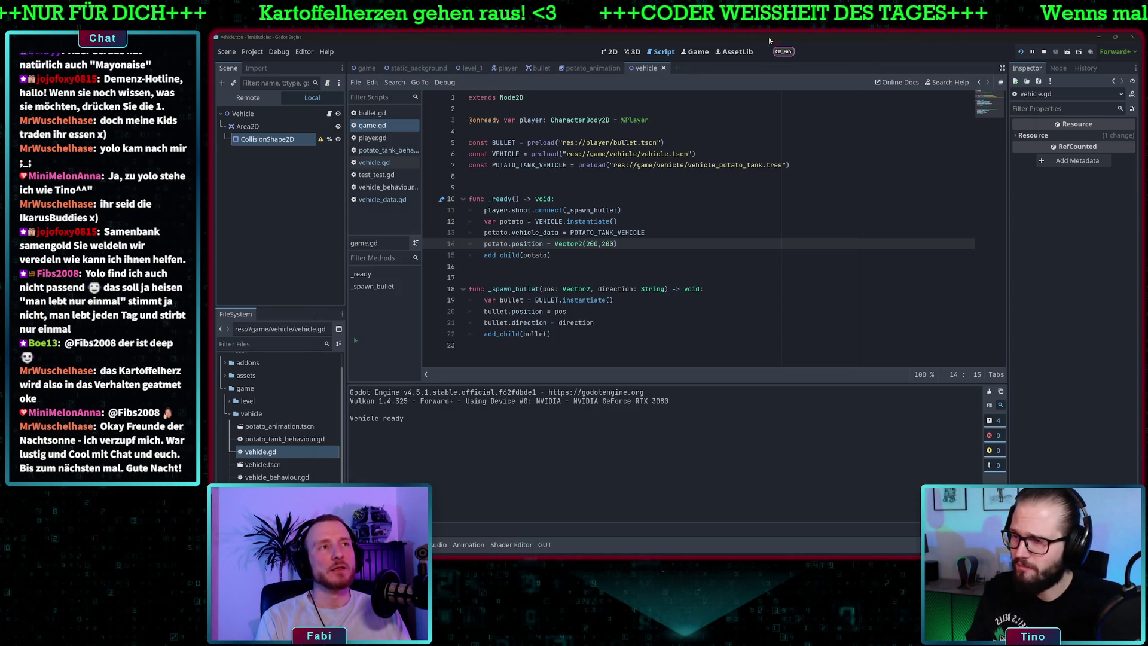
- Rerun the game to see the tank spawn near the arena's top-left, then close it
{"action": "key", "text": "alt+Tab"}
{"action": "left_click", "coordinate": [647, 232]}
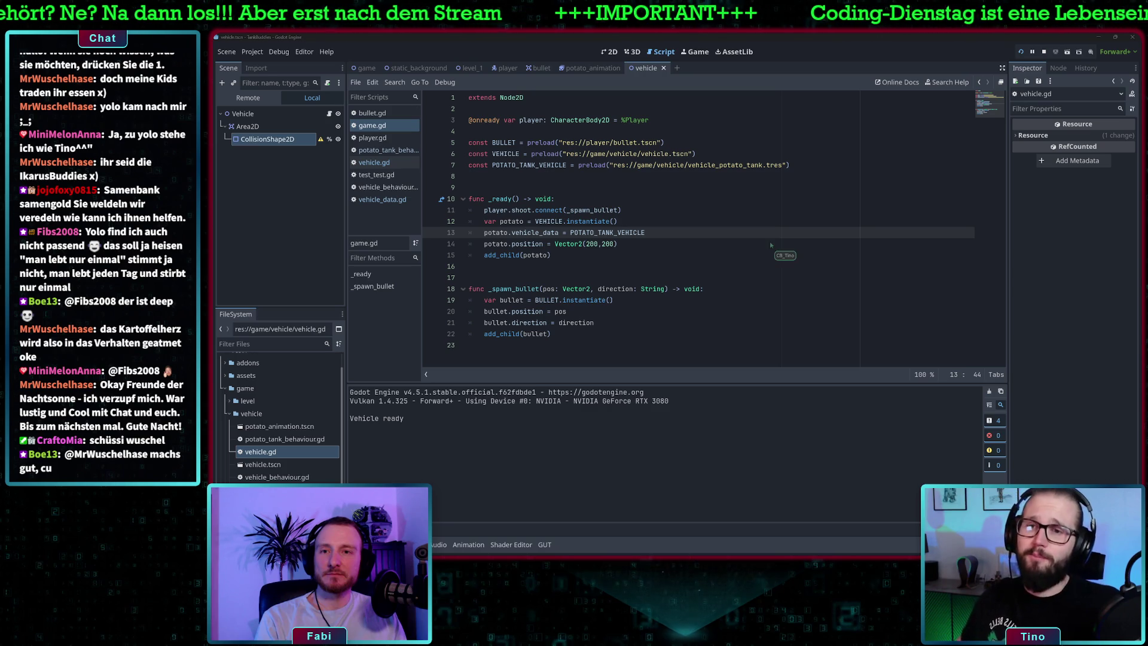
{"action": "left_click", "coordinate": [1021, 53]}
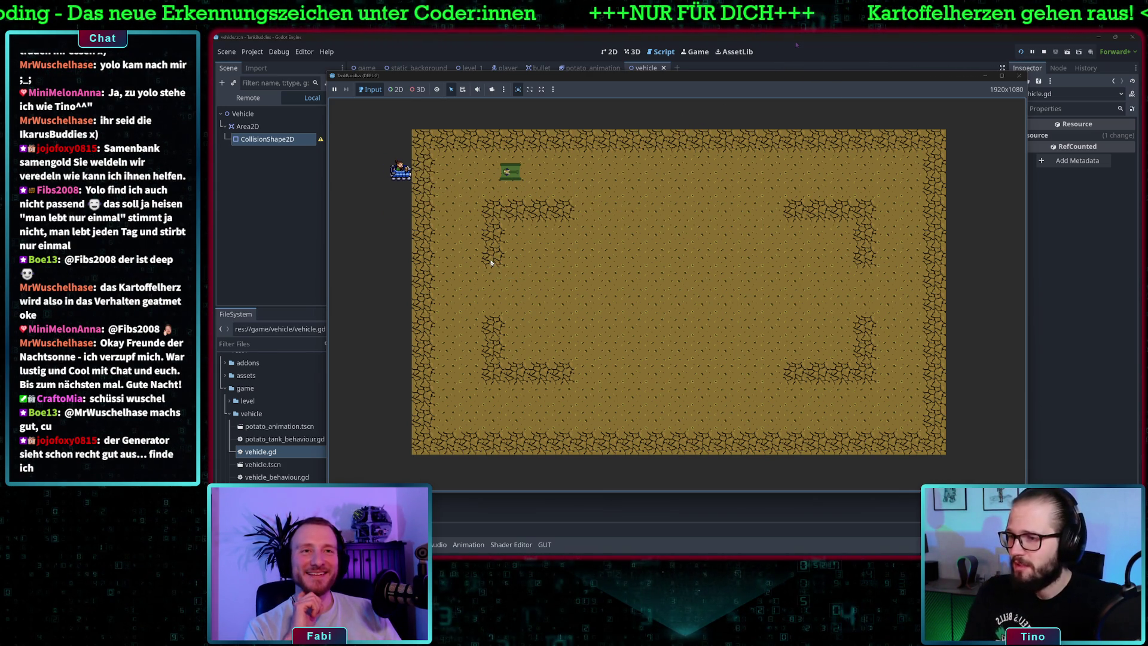
{"action": "key", "text": "F8"}
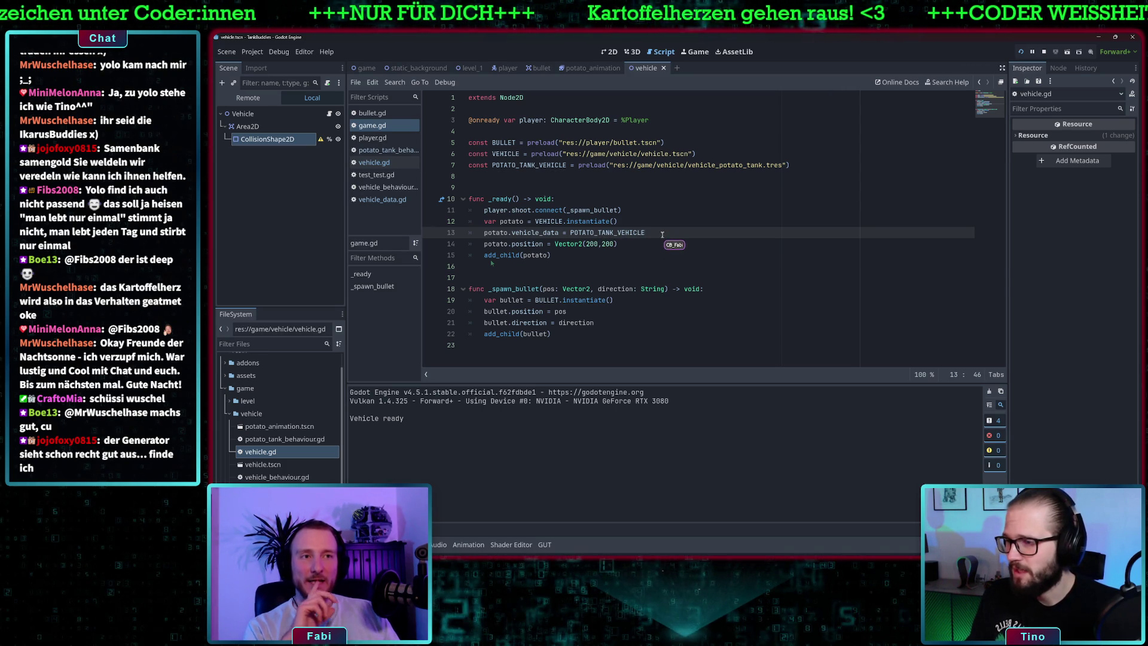
{"action": "left_click", "coordinate": [652, 231]}
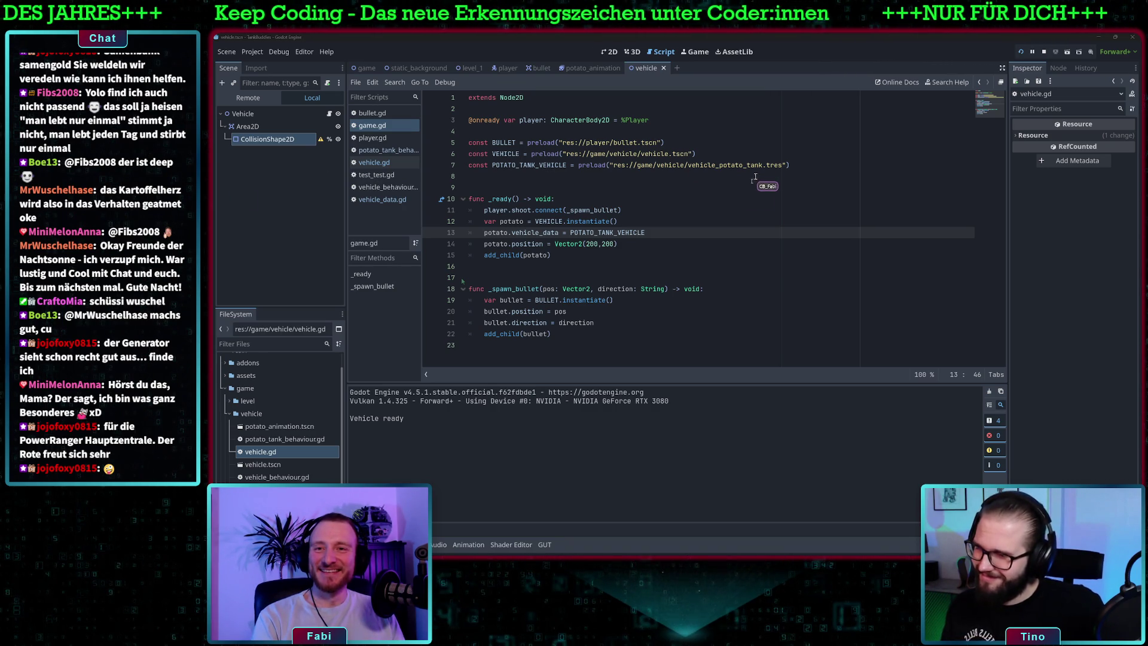
{"action": "left_click", "coordinate": [605, 333]}
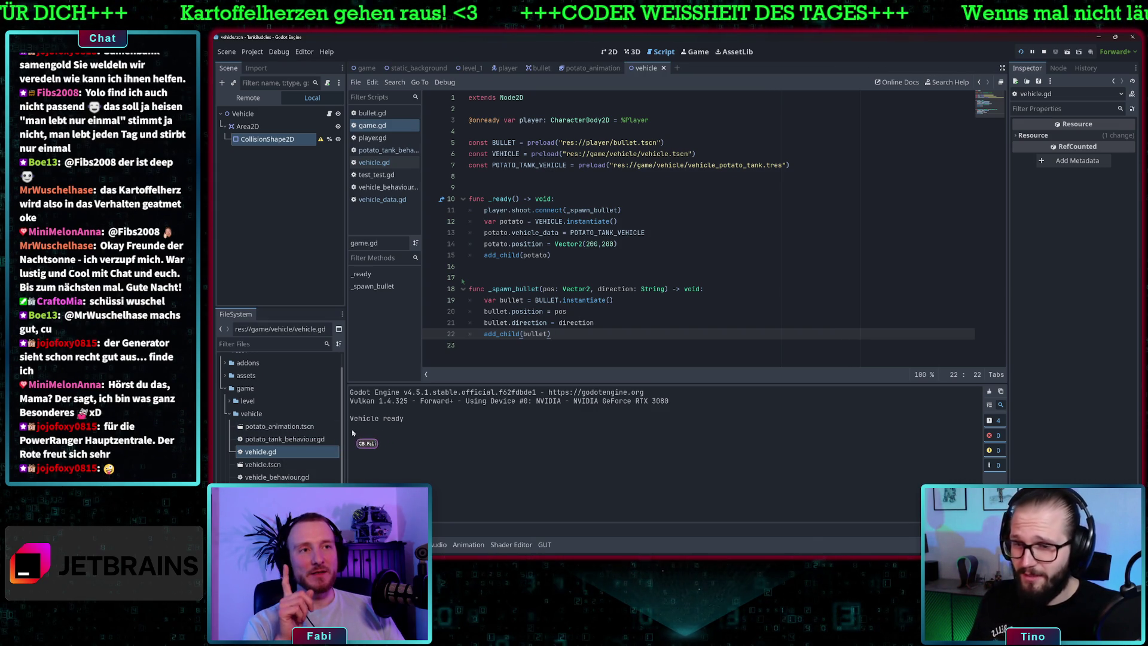
- Select the tank-spawning lines 12–15 in game.gd, then open the Player scene from the game scene
{"action": "left_click_drag", "start_coordinate": [574, 256], "coordinate": [484, 221]}
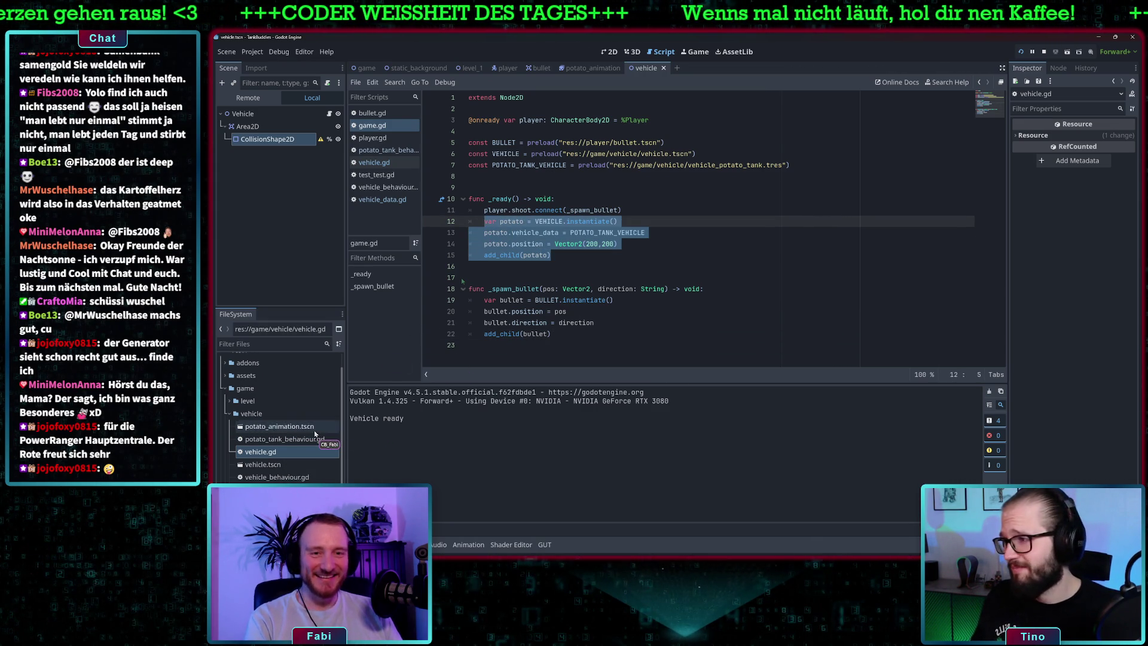
{"action": "scroll", "coordinate": [278, 473], "scroll_direction": "down", "scroll_amount": 2}
{"action": "scroll", "coordinate": [278, 473], "scroll_direction": "down", "scroll_amount": 3}
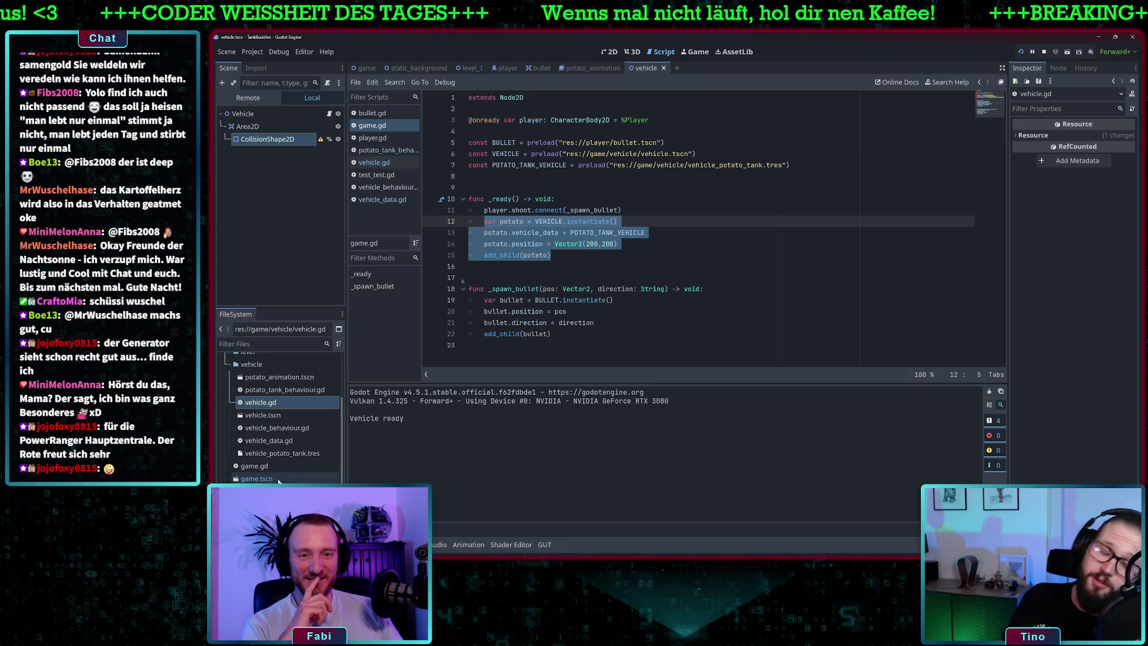
{"action": "scroll", "coordinate": [278, 473], "scroll_direction": "down", "scroll_amount": 3}
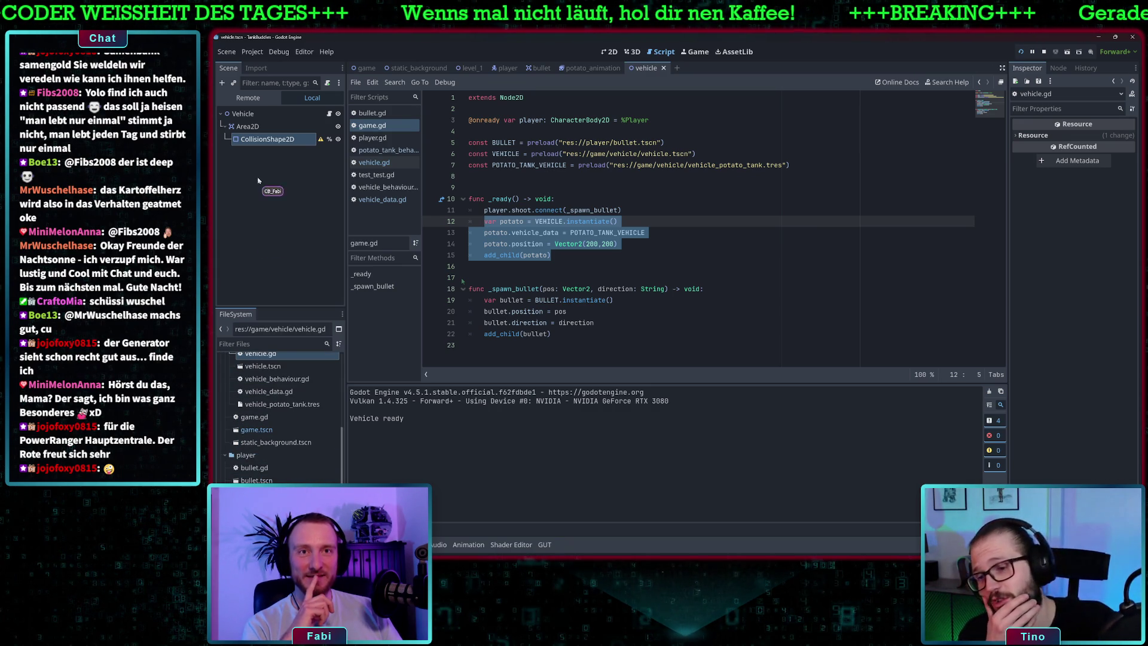
{"action": "left_click", "coordinate": [367, 68]}
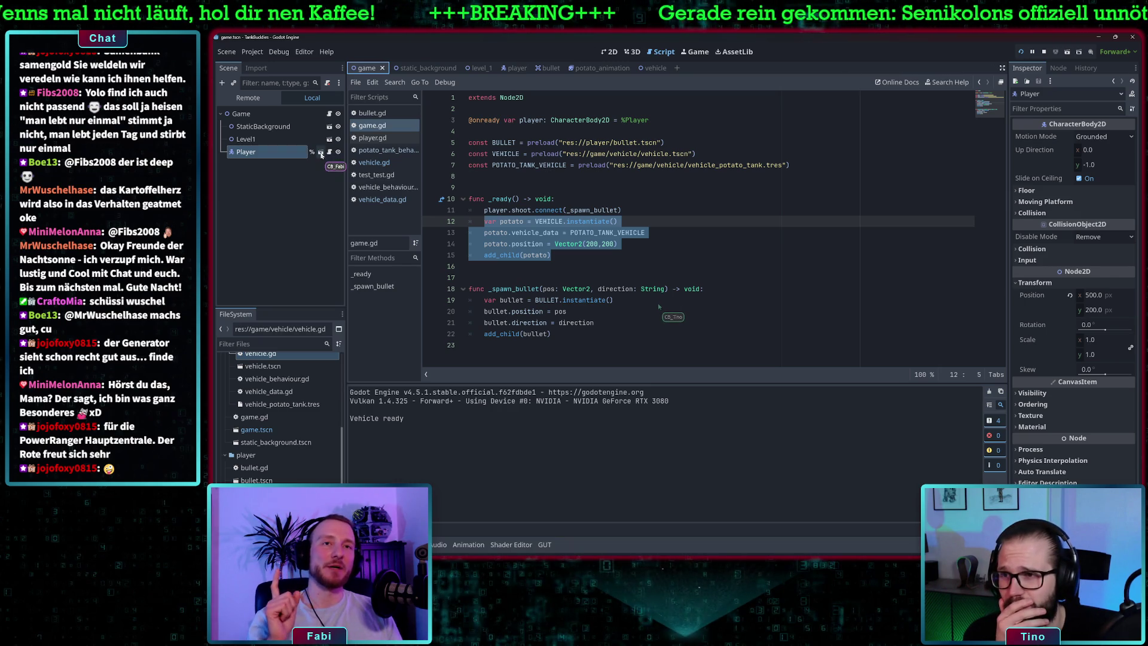
{"action": "left_click", "coordinate": [320, 152]}
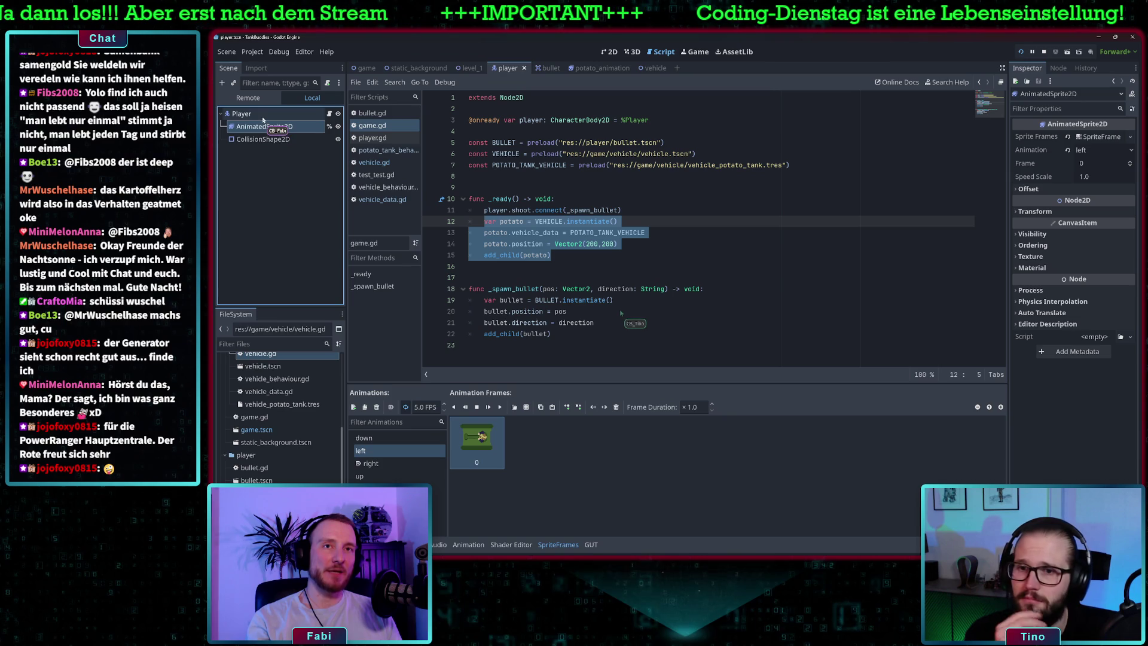
- Show player.gd, then delete Player's AnimatedSprite2D and CollisionShape2D child nodes
{"action": "left_click", "coordinate": [263, 114]}
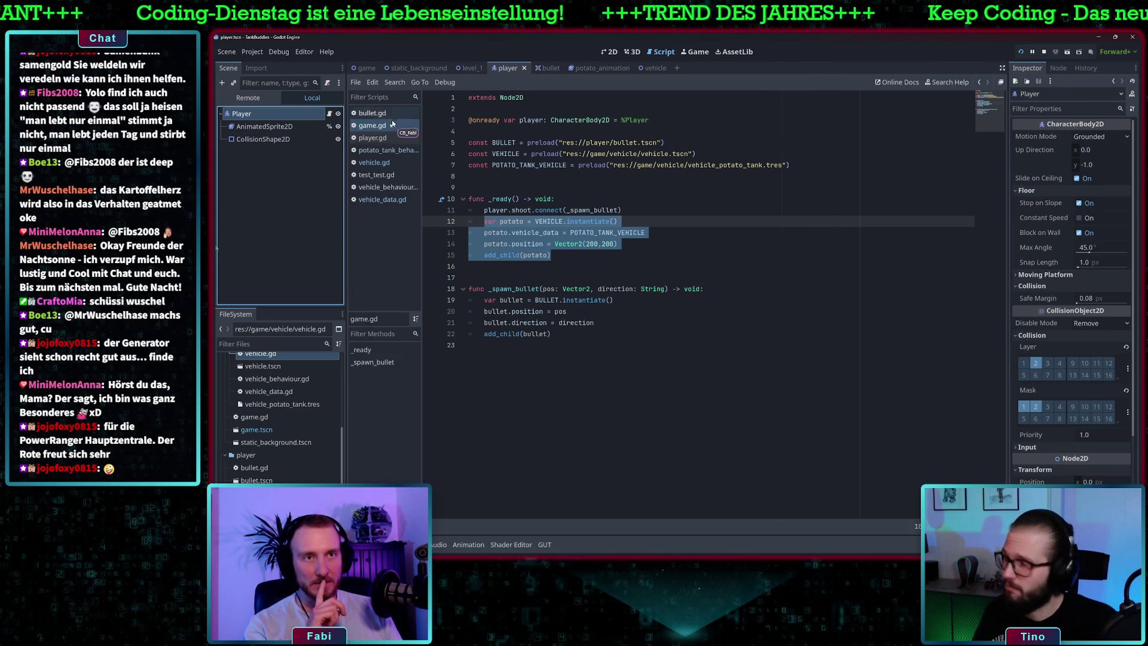
{"action": "left_click", "coordinate": [372, 138]}
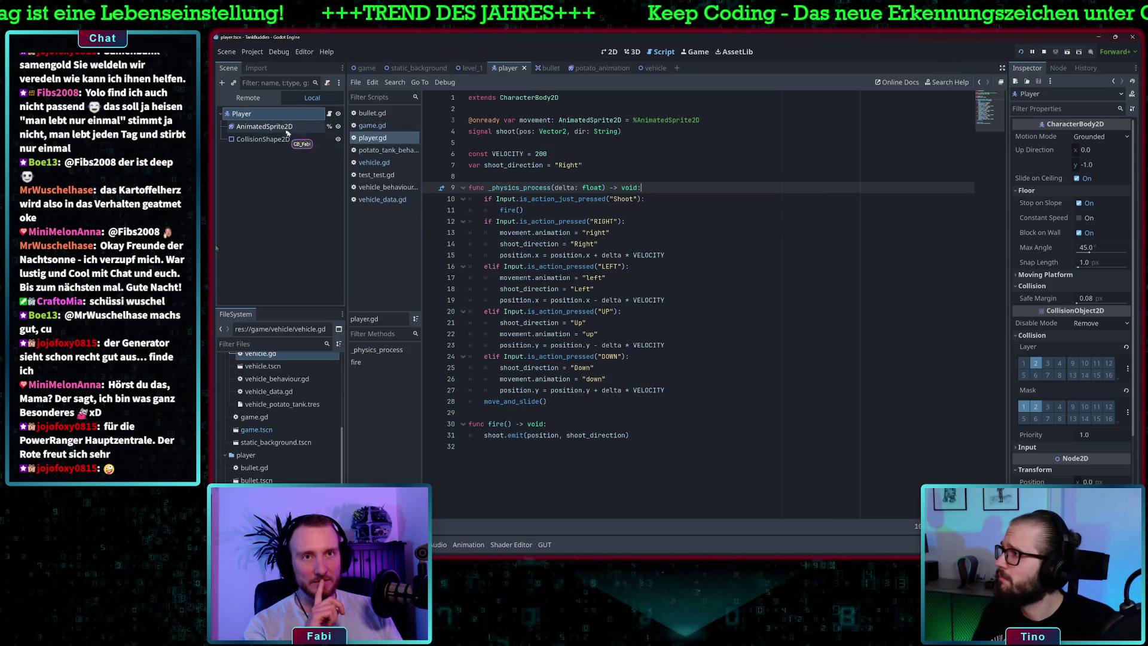
{"action": "left_click", "coordinate": [256, 127]}
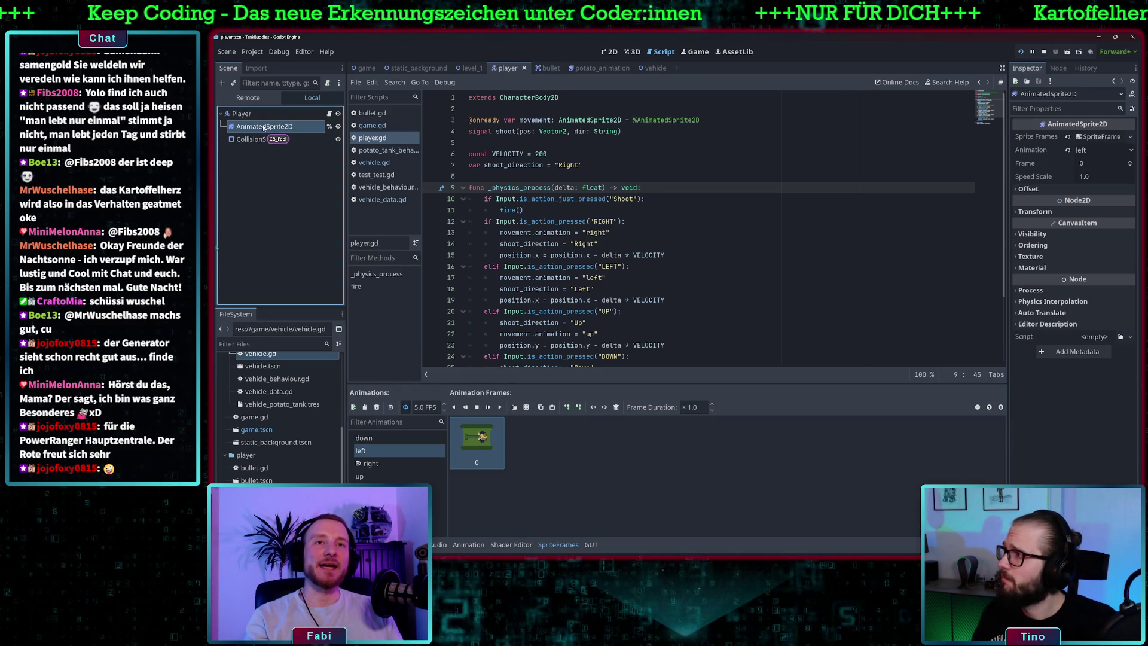
{"action": "right_click", "coordinate": [259, 126]}
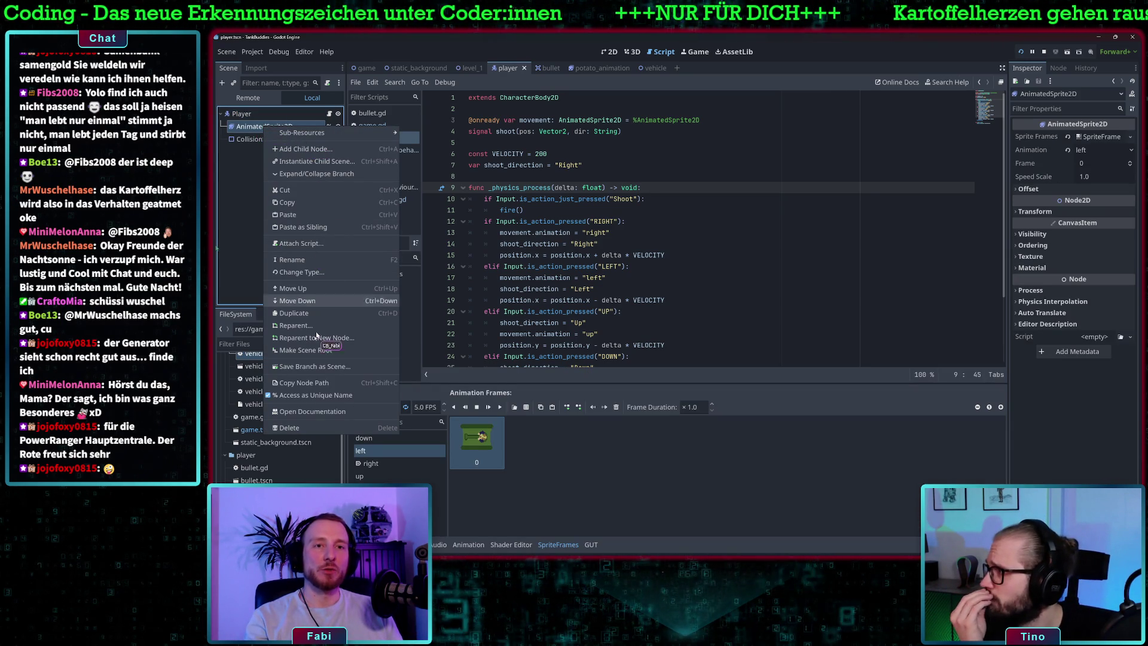
{"action": "left_click", "coordinate": [316, 427]}
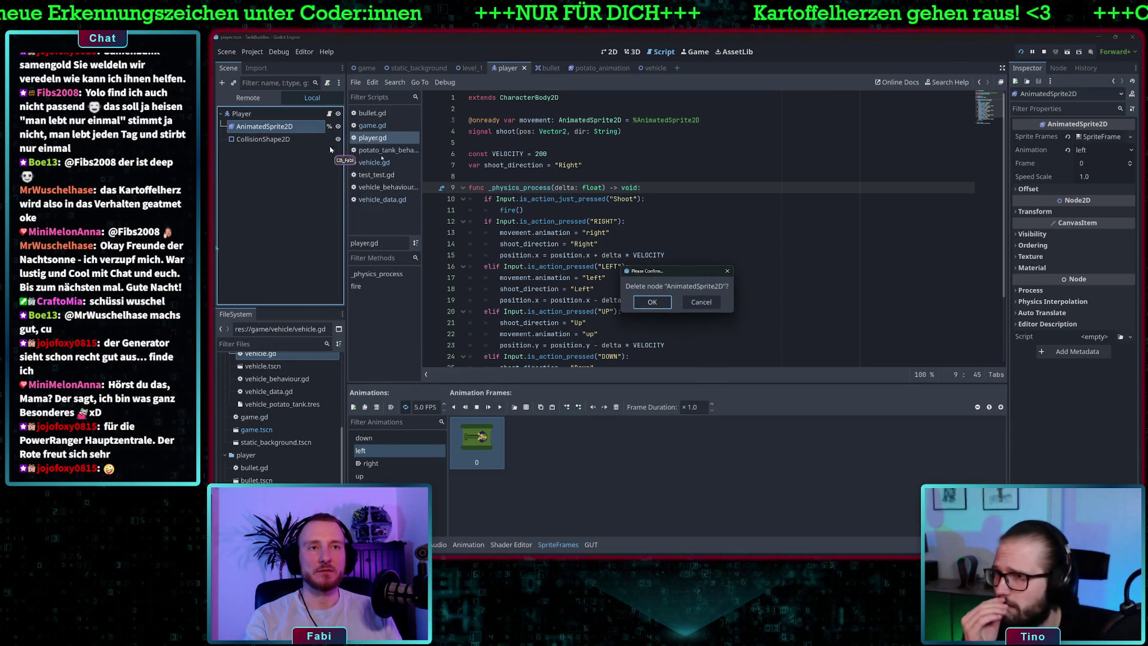
{"action": "left_click", "coordinate": [656, 305]}
{"action": "right_click", "coordinate": [278, 127]}
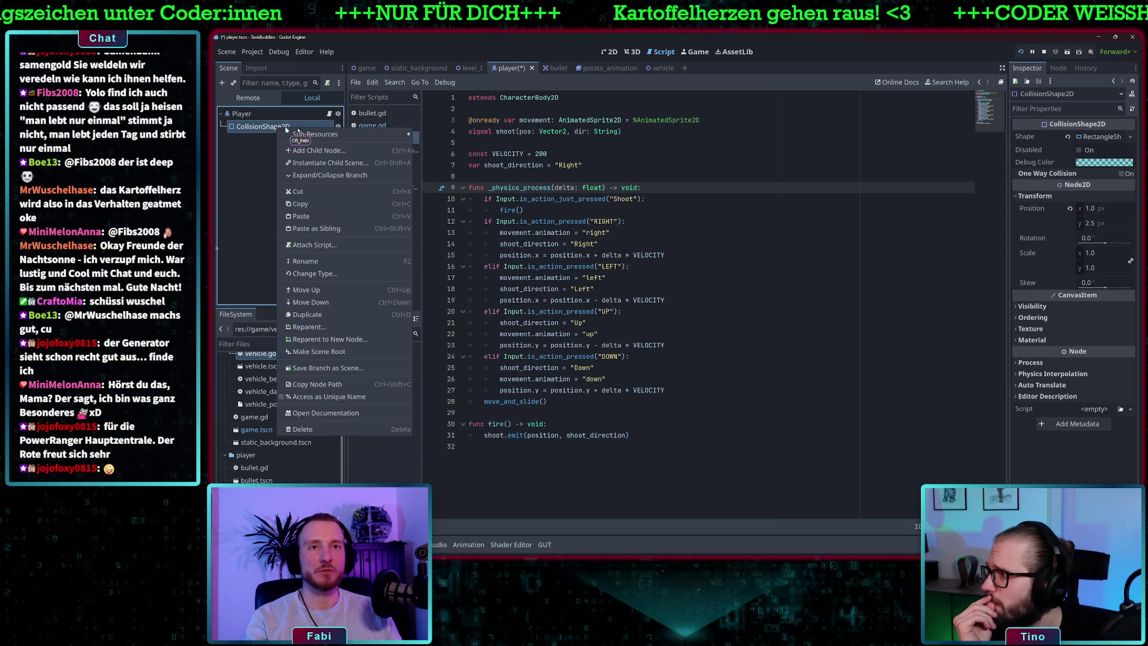
{"action": "left_click", "coordinate": [334, 433]}
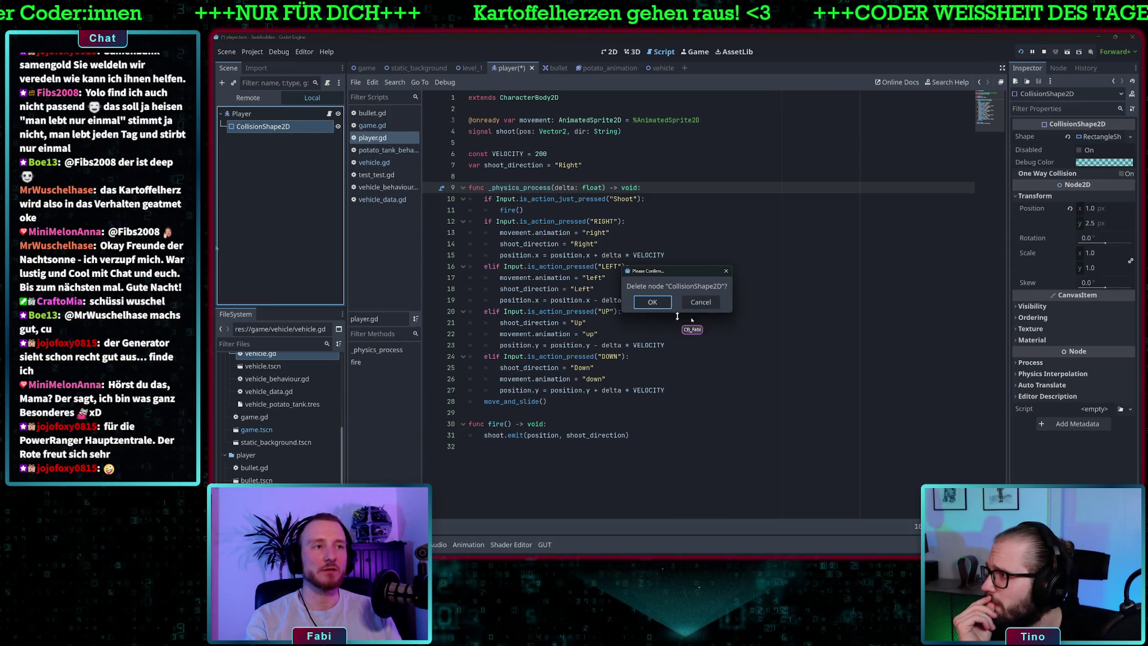
{"action": "left_click", "coordinate": [652, 302]}
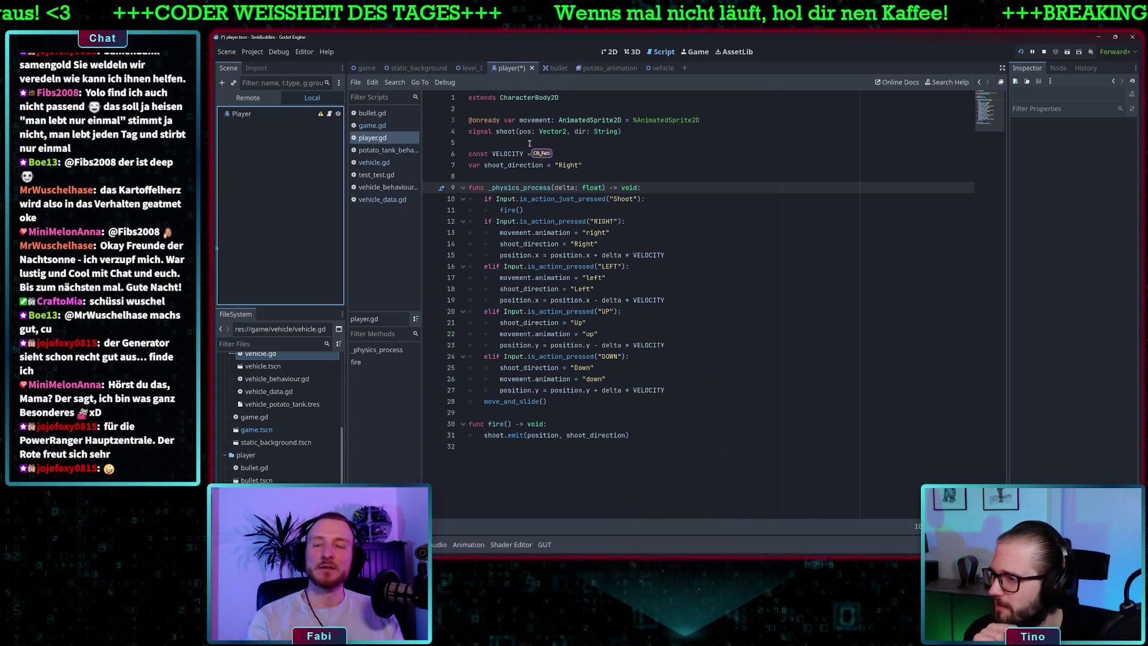
- Add a commented-out '#func _ready()' stub on line 9 of player.gd and save
{"action": "mouse_move", "coordinate": [532, 193]}
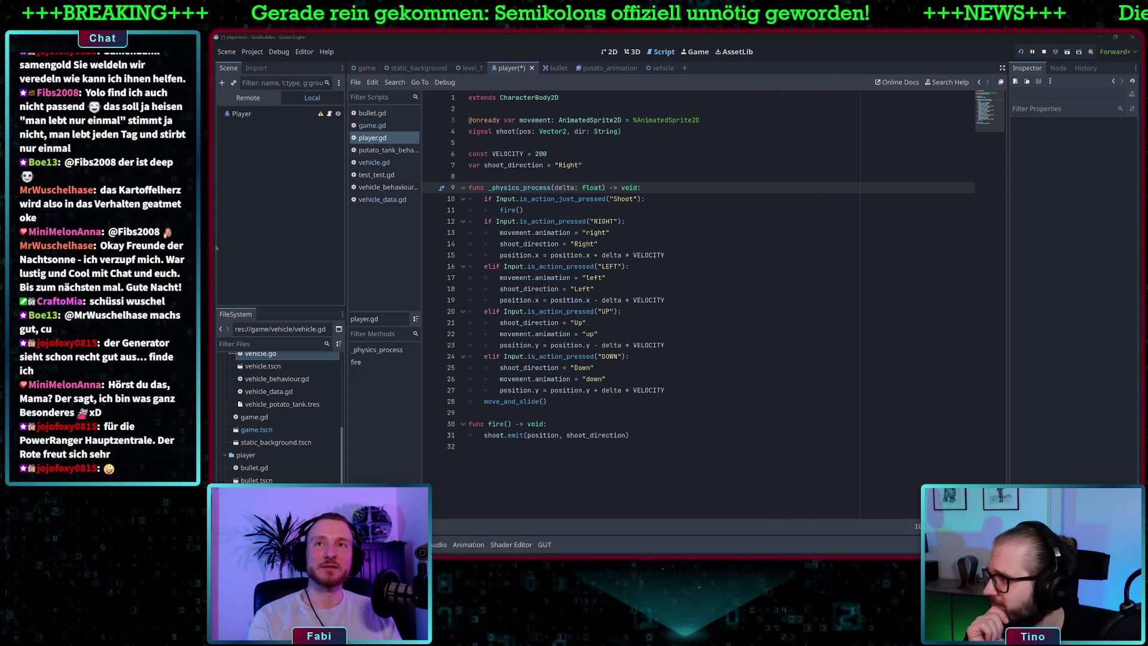
{"action": "left_click", "coordinate": [658, 199]}
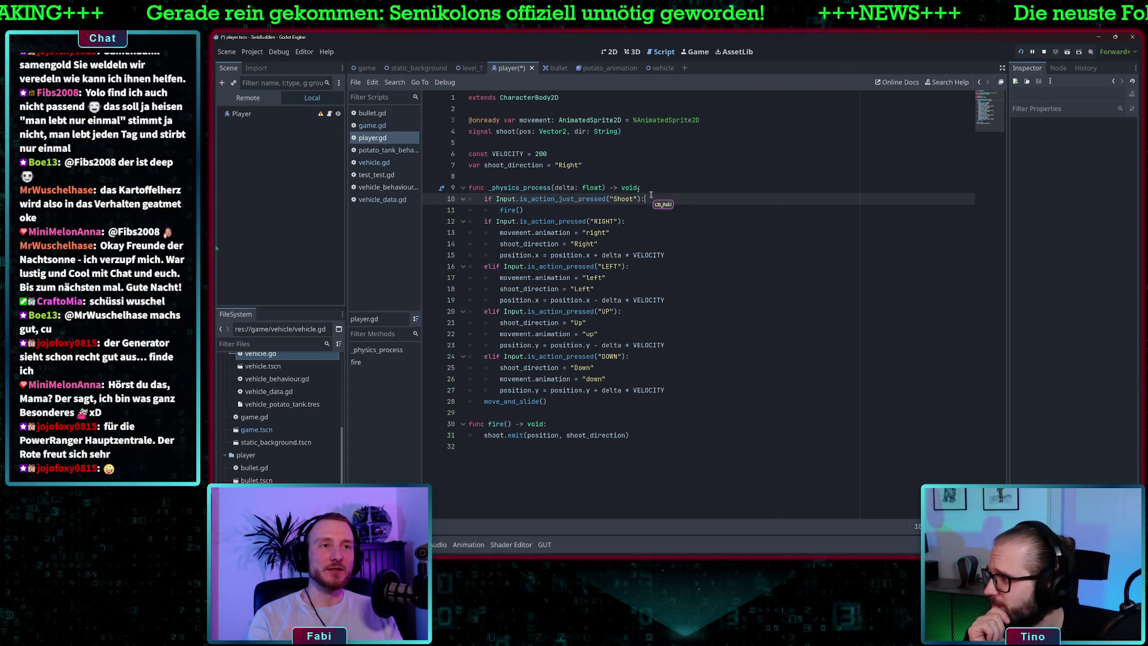
{"action": "left_click", "coordinate": [593, 166]}
{"action": "key", "text": "Return"}
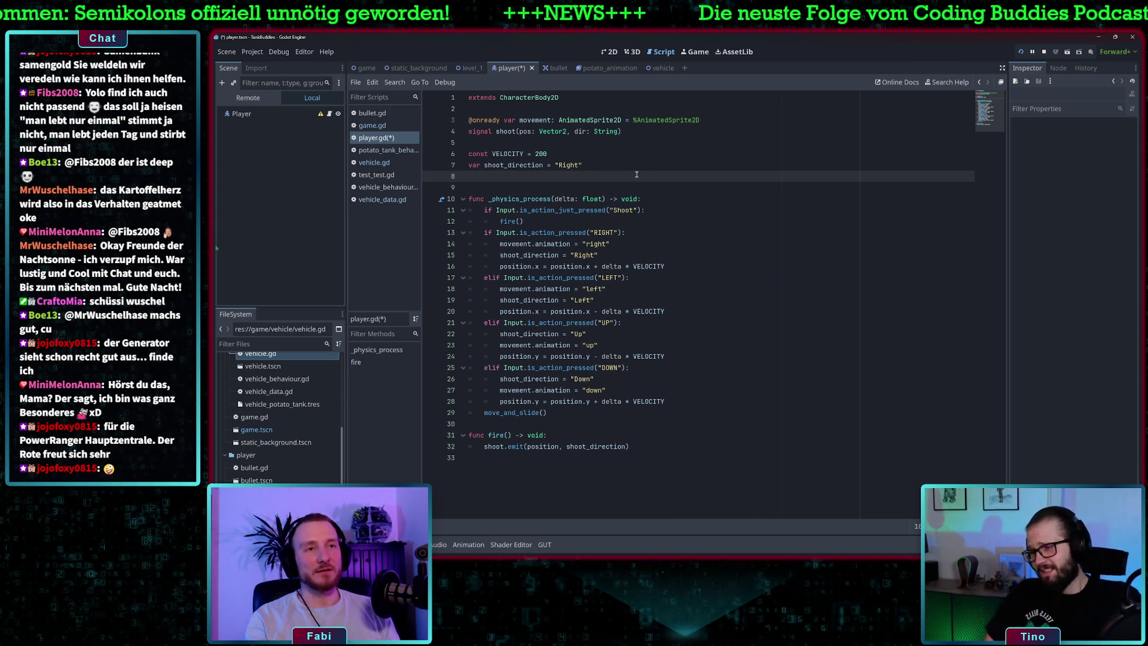
{"action": "key", "text": "Return"}
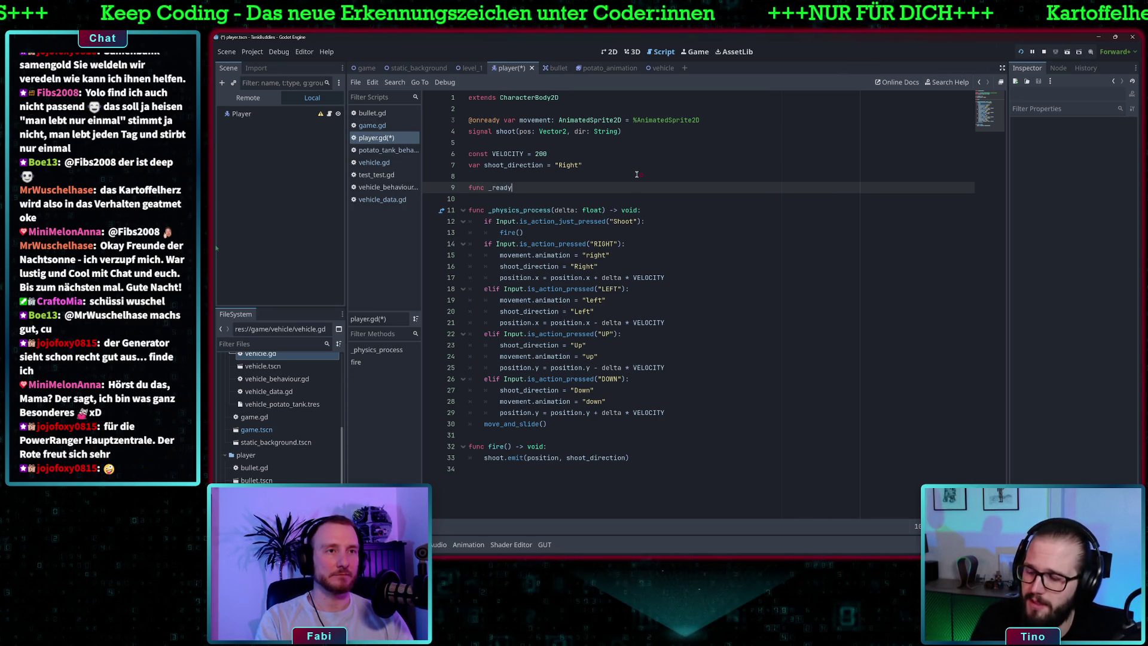
{"action": "type", "text": "("}
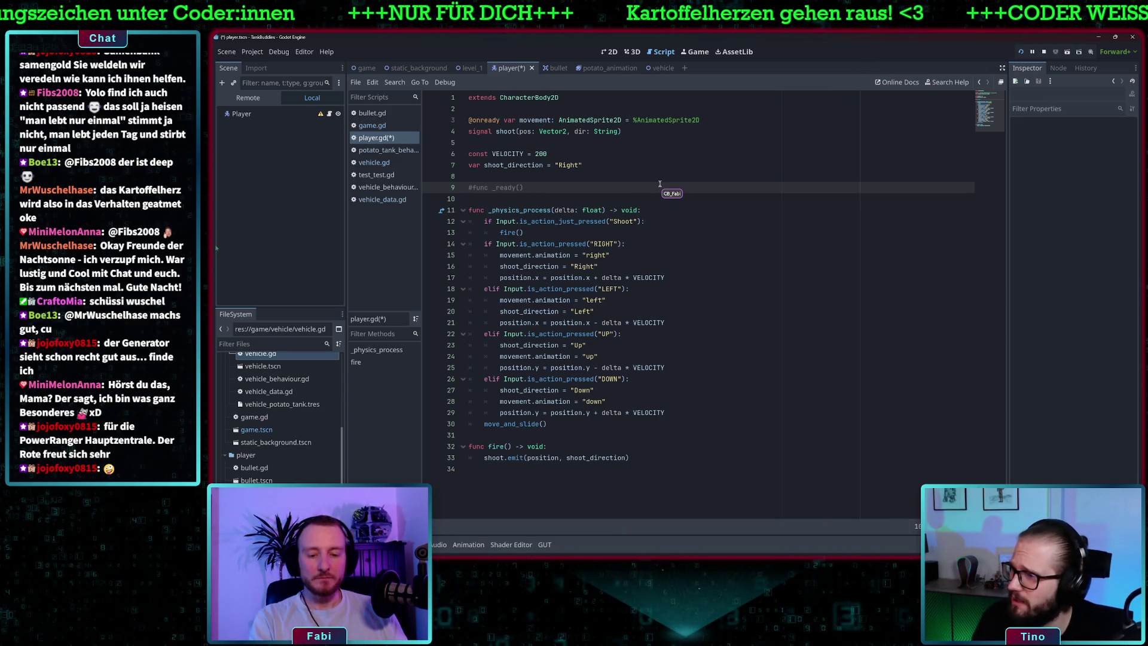
{"action": "key", "text": "ctrl+s"}
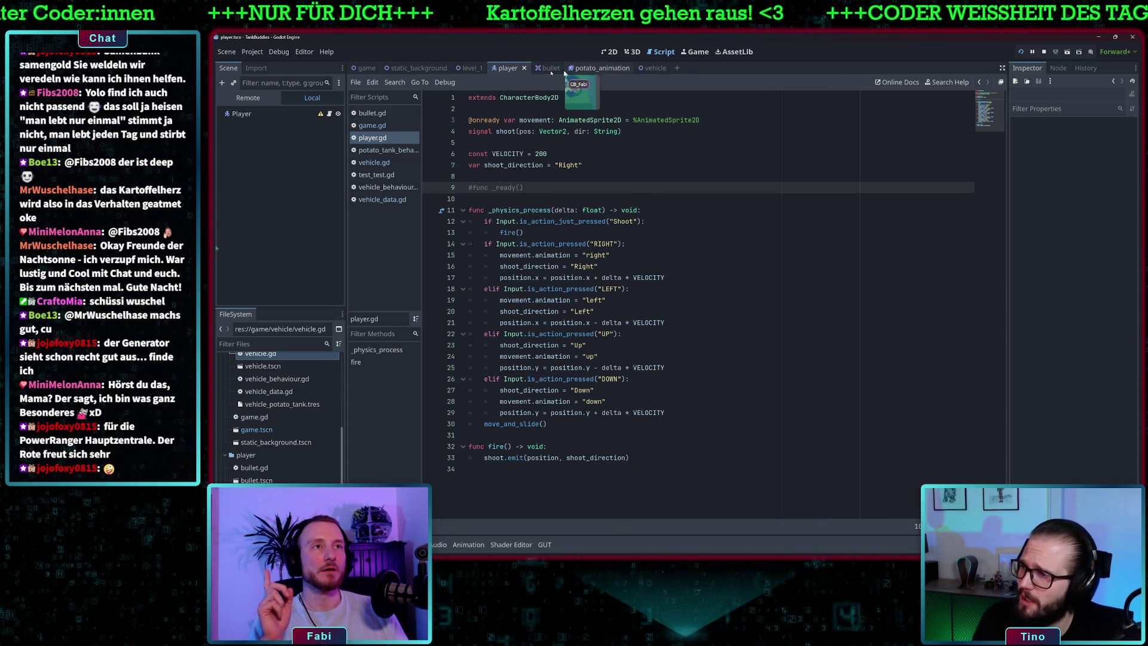
- Open game.gd from the game scene and remove the blank lines after add_child(potato)
{"action": "left_click", "coordinate": [366, 68]}
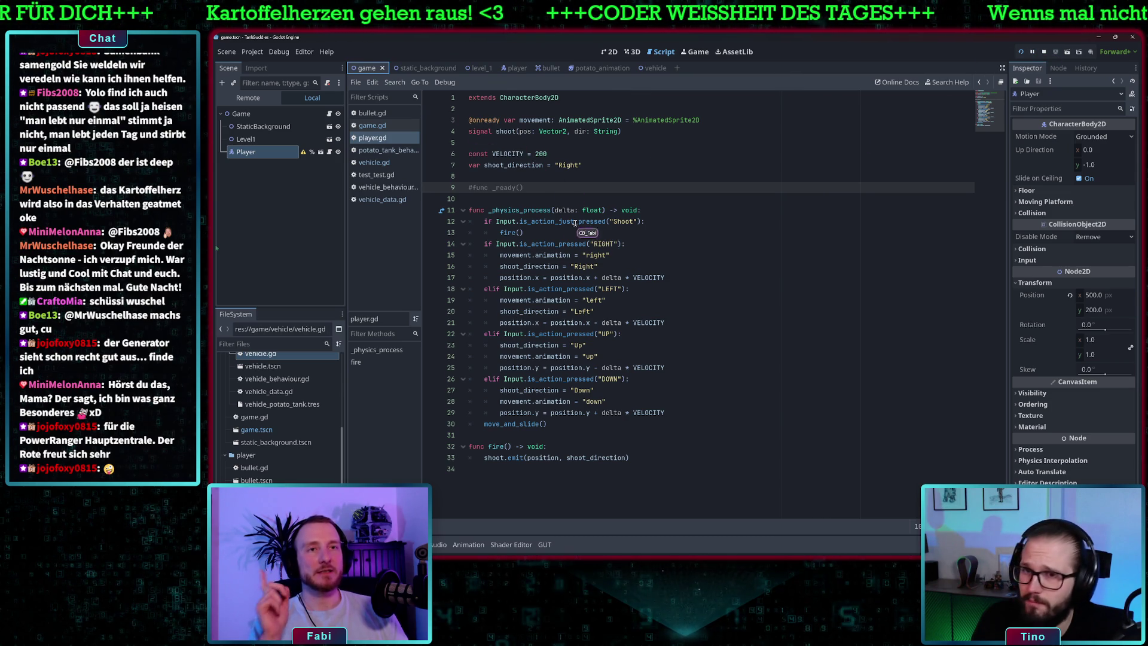
{"action": "left_click", "coordinate": [372, 125]}
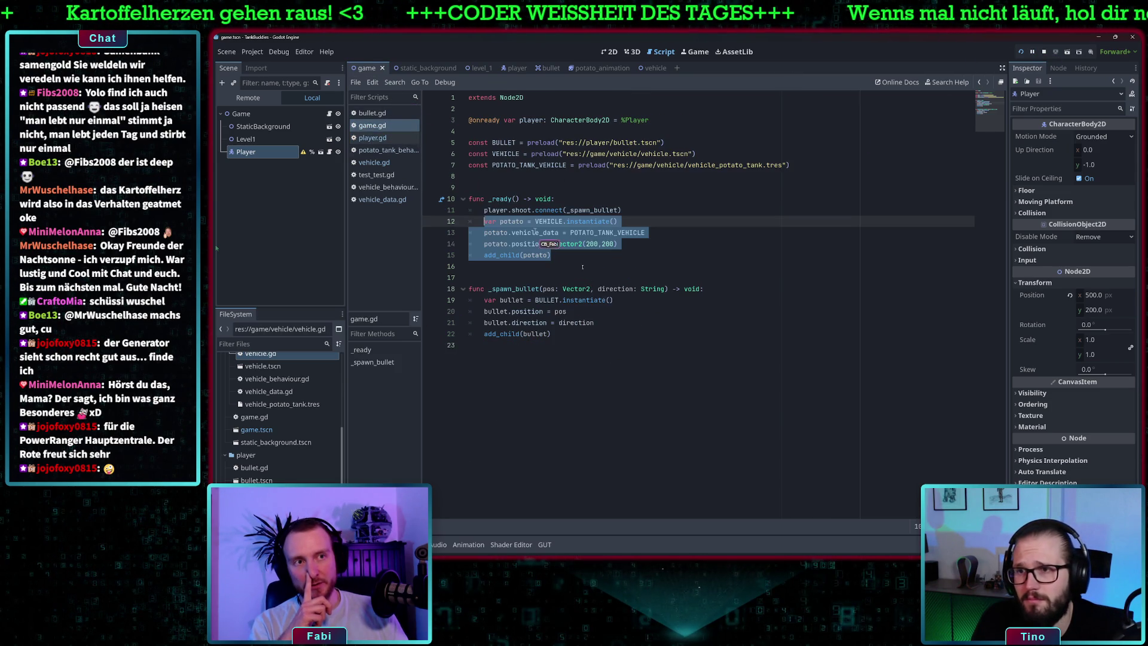
{"action": "left_click", "coordinate": [564, 260]}
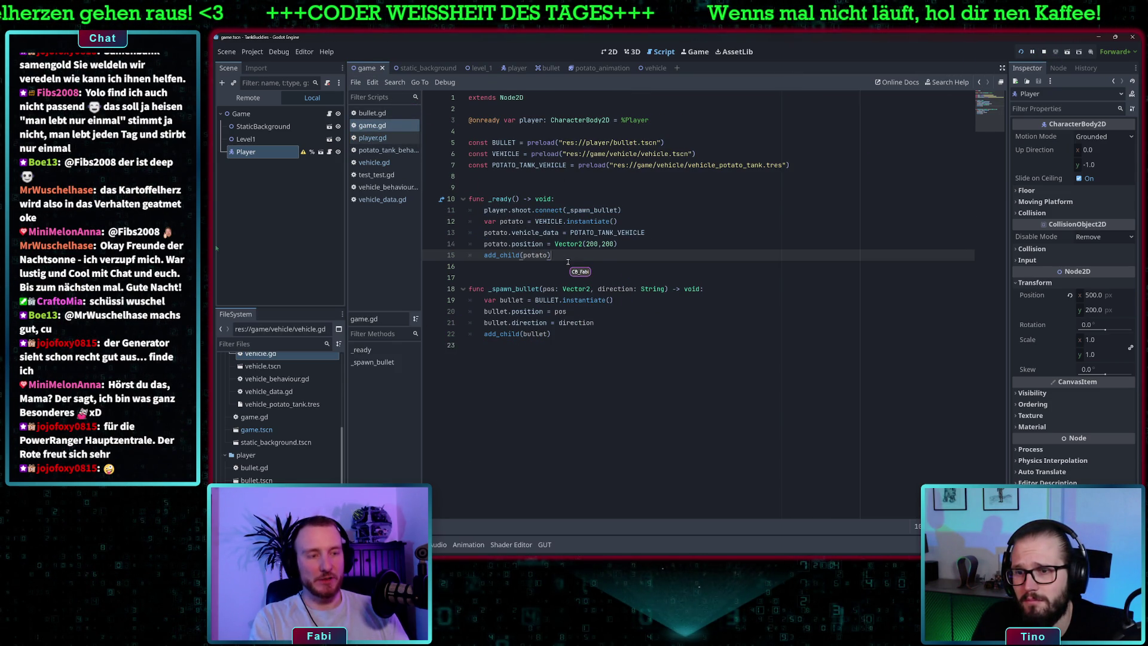
{"action": "key", "text": "Return"}
{"action": "key", "text": "Return"}
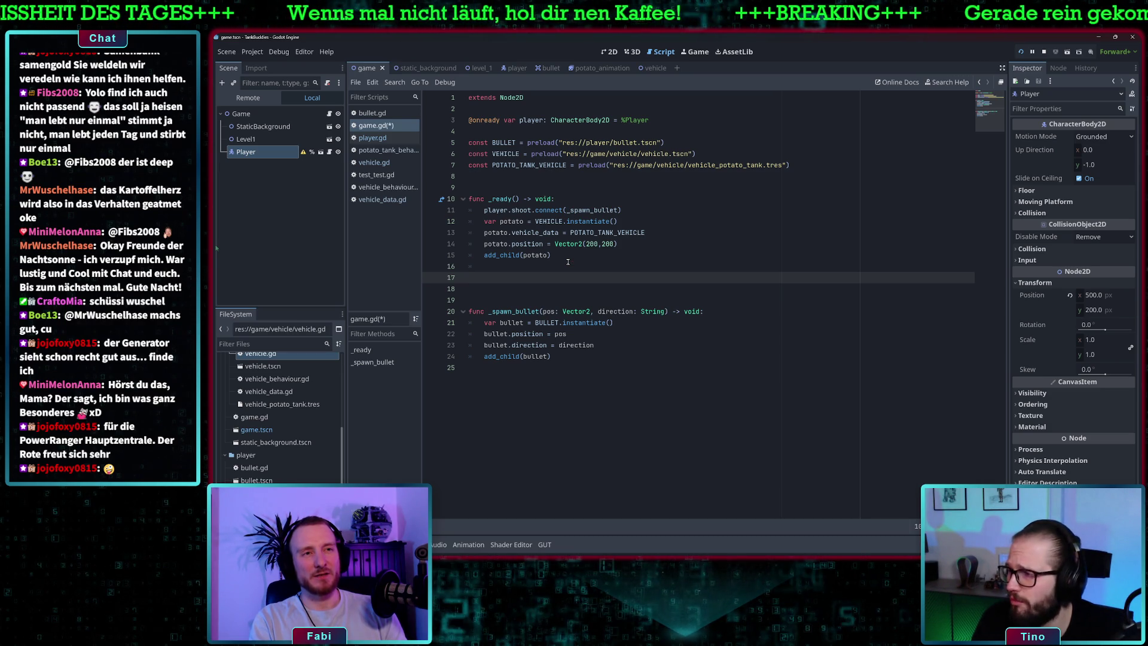
{"action": "key", "text": "BackSpace"}
{"action": "key", "text": "BackSpace"}
{"action": "key", "text": "BackSpace"}
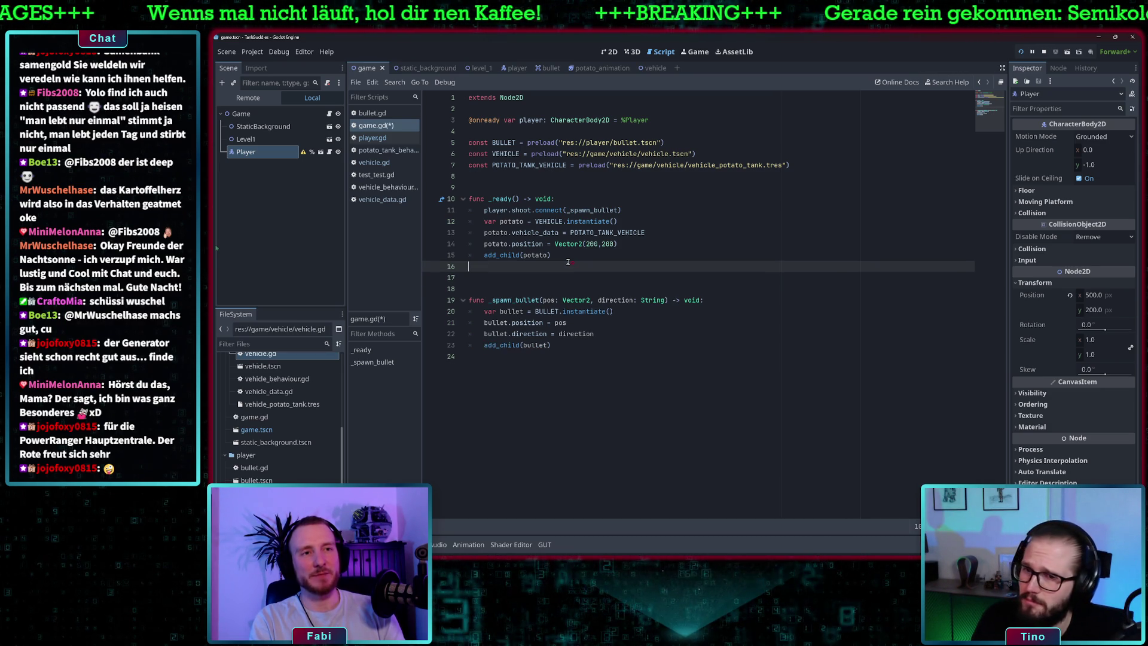
- Start a new line after add_child(potato) calling potato._move(), using autocomplete for potato
{"action": "key", "text": "Return"}
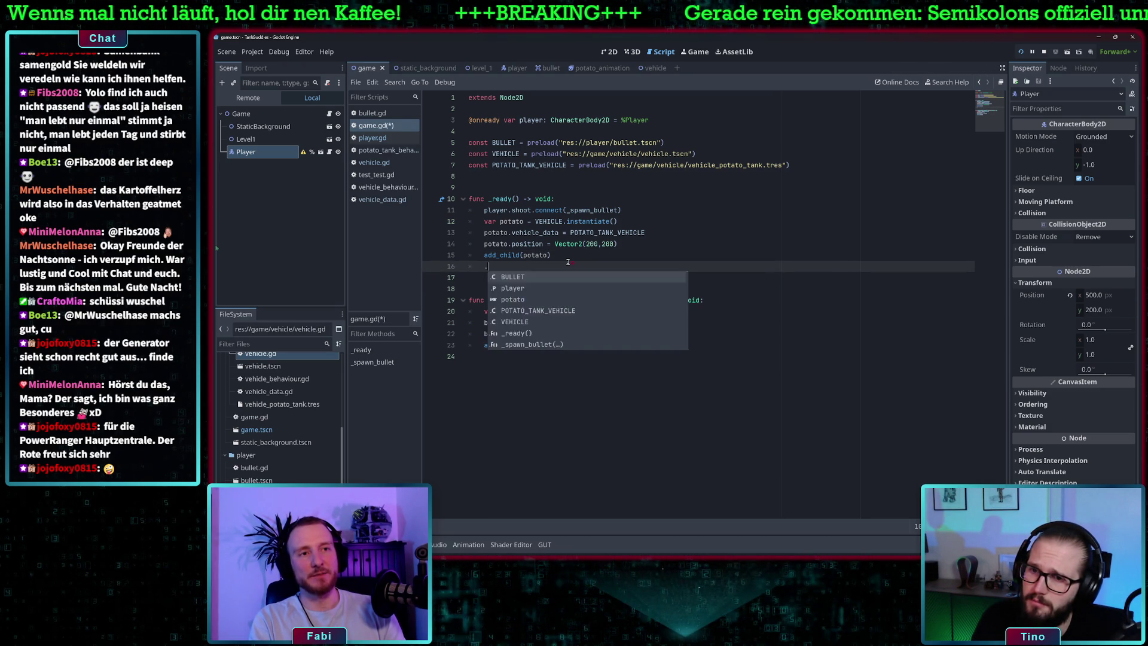
{"action": "key", "text": "Return"}
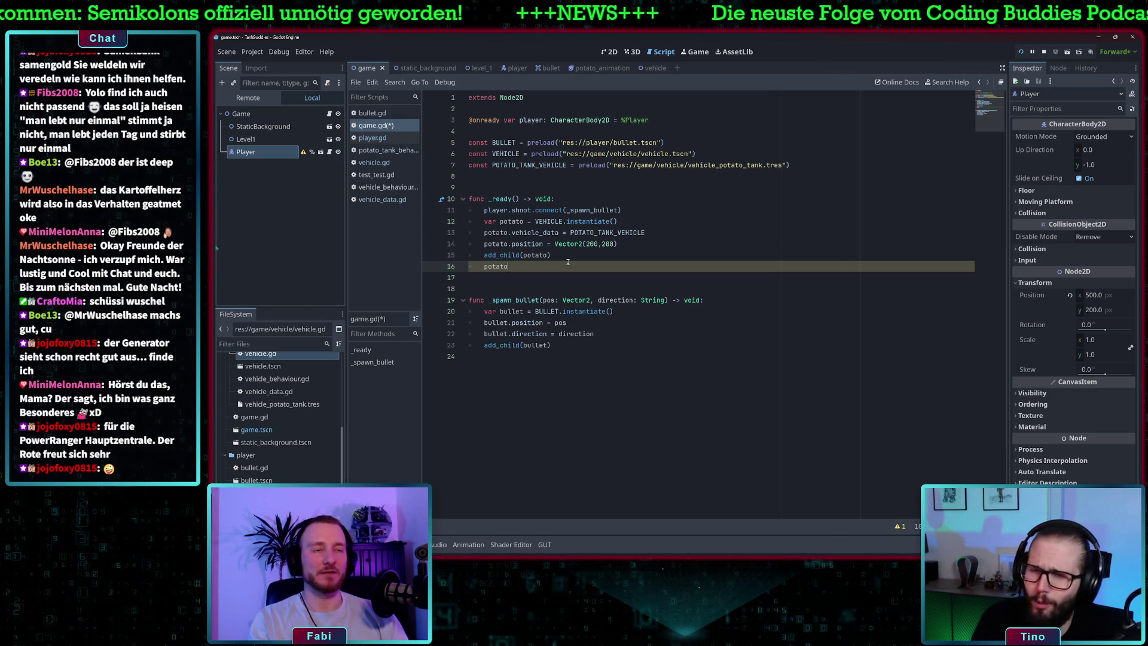
{"action": "type", "text": "."}
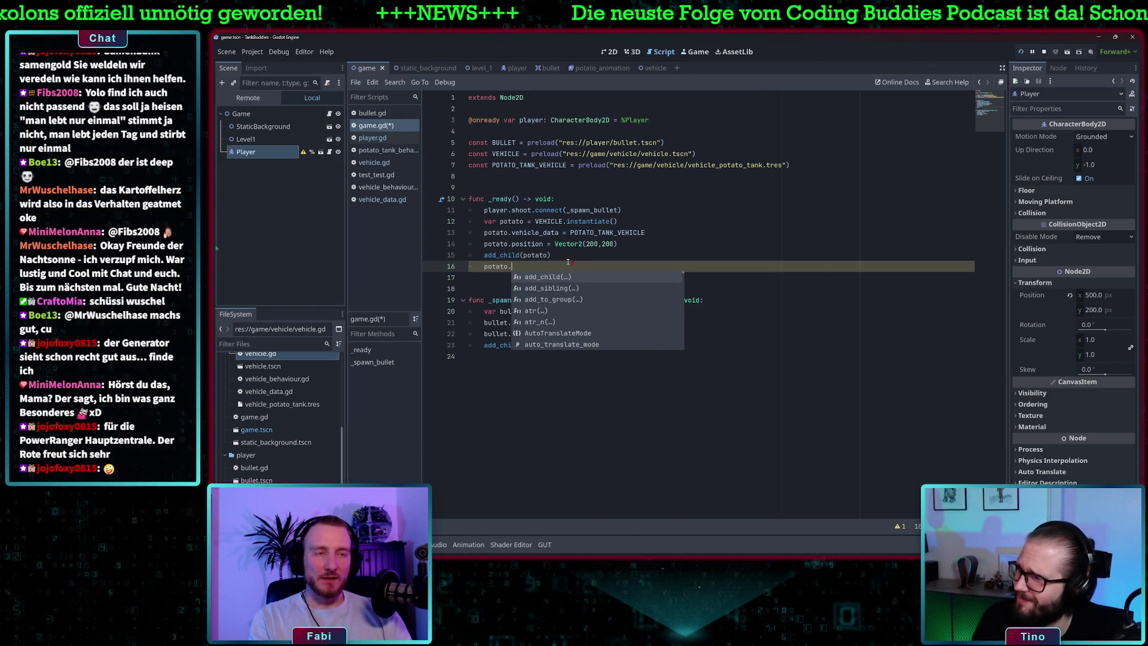
{"action": "type", "text": "mo"}
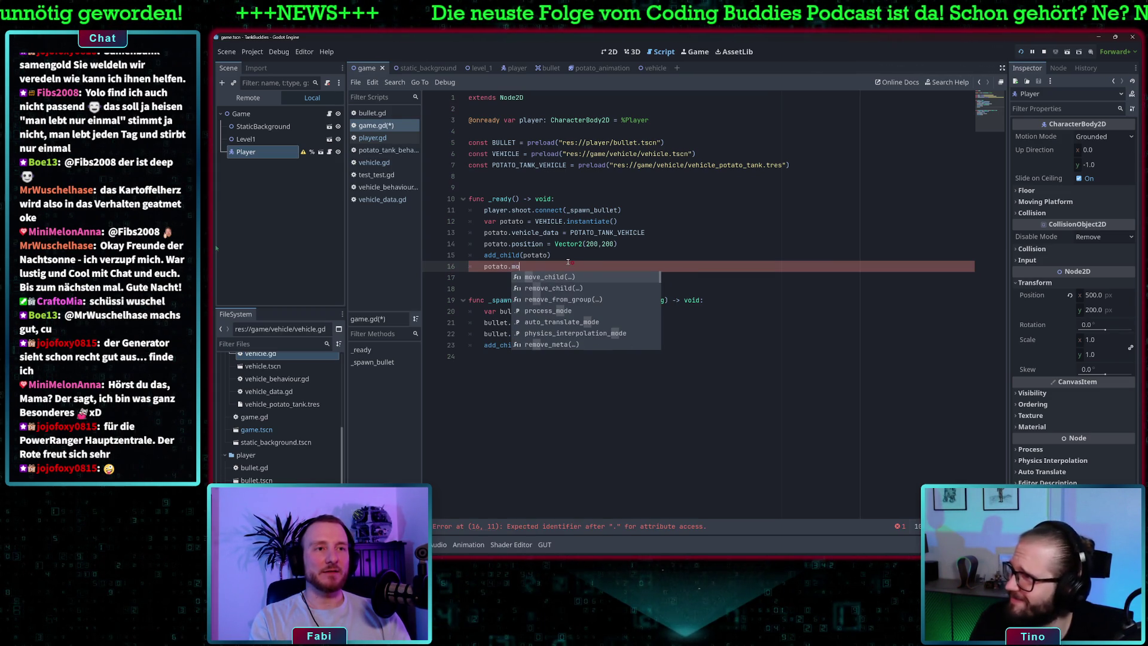
{"action": "key", "text": "BackSpace"}
{"action": "key", "text": "BackSpace"}
{"action": "type", "text": "_mov"}
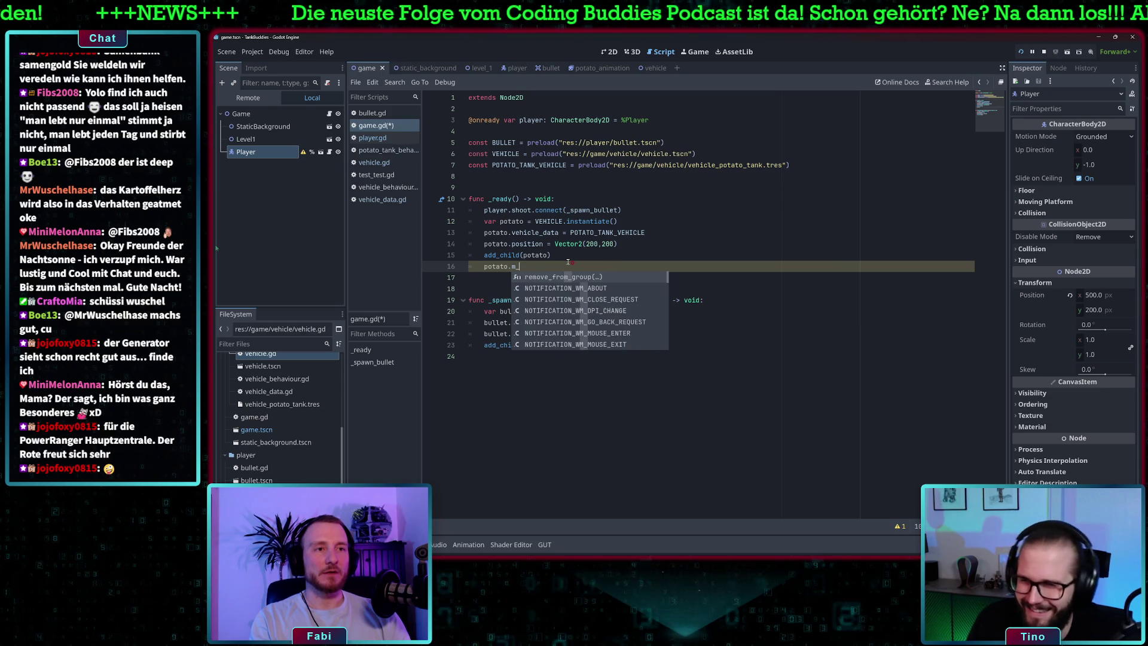
{"action": "type", "text": "e()"}
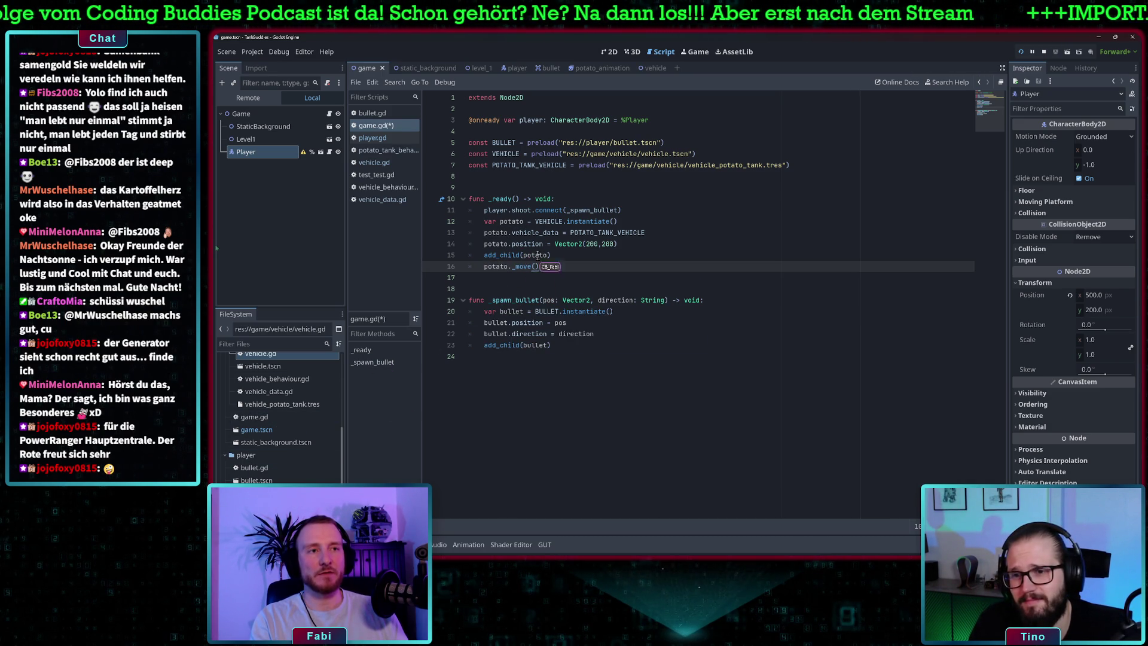
- Change line 16 to potato.behaviour._move() and run the game, which fails on 'behaviour'
{"action": "double_click", "coordinate": [276, 378]}
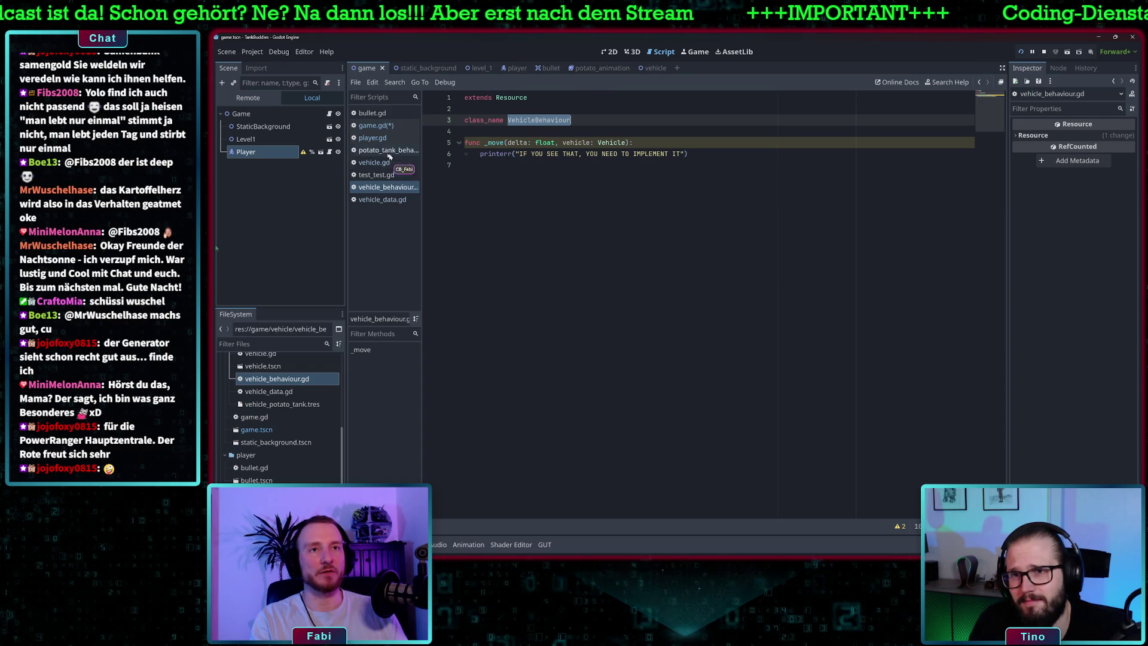
{"action": "left_click", "coordinate": [386, 126]}
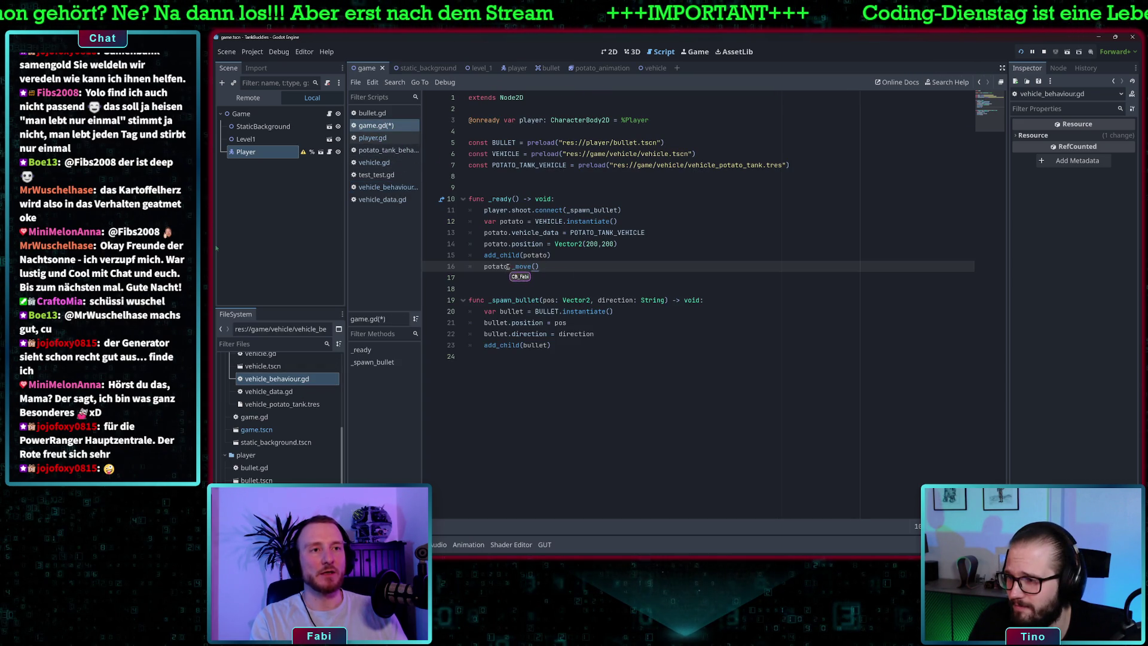
{"action": "type", "text": "."}
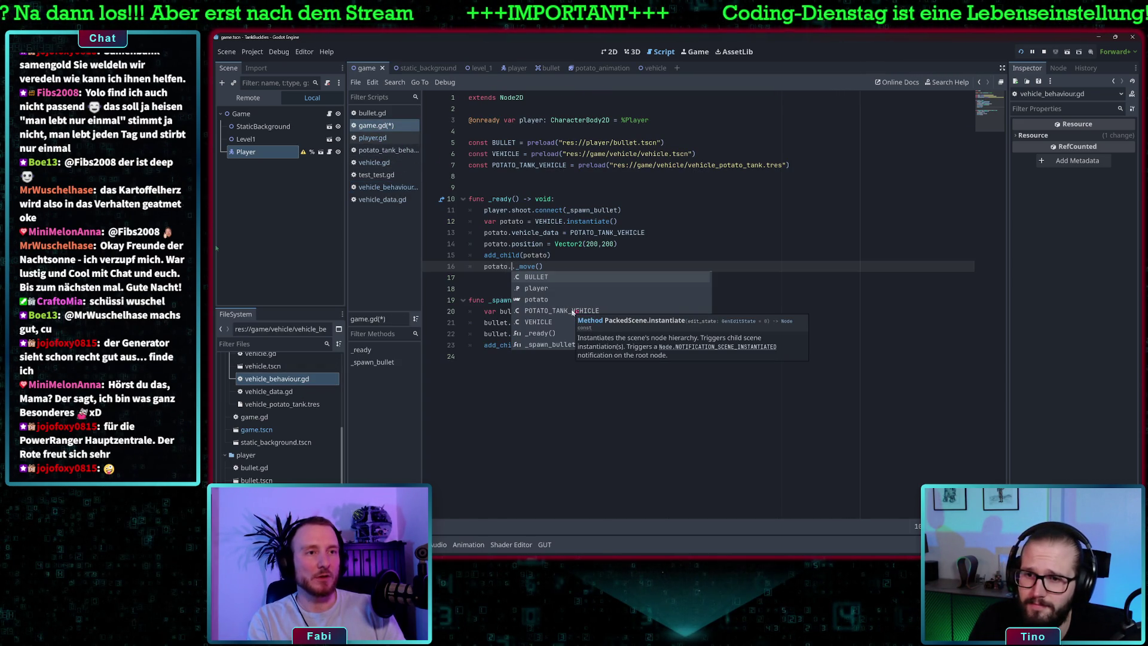
{"action": "type", "text": "behaviour"}
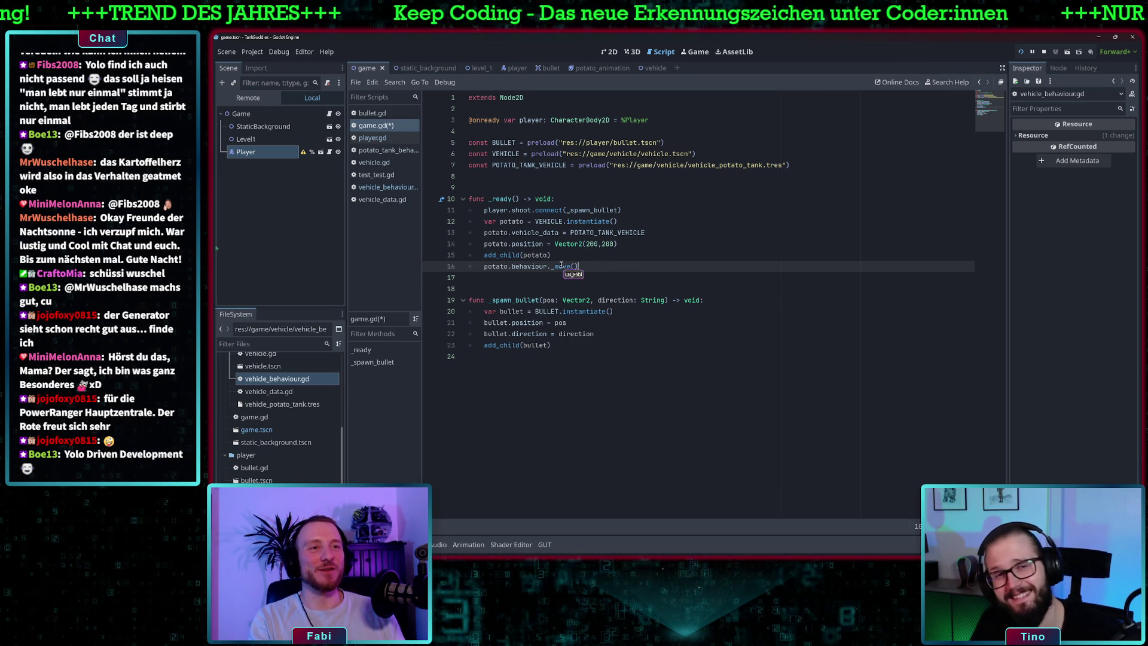
{"action": "left_click", "coordinate": [1020, 52]}
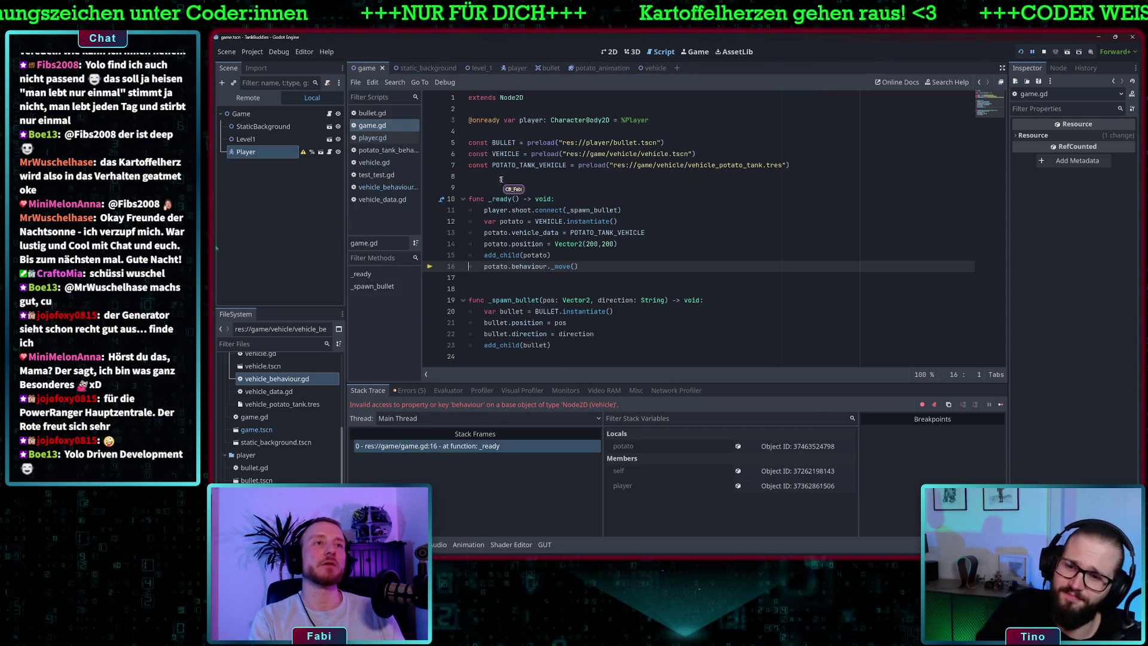
- Look up the vehicle_data property and its uses in vehicle.gd
{"action": "scroll", "coordinate": [269, 409], "scroll_direction": "up", "scroll_amount": 2}
{"action": "scroll", "coordinate": [268, 410], "scroll_direction": "up", "scroll_amount": 2}
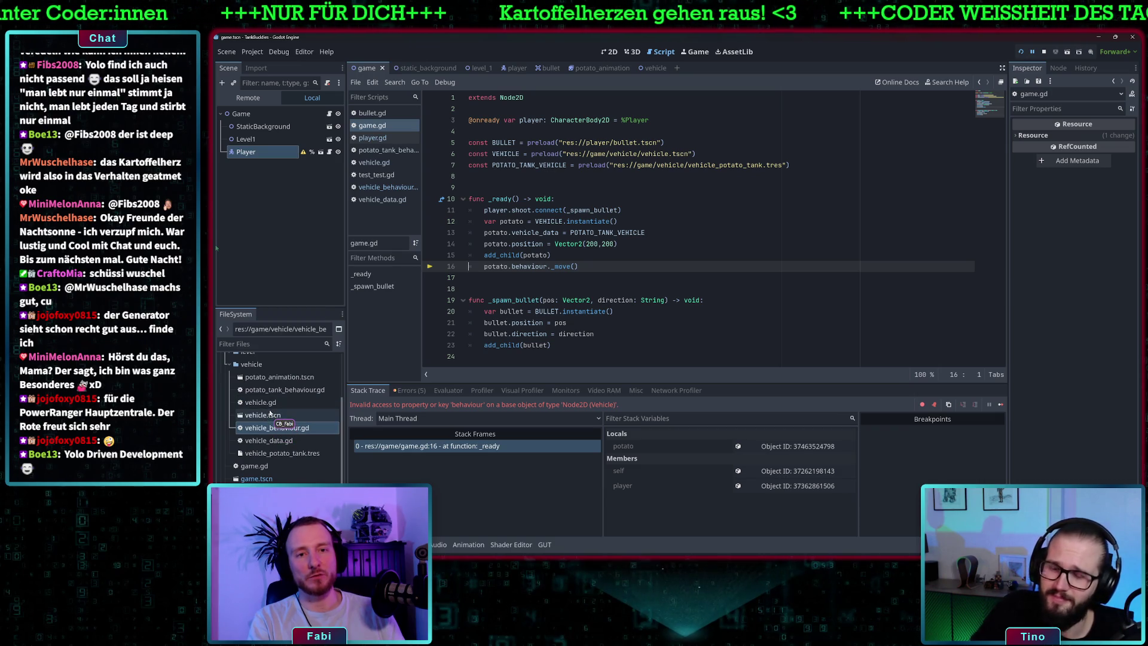
{"action": "left_click", "coordinate": [491, 244]}
{"action": "left_click", "coordinate": [601, 267]}
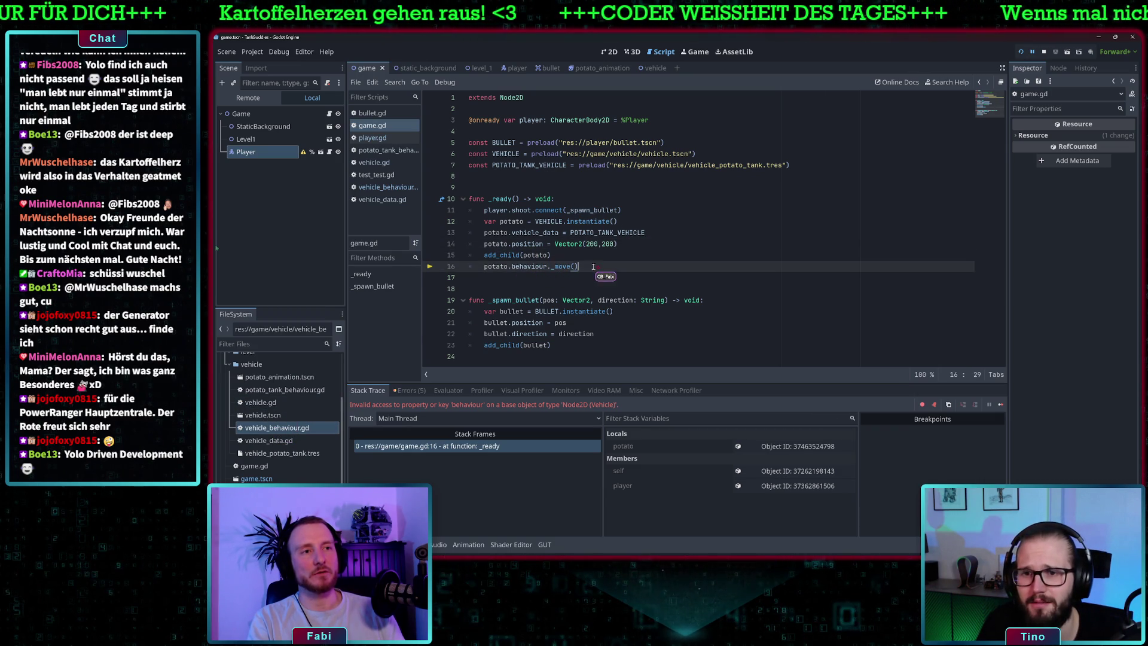
{"action": "double_click", "coordinate": [287, 403]}
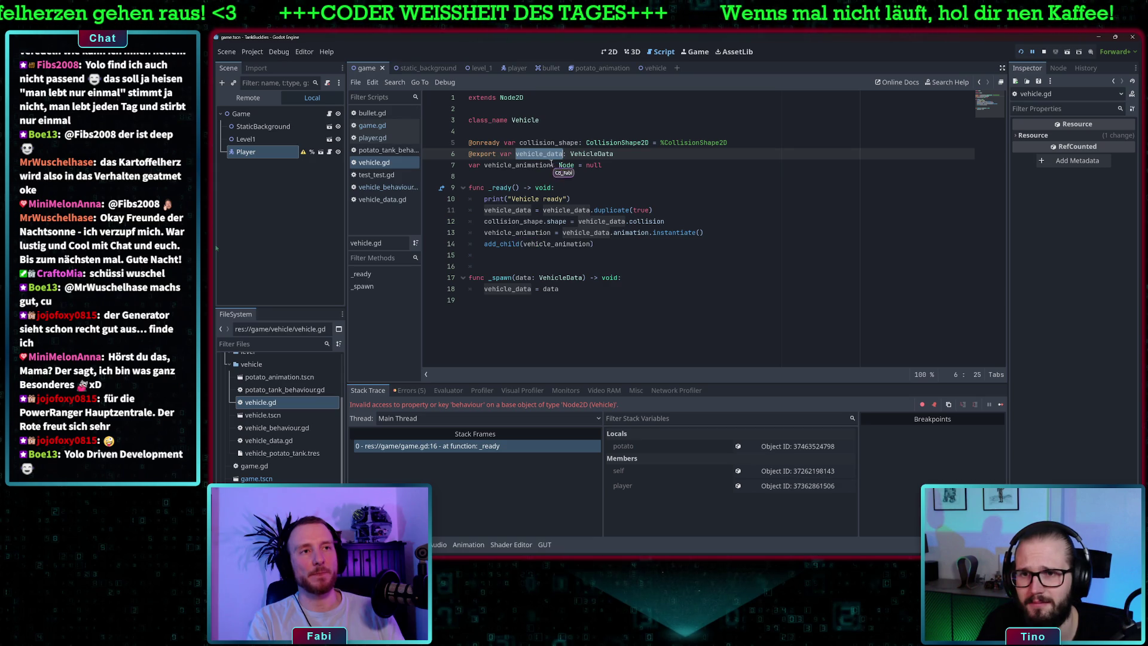
{"action": "left_click", "coordinate": [589, 172]}
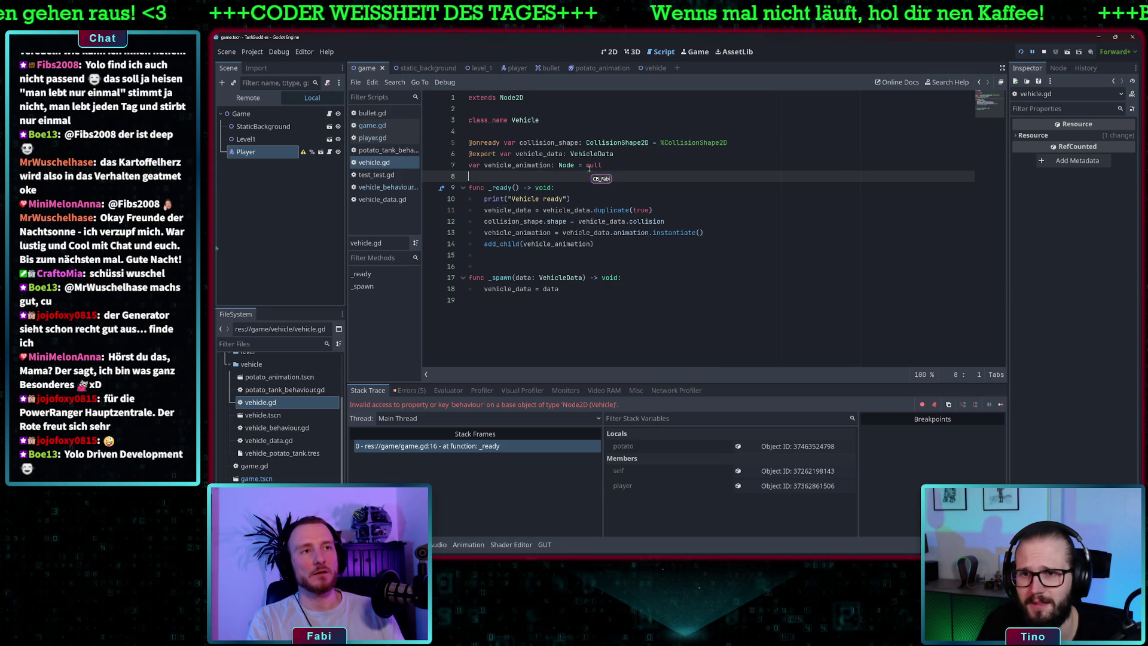
{"action": "double_click", "coordinate": [546, 154]}
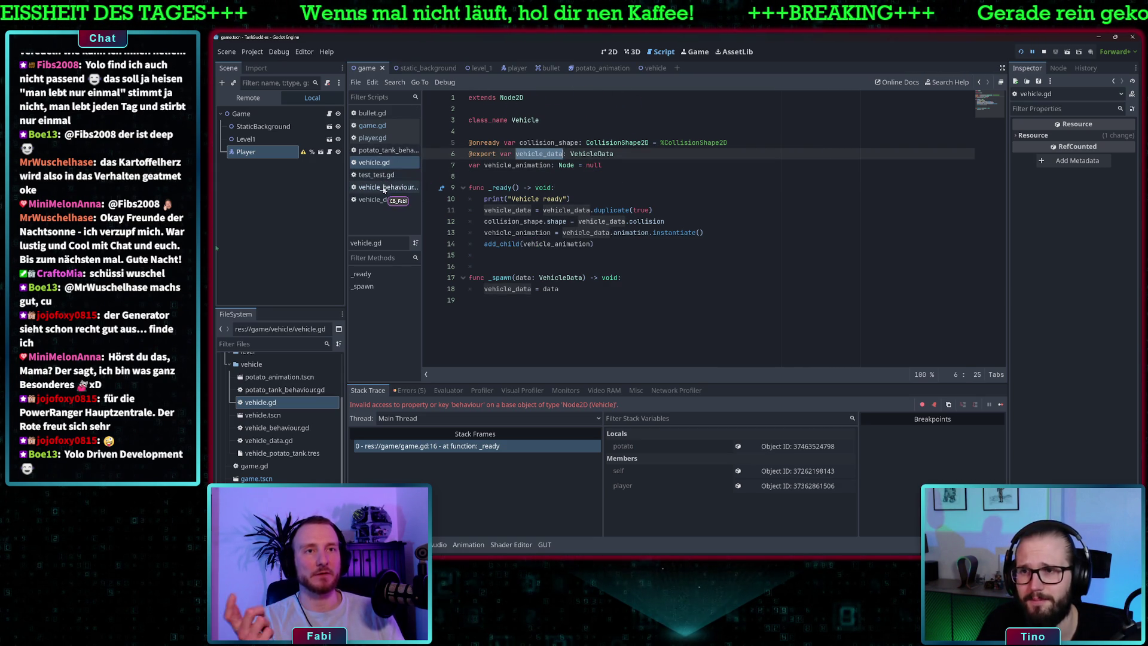
- Insert .vehicle_data after potato so line 16 reads potato.vehicle_data.behaviour._move()
{"action": "left_click", "coordinate": [372, 125]}
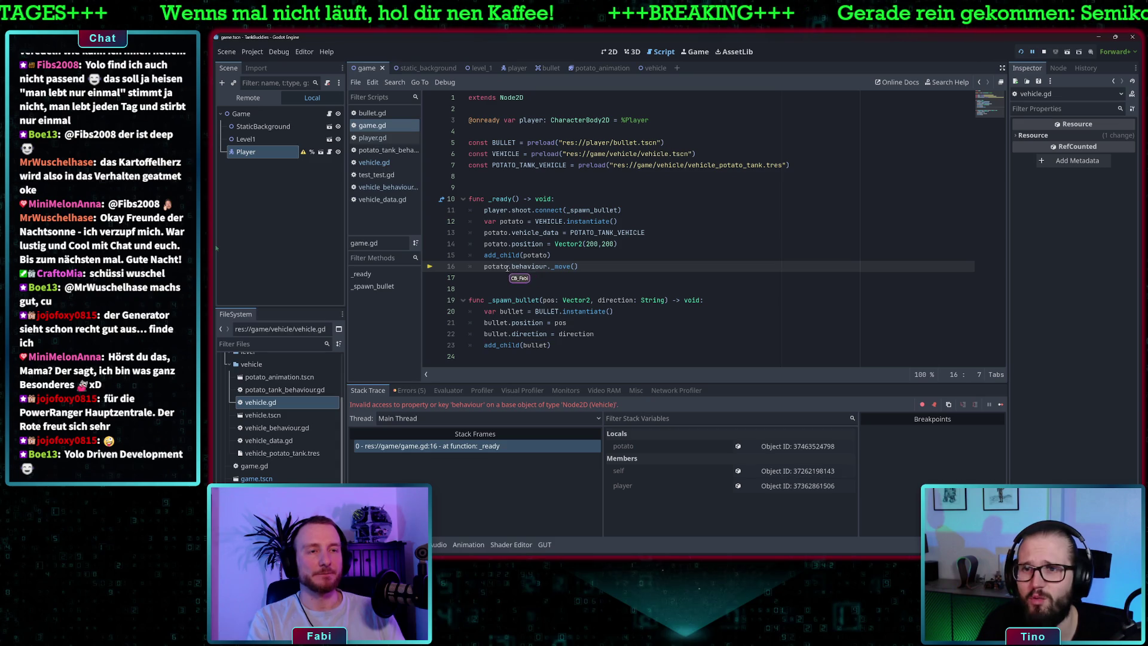
{"action": "type", "text": ".vehicle_data"}
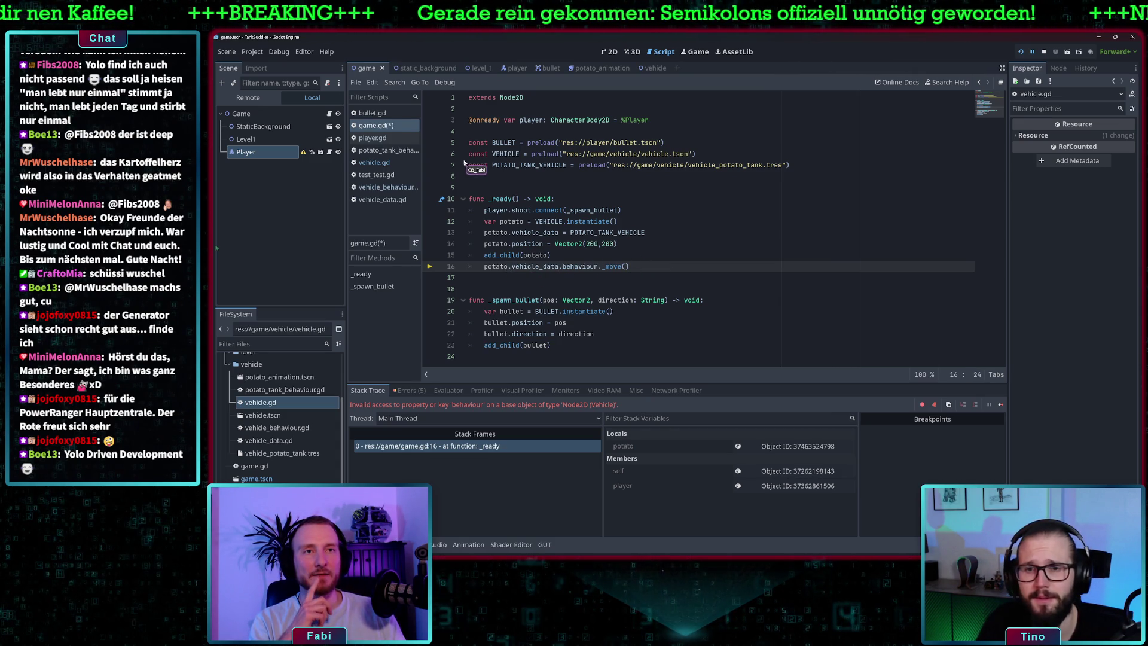
{"action": "left_click", "coordinate": [384, 164]}
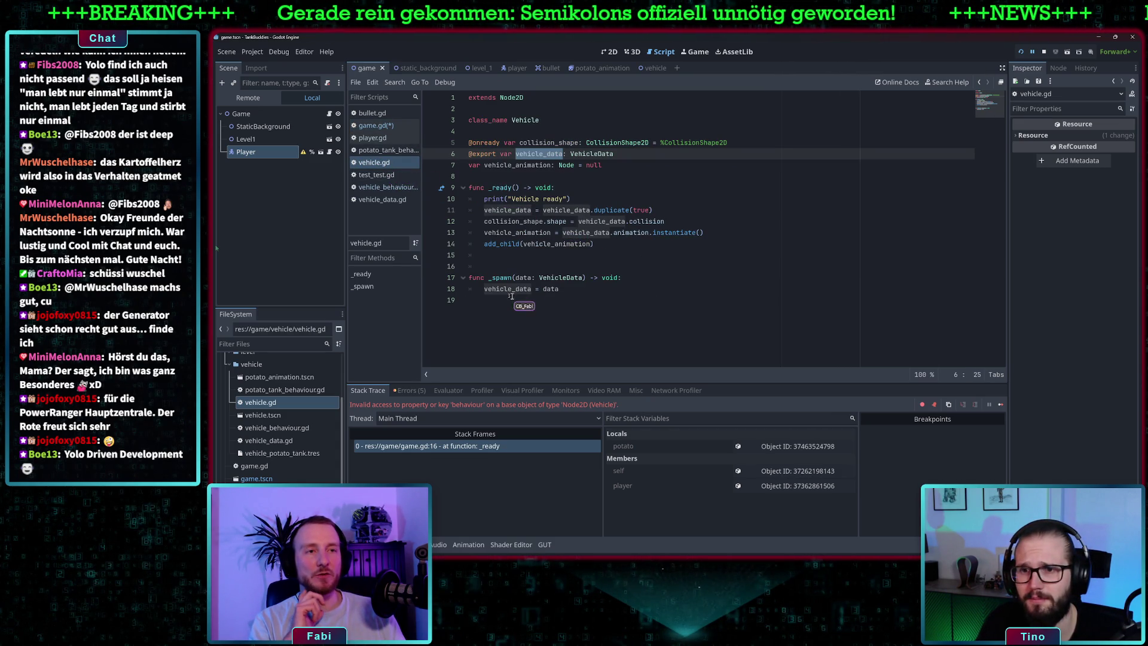
{"action": "left_click", "coordinate": [516, 257]}
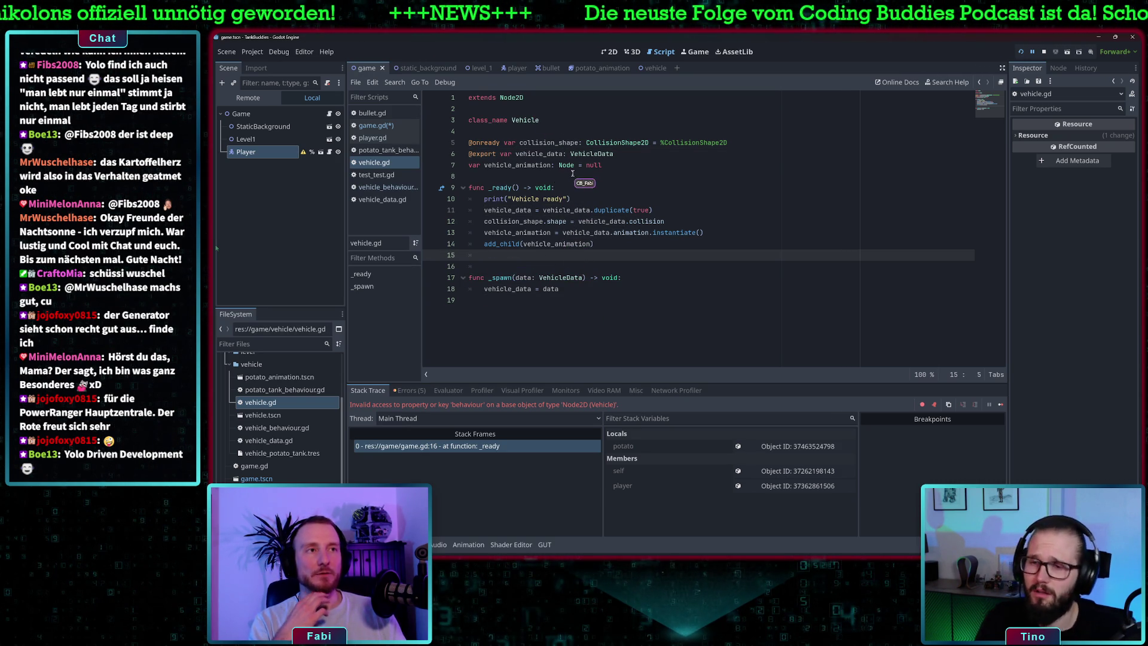
{"action": "left_click", "coordinate": [376, 125]}
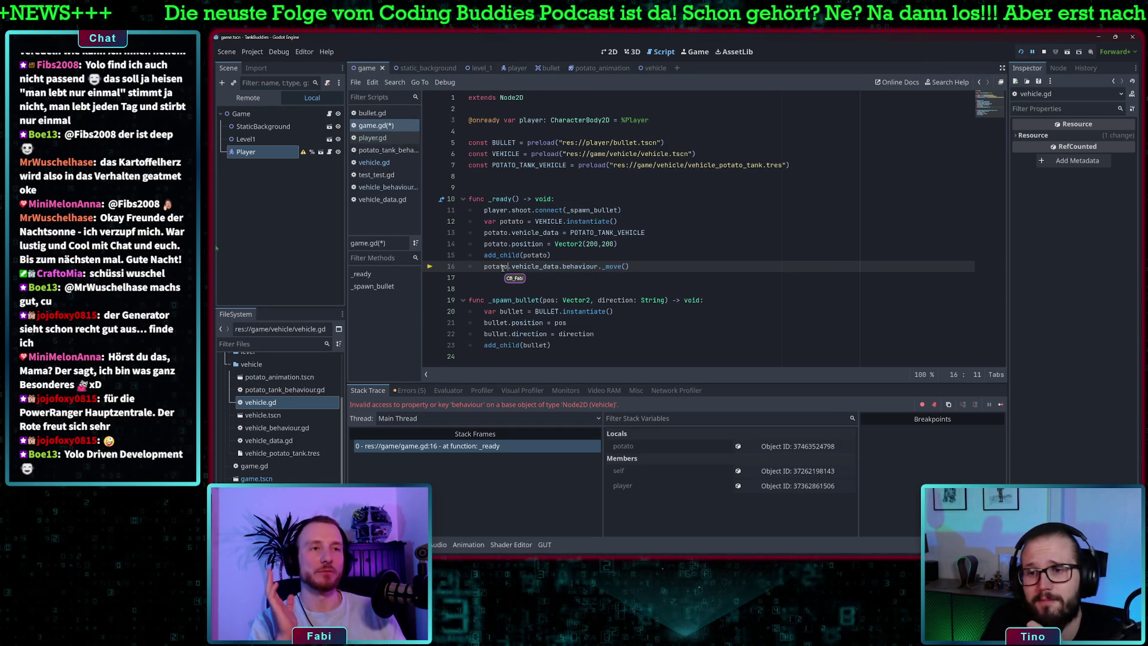
- Save game.gd and run the game, which stops with nonexistent function '_move' in base 'Nil'
{"action": "mouse_move", "coordinate": [502, 267]}
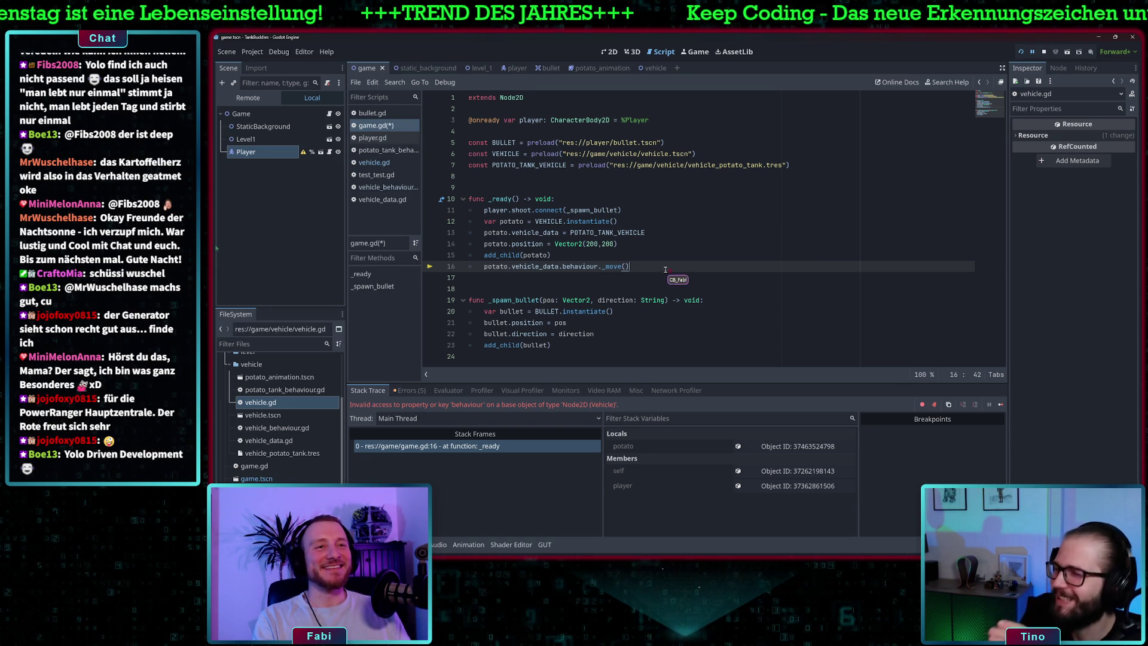
{"action": "left_click", "coordinate": [646, 267]}
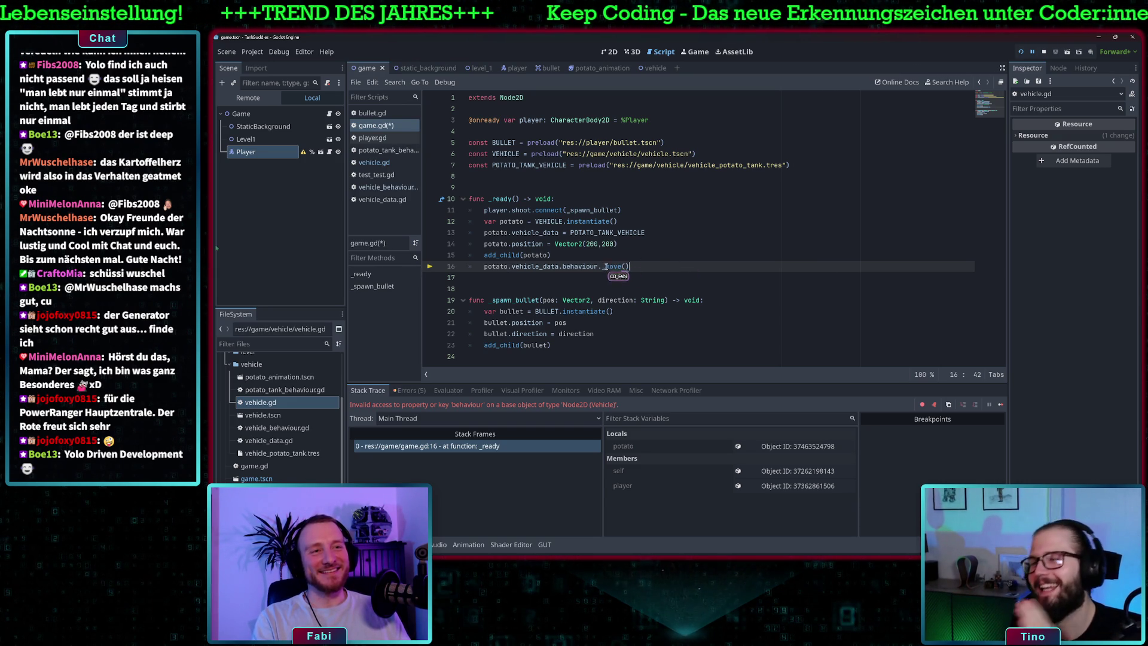
{"action": "key", "text": "ctrl+s"}
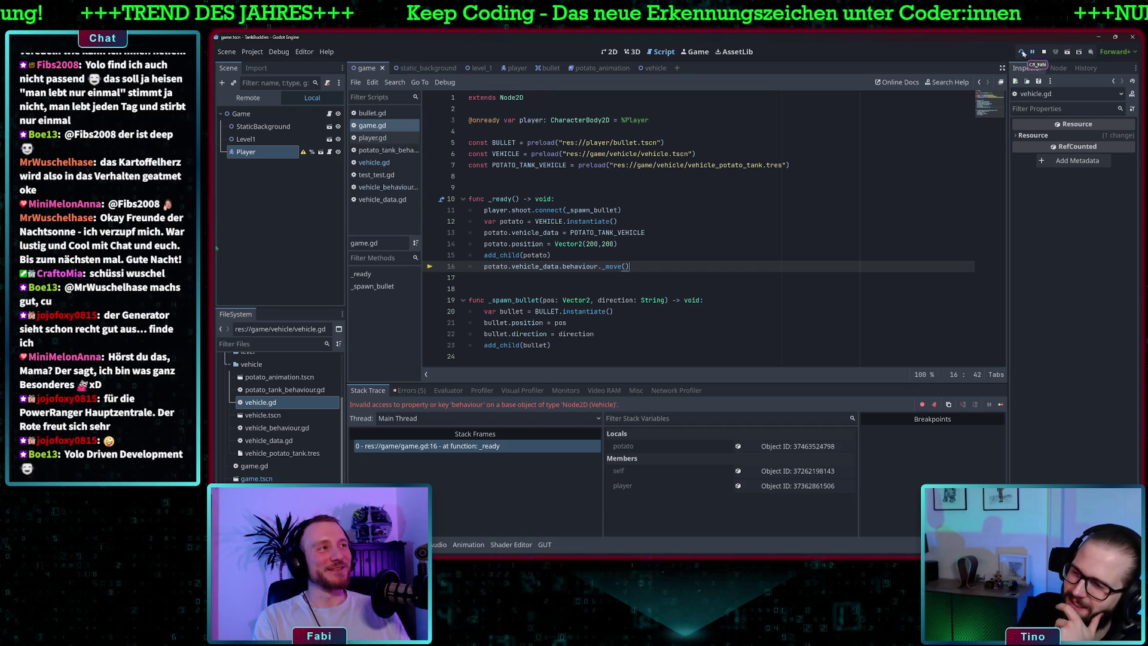
{"action": "left_click", "coordinate": [1021, 53]}
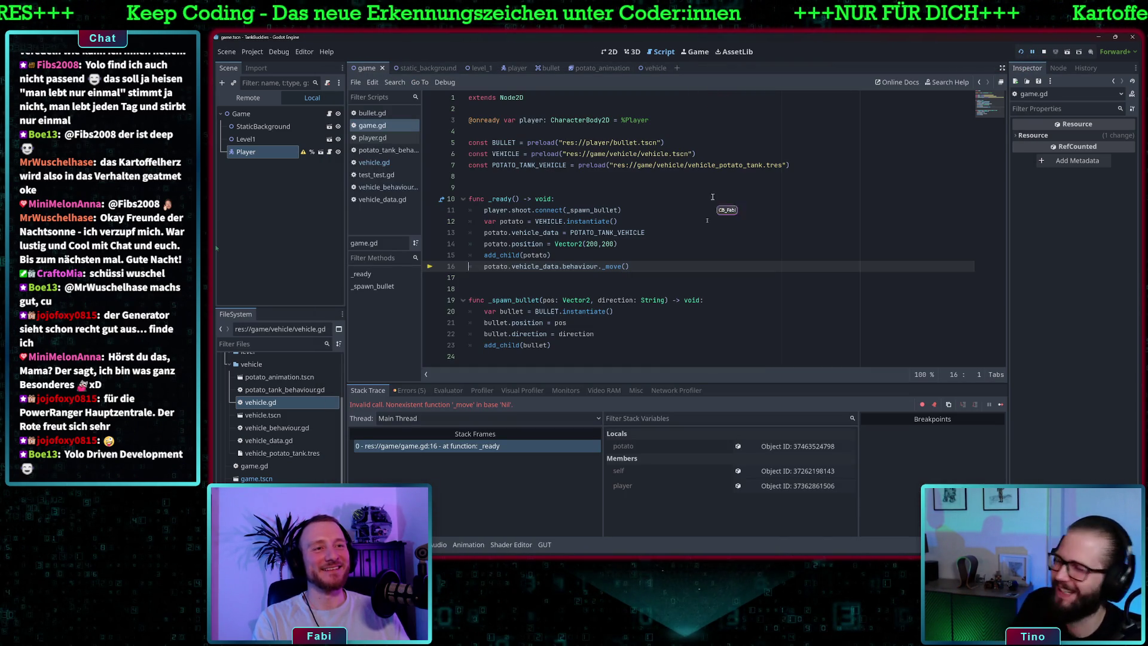
{"action": "left_click", "coordinate": [637, 266]}
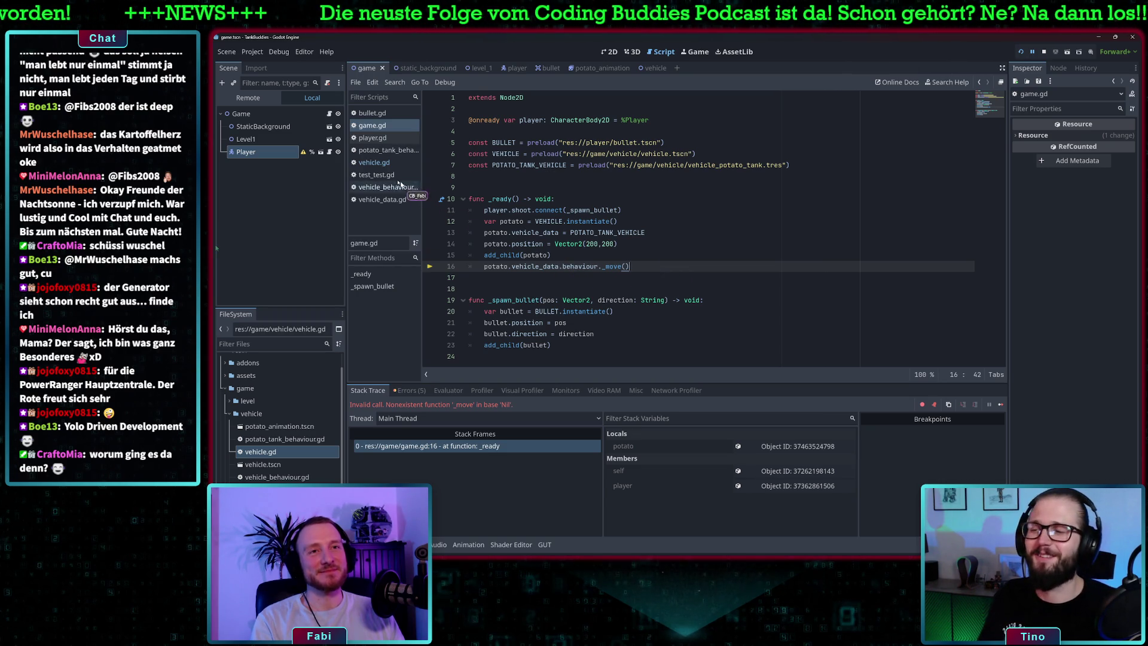
- Inspect the behaviour property in the VehicleData class definition from vehicle.gd
{"action": "left_click", "coordinate": [383, 163]}
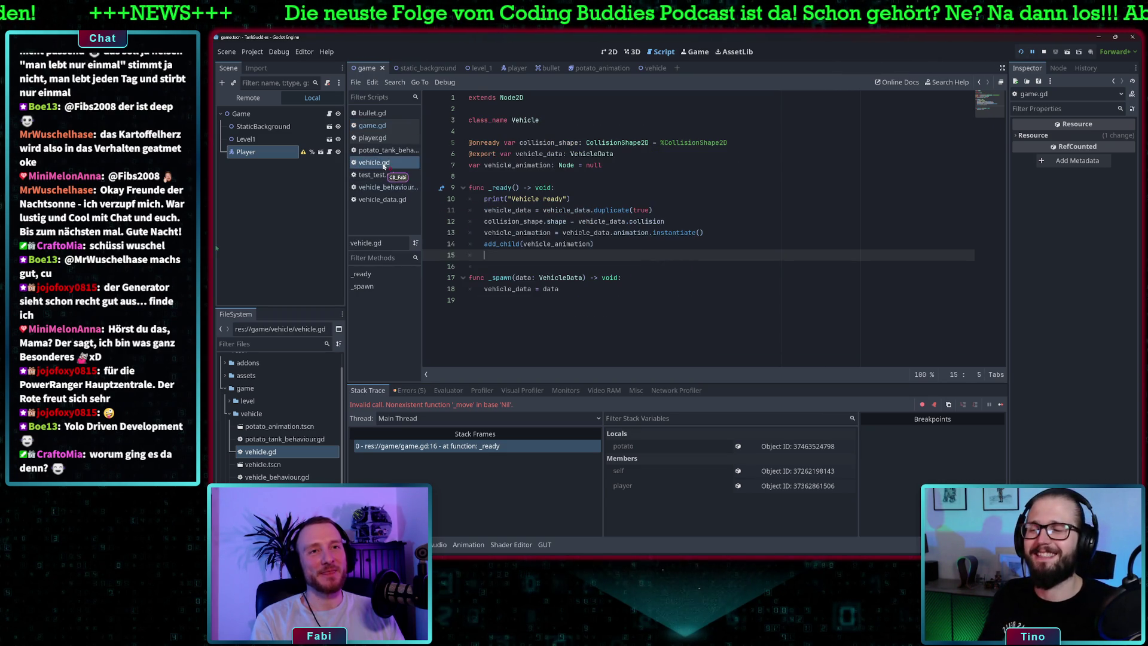
{"action": "left_click", "coordinate": [598, 155], "text": "ctrl"}
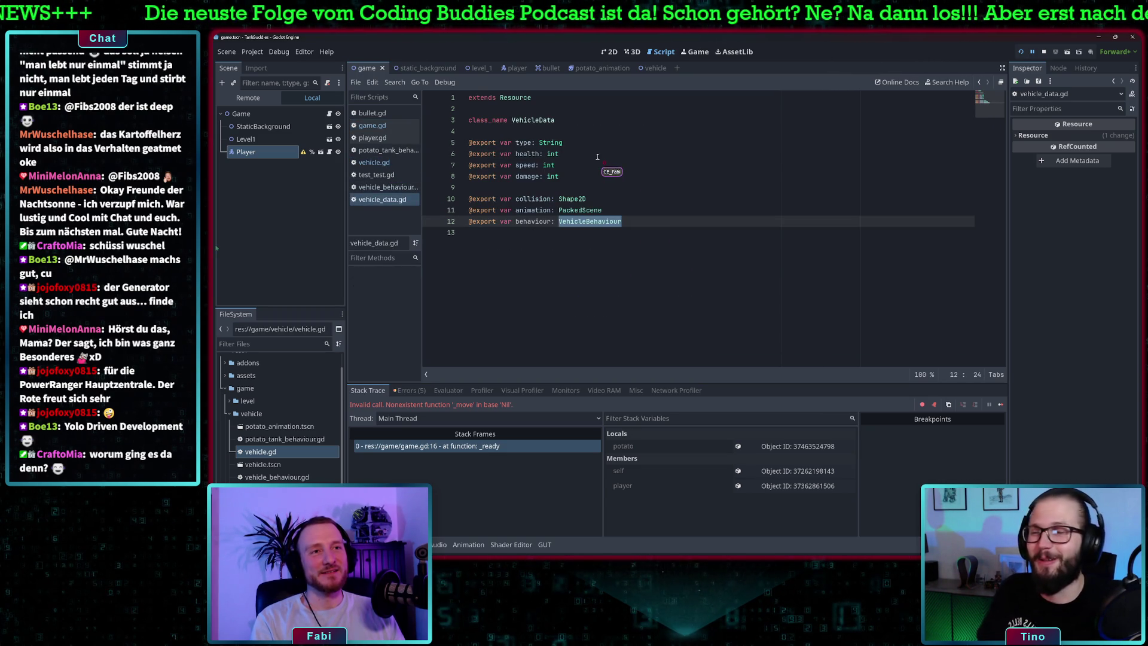
{"action": "double_click", "coordinate": [535, 225]}
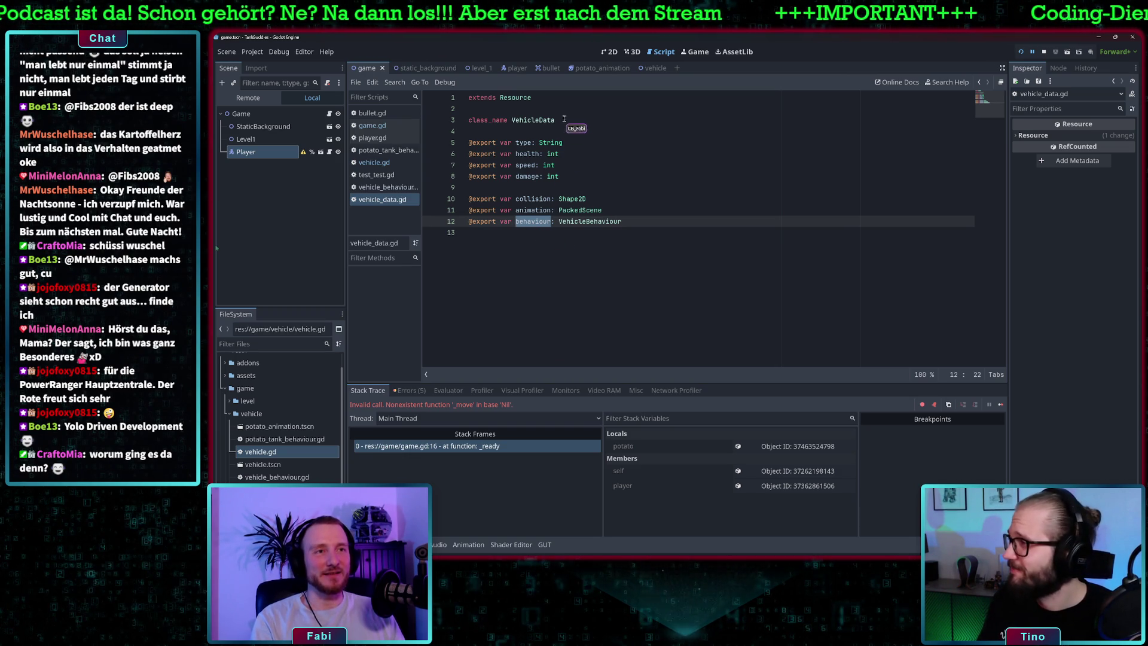
- Save game.gd and bring up potato_tank_behaviour.gd with its commented-out _move function
{"action": "left_click", "coordinate": [375, 127]}
{"action": "double_click", "coordinate": [598, 266]}
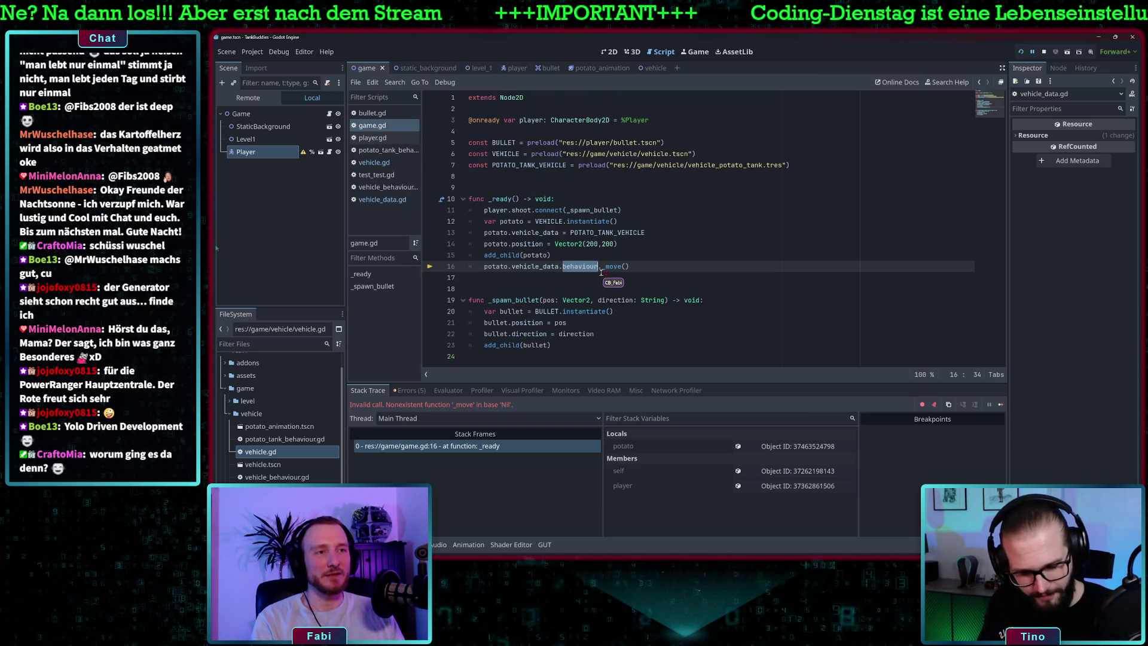
{"action": "left_click", "coordinate": [600, 269]}
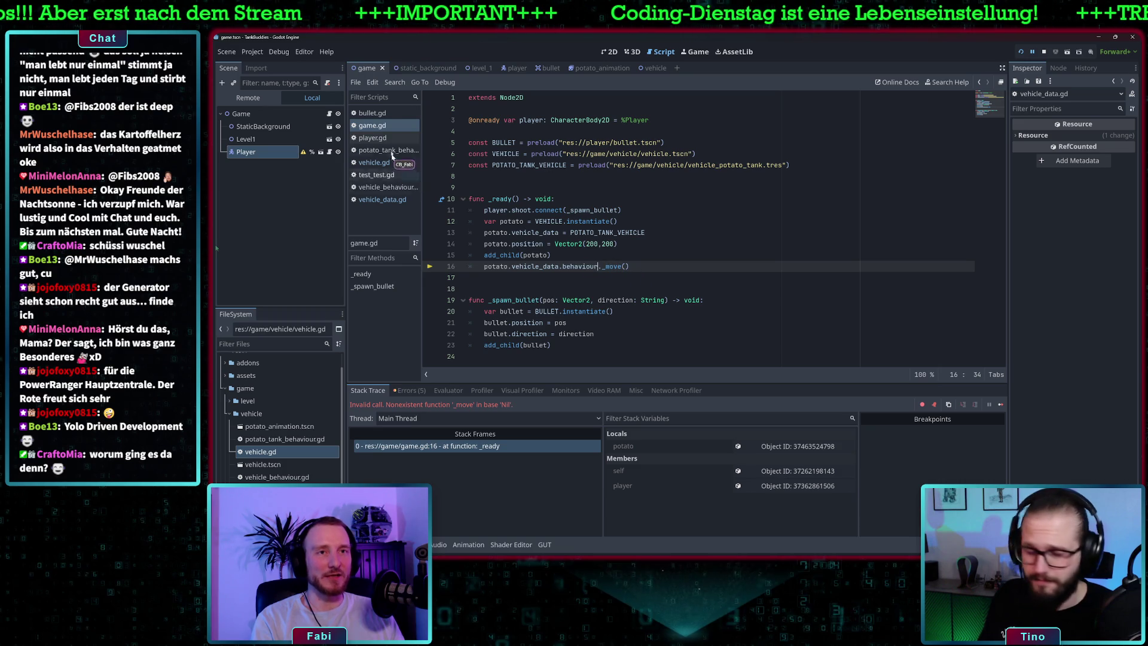
{"action": "key", "text": "ctrl+s"}
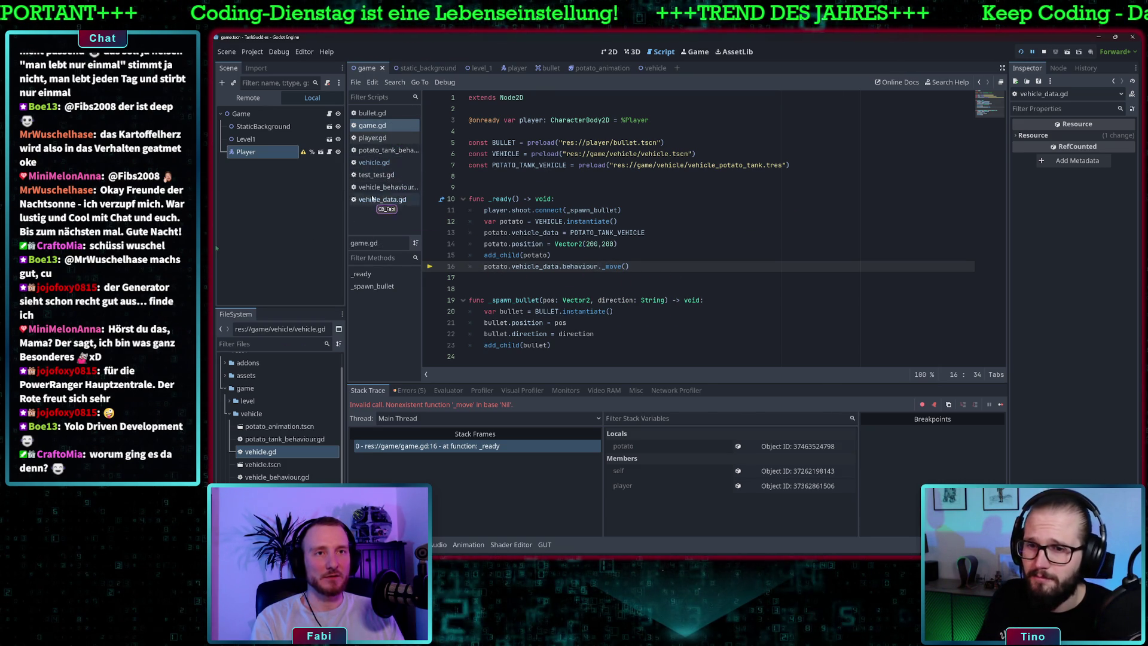
{"action": "left_click", "coordinate": [382, 150]}
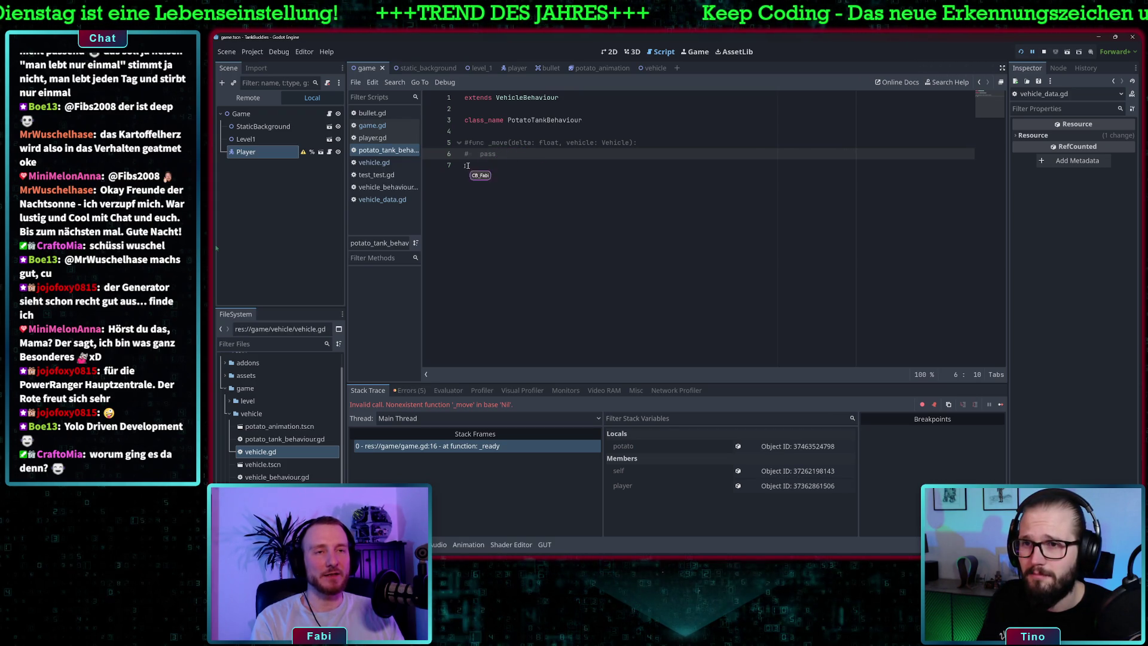
- In vehicle_behaviour.gd, delete ', vehicle: Vehicle' so _move takes only delta: float
{"action": "left_click", "coordinate": [387, 186]}
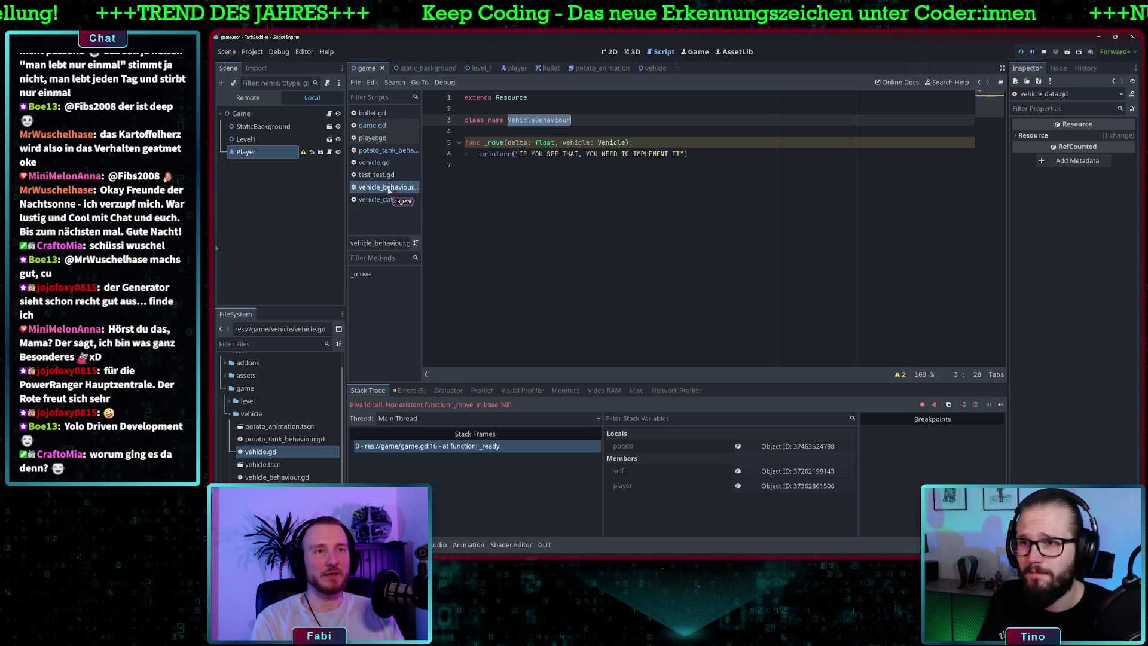
{"action": "left_click", "coordinate": [494, 144]}
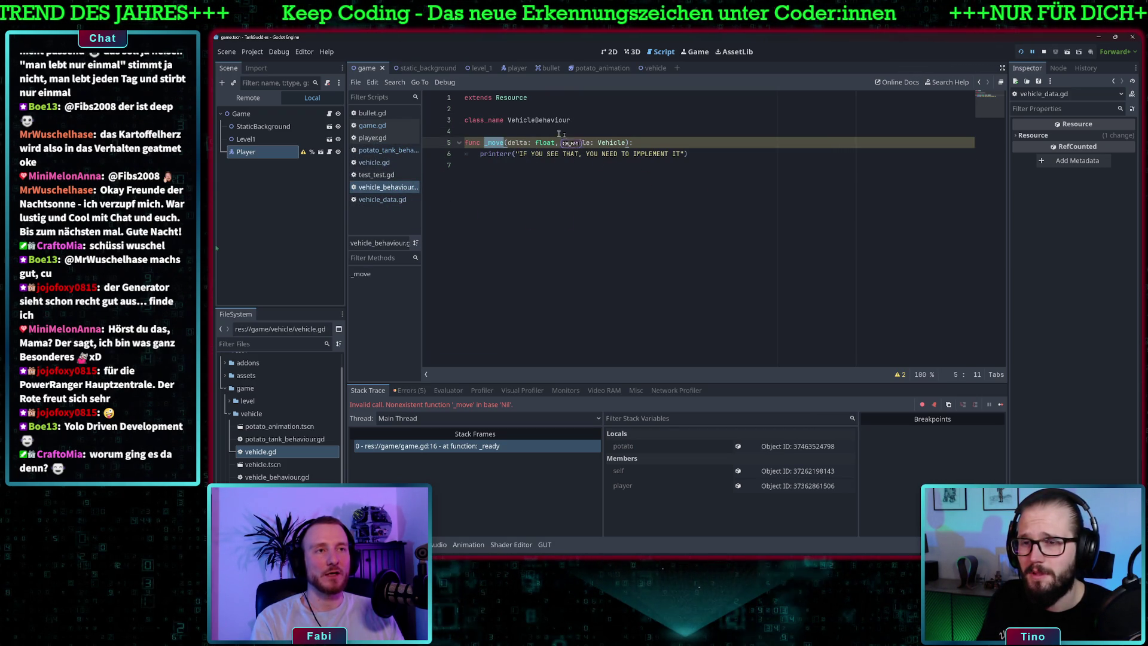
{"action": "left_click", "coordinate": [622, 143]}
{"action": "key", "text": "ctrl+shift+Left"}
{"action": "key", "text": "ctrl+shift+Left"}
{"action": "key", "text": "ctrl+shift+Left"}
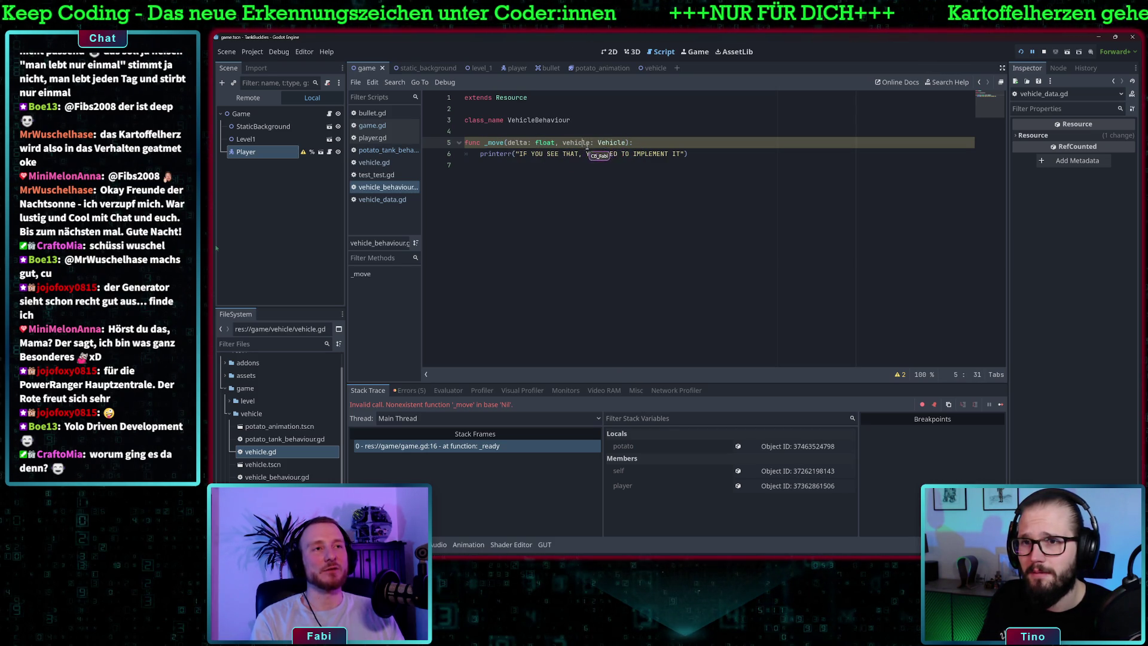
{"action": "double_click", "coordinate": [577, 142]}
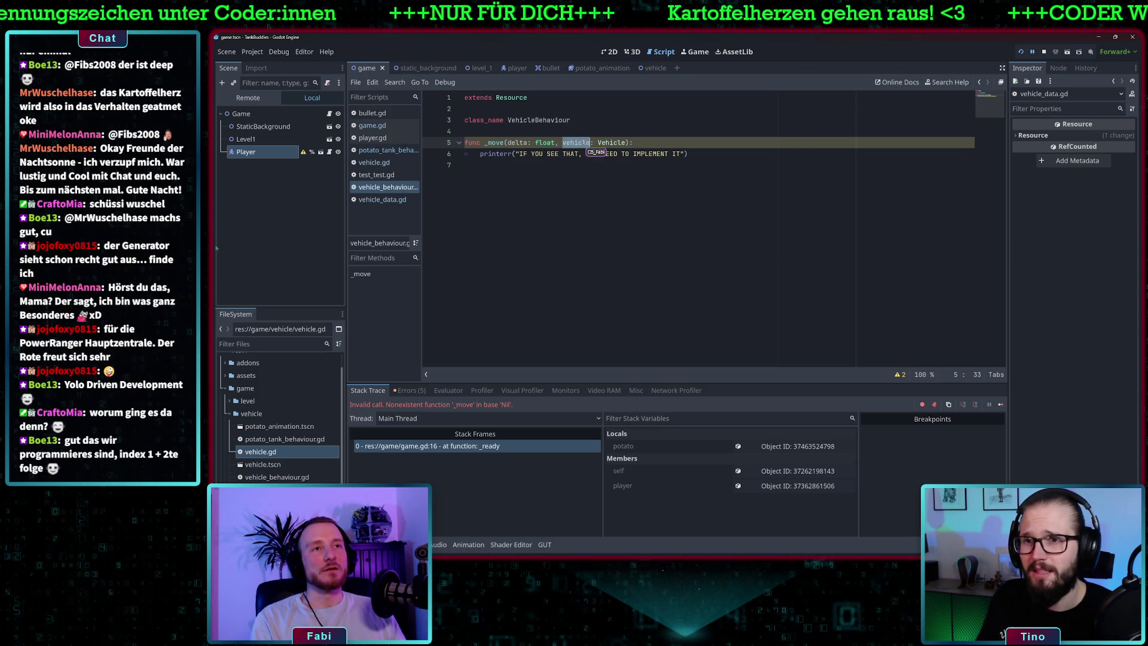
{"action": "left_click", "coordinate": [583, 142]}
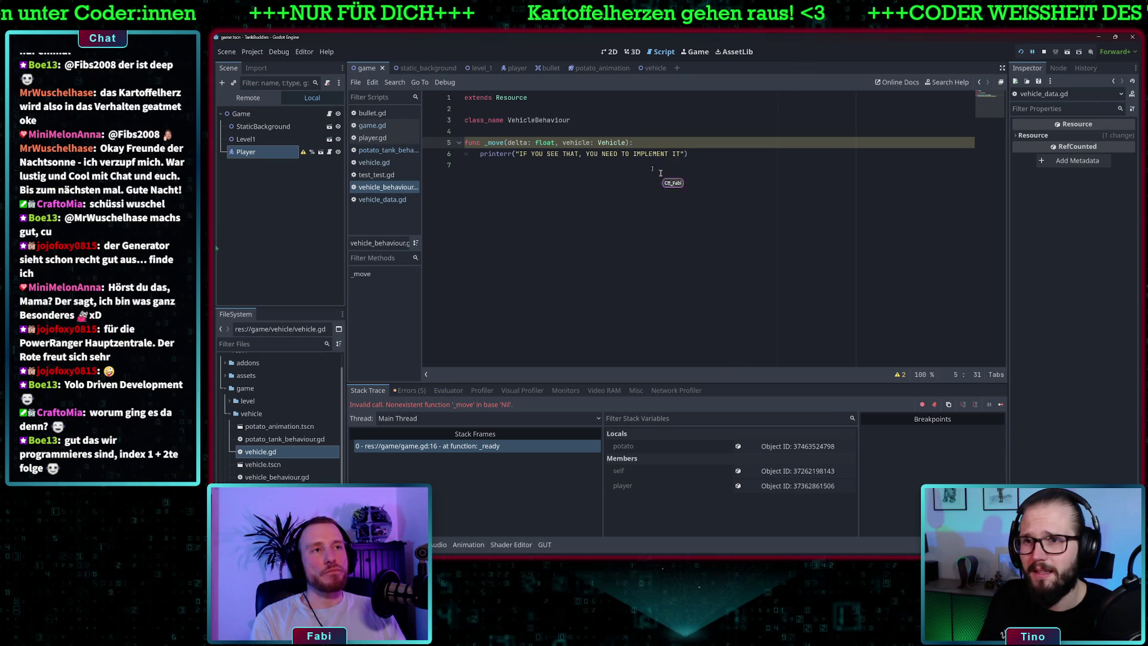
{"action": "left_click_drag", "start_coordinate": [626, 143], "coordinate": [553, 142]}
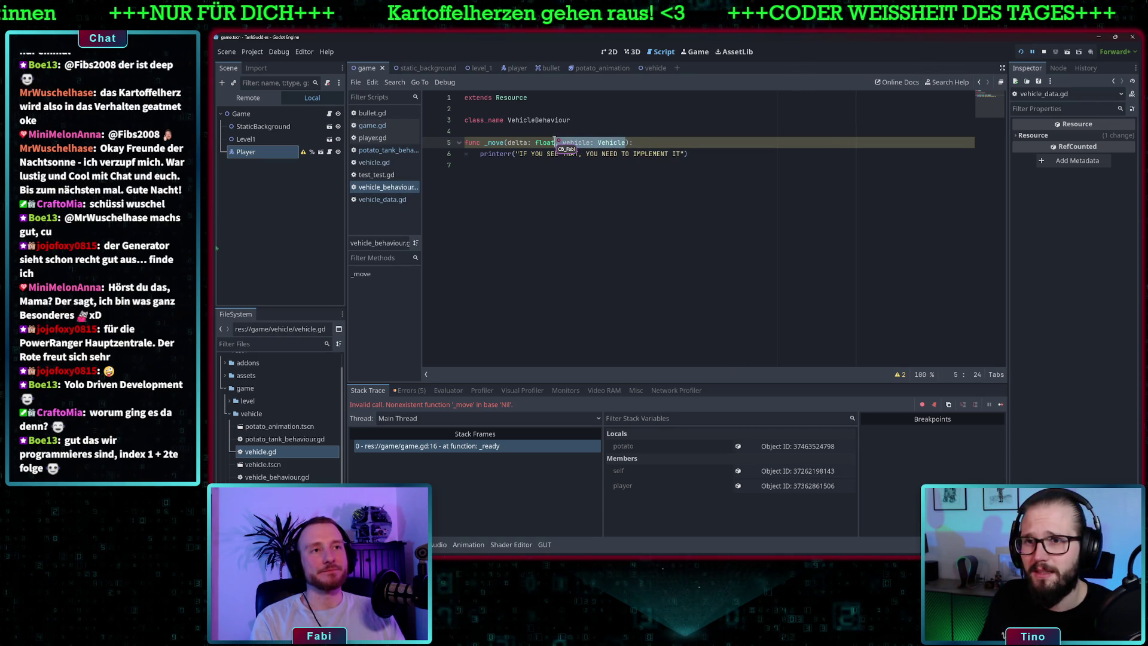
{"action": "key", "text": "BackSpace"}
{"action": "left_click", "coordinate": [589, 146]}
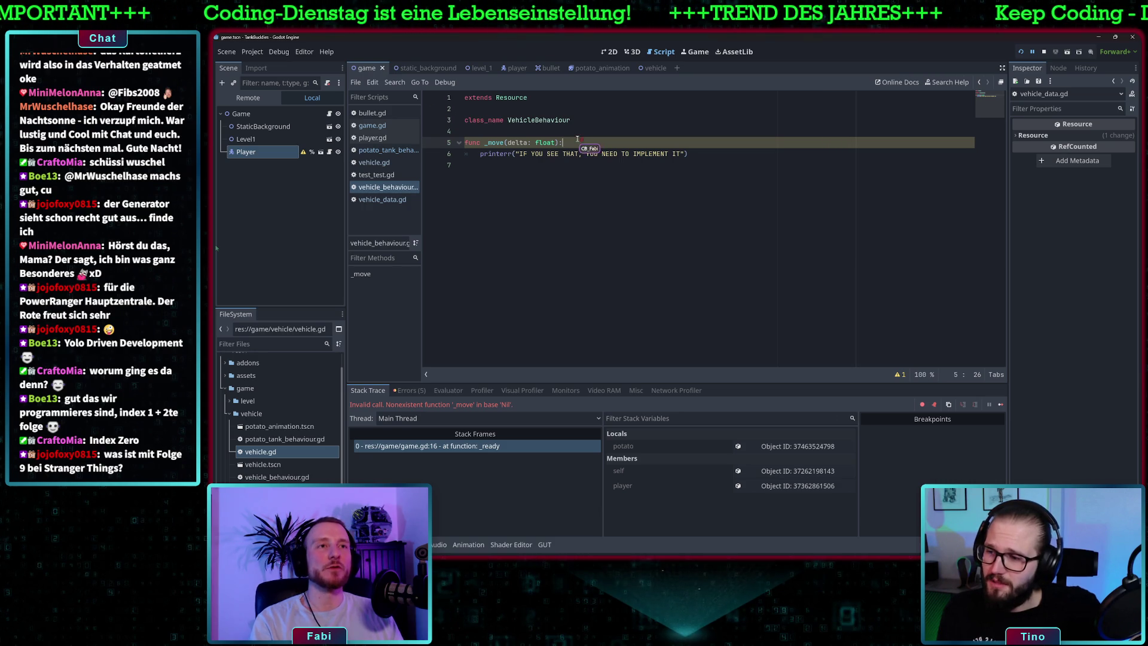
- Remove the delta parameter so _move() takes no parameters, then run the game
{"action": "left_click_drag", "start_coordinate": [555, 142], "coordinate": [506, 142]}
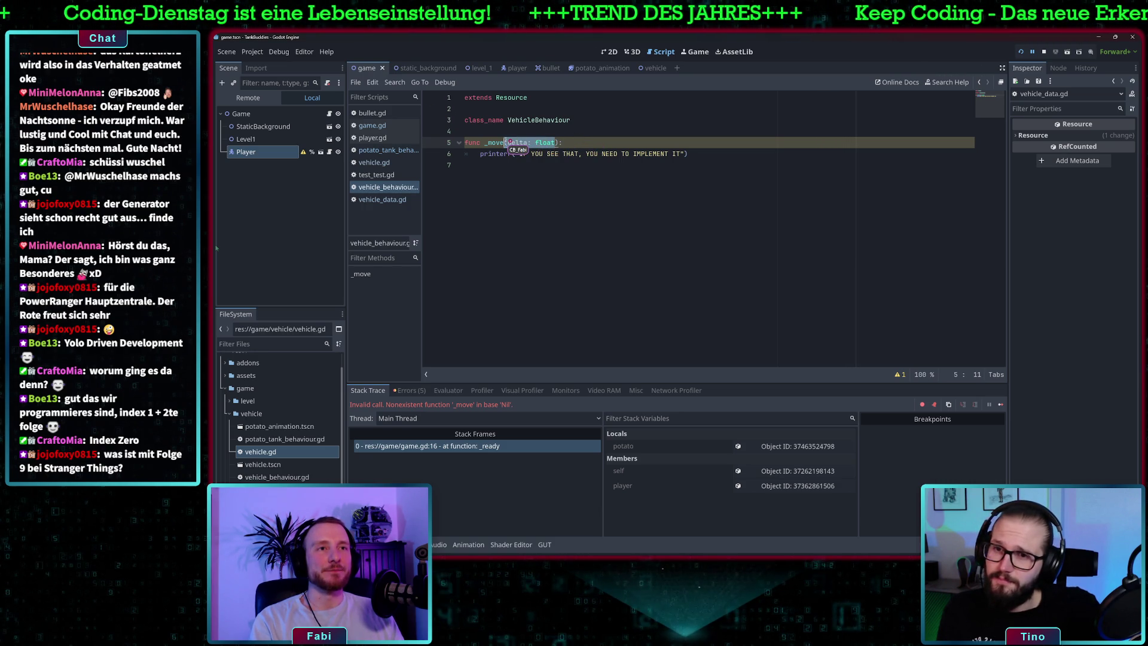
{"action": "type", "text": "("}
{"action": "key", "text": "End"}
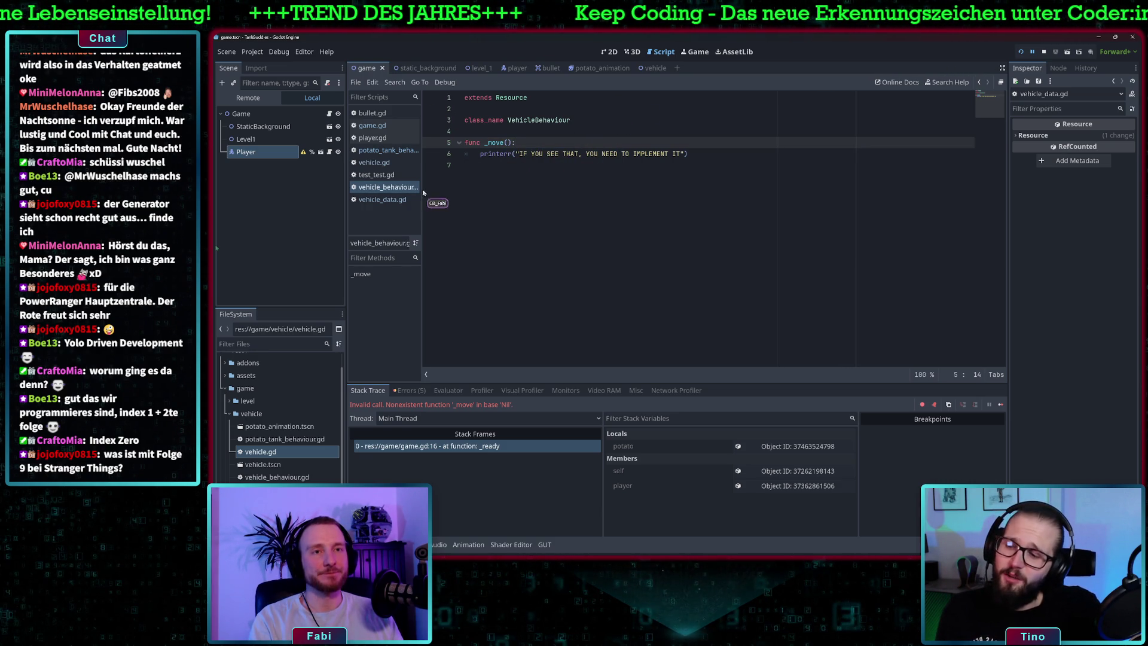
{"action": "left_click", "coordinate": [1021, 52]}
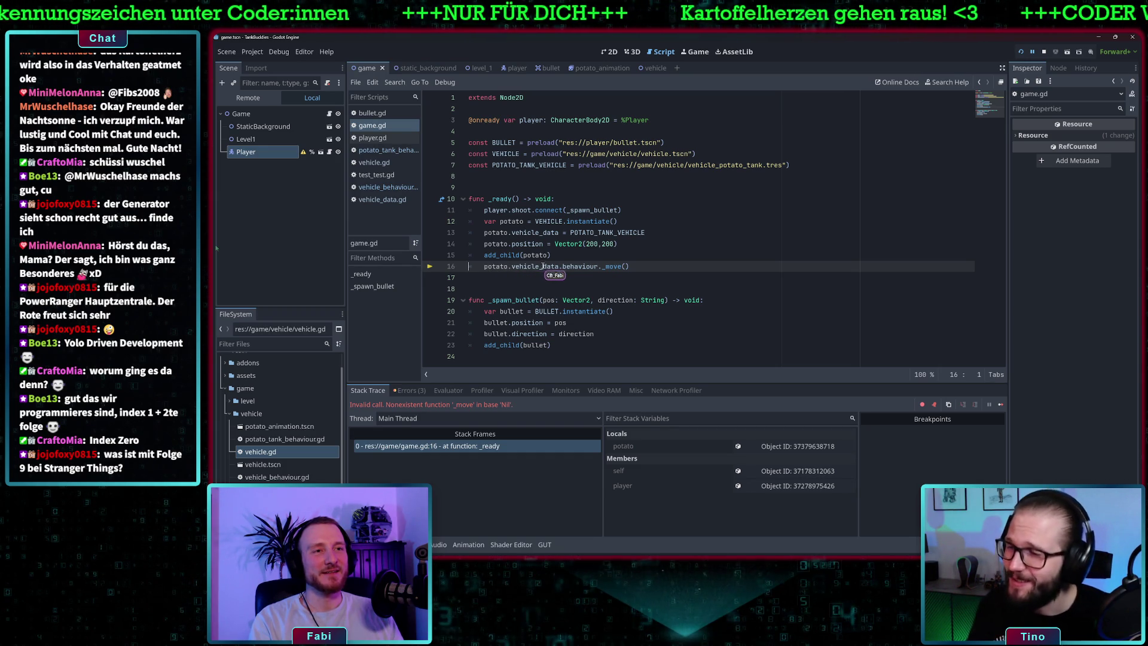
- In game.gd, jump to the POTATO_TANK_VEHICLE constant's definition from line 13
{"action": "left_click", "coordinate": [493, 266]}
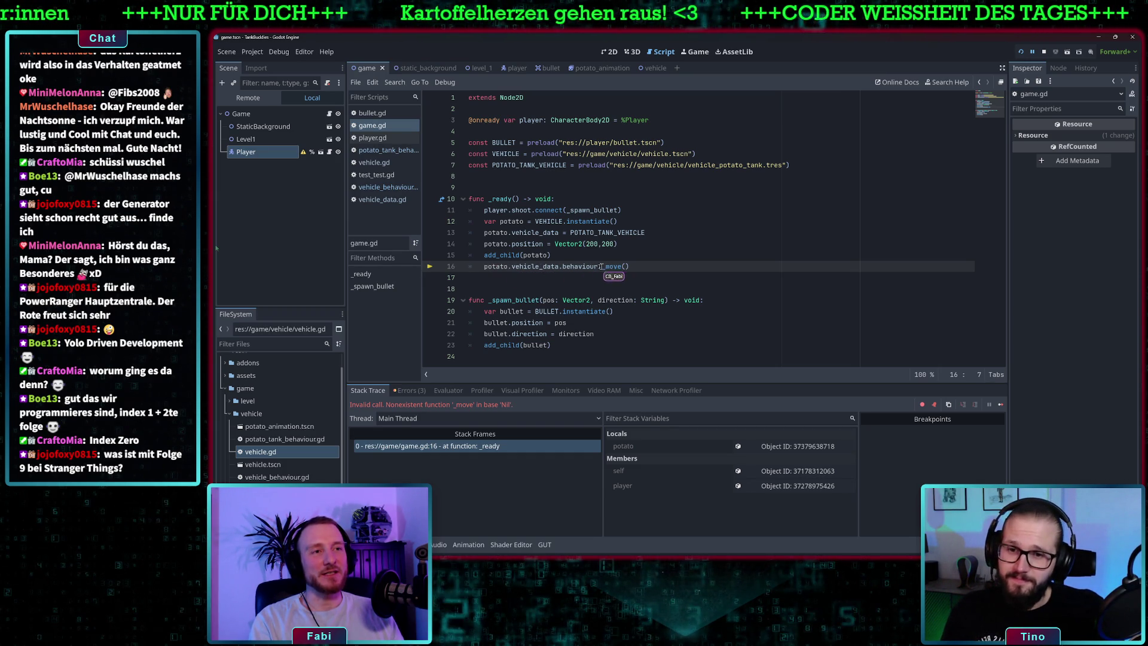
{"action": "left_click", "coordinate": [566, 266]}
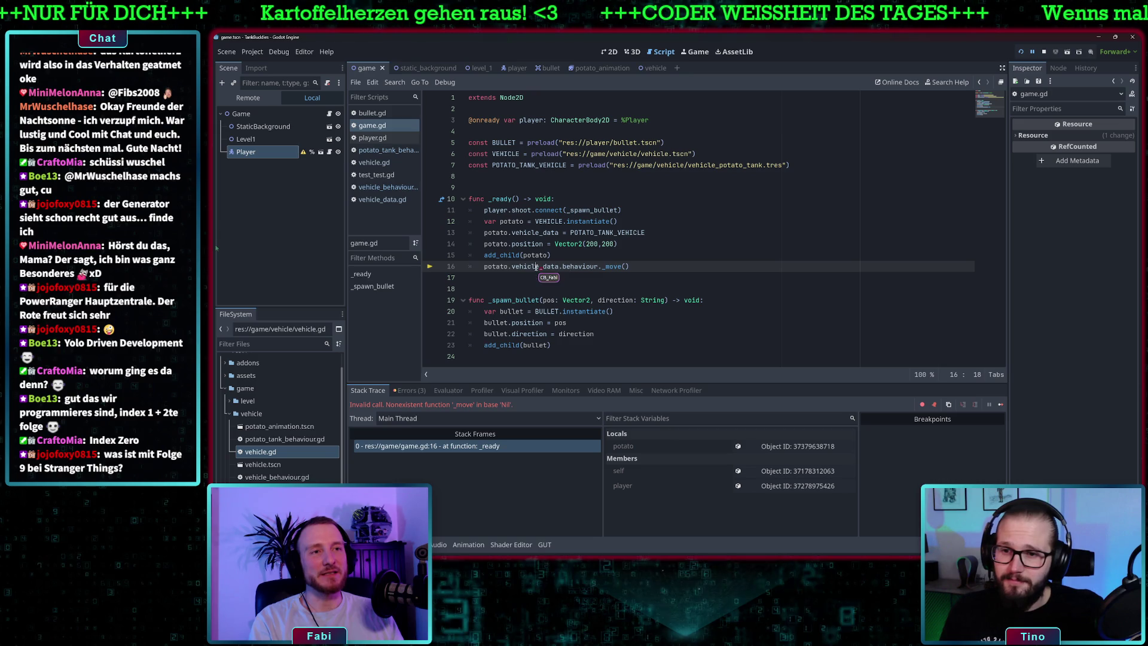
{"action": "left_click", "coordinate": [597, 235]}
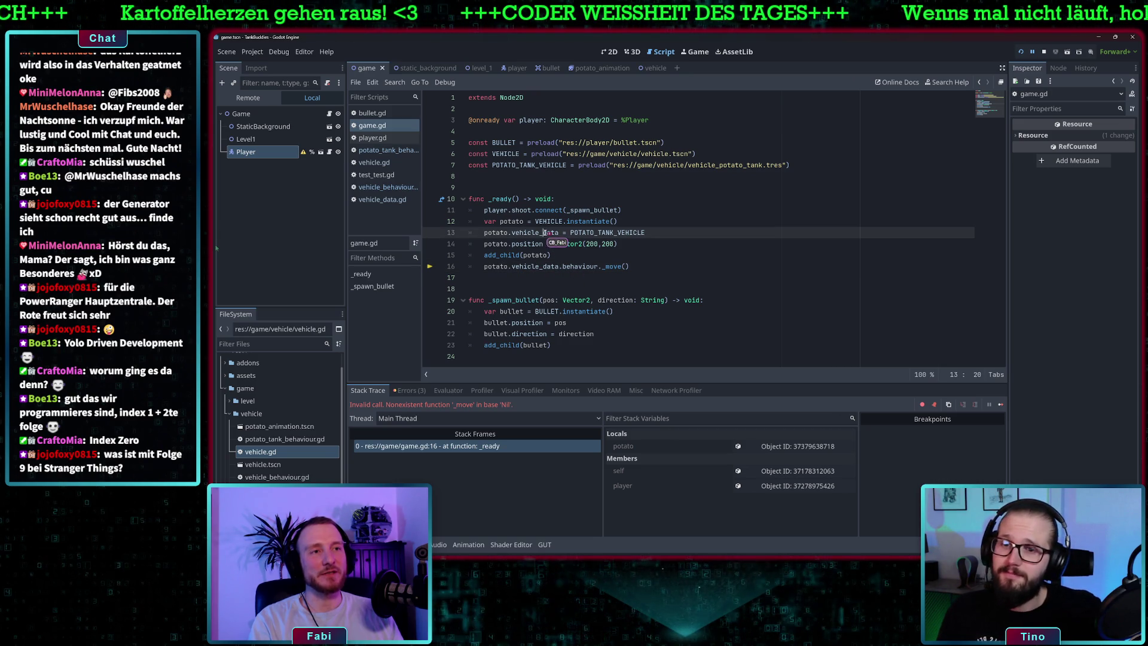
{"action": "left_click", "coordinate": [613, 237], "text": "ctrl"}
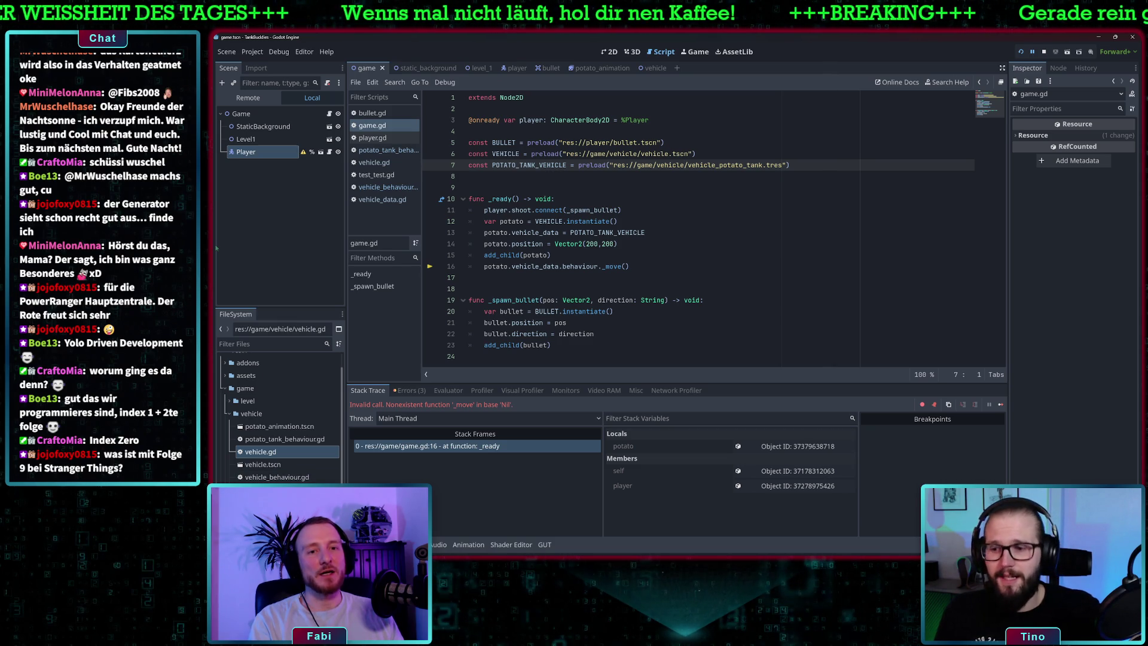
- Set vehicle_potato_tank.tres's Behaviour to PotatoTankBehaviour in the Inspector
{"action": "double_click", "coordinate": [275, 502]}
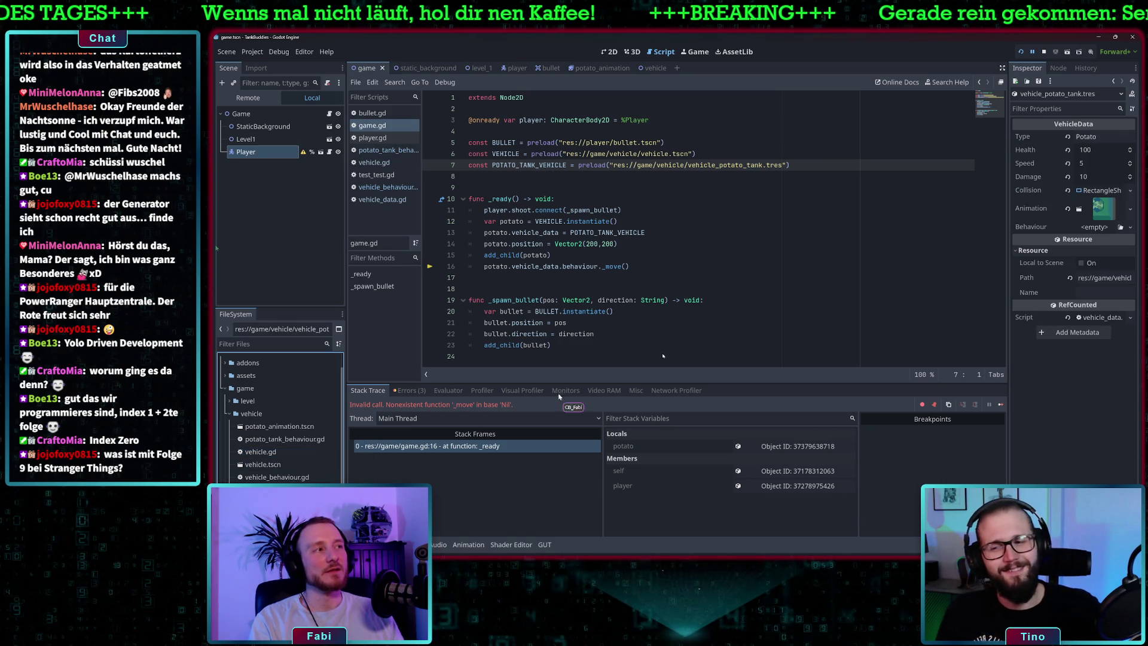
{"action": "left_click", "coordinate": [1130, 227]}
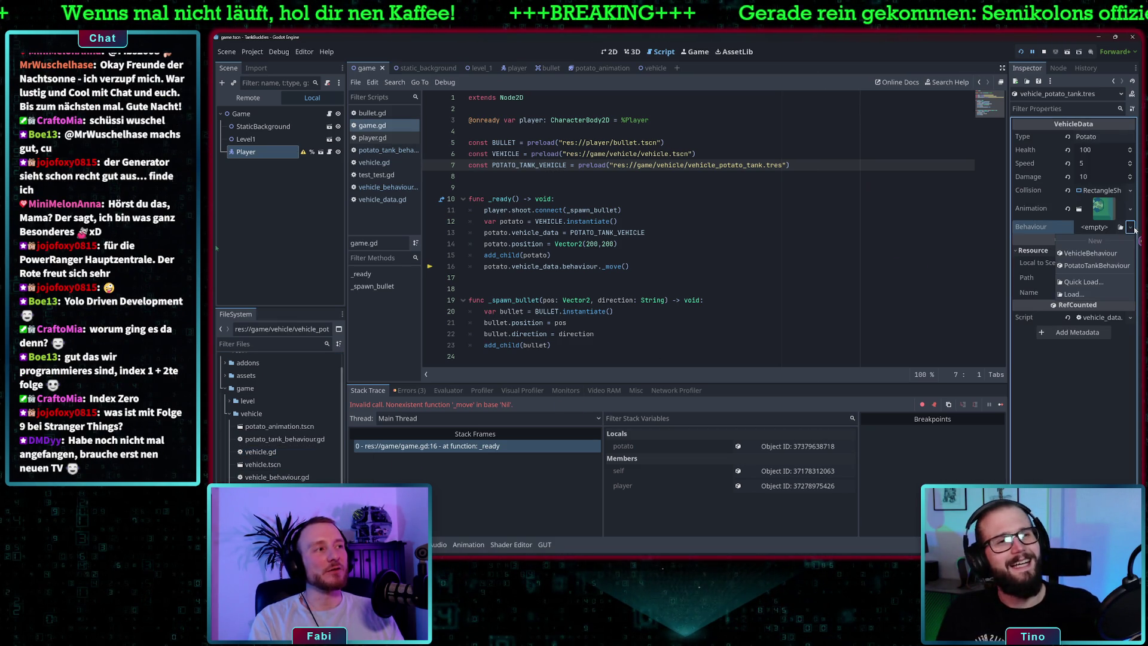
{"action": "left_click", "coordinate": [1106, 271]}
{"action": "left_click", "coordinate": [874, 267]}
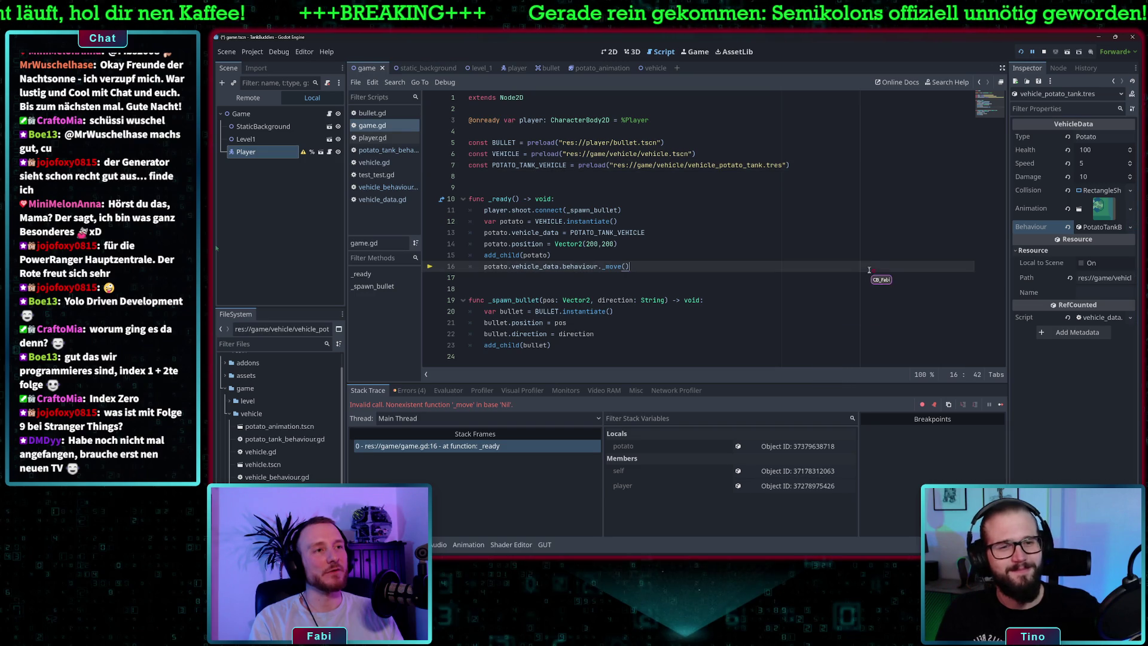
- Run and close the game, then select the 'IF YOU SEE THAT, YOU NEED TO IMPLEMENT IT' output
{"action": "left_click", "coordinate": [1020, 52]}
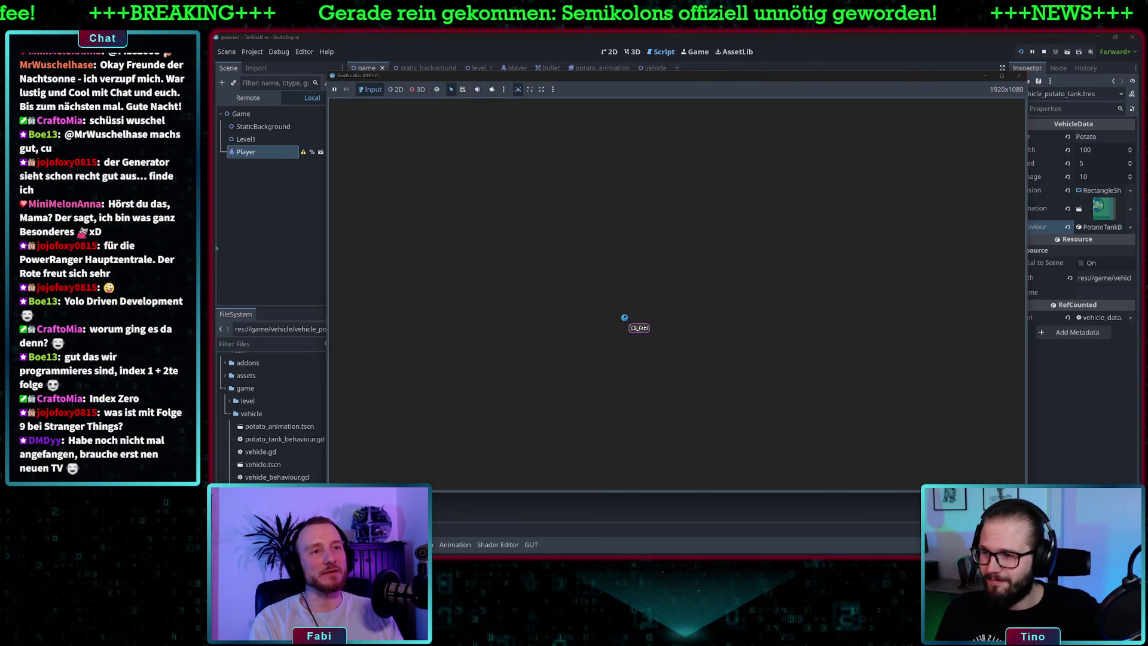
{"action": "key", "text": "F8"}
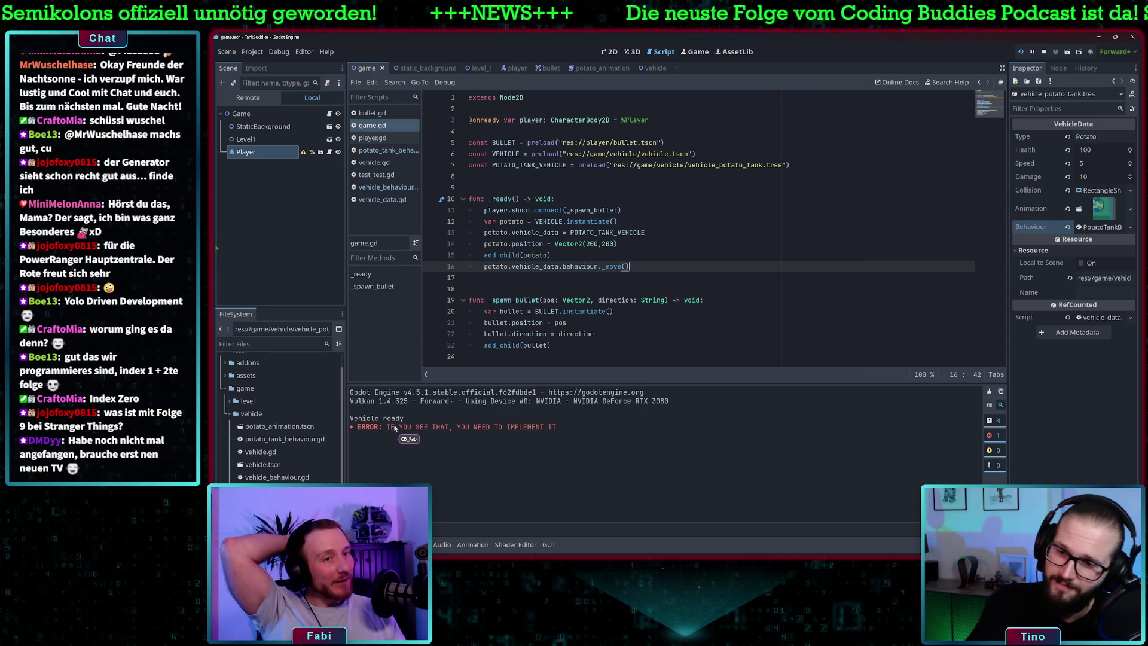
{"action": "left_click_drag", "start_coordinate": [386, 426], "coordinate": [538, 426]}
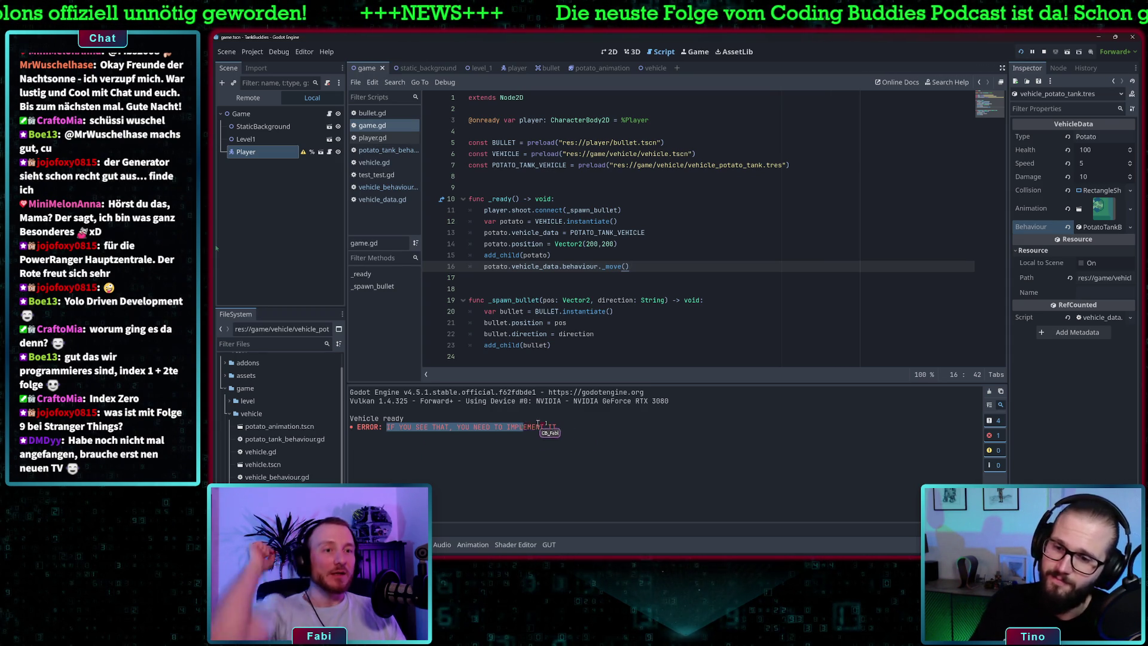
{"action": "left_click", "coordinate": [478, 426]}
{"action": "left_click_drag", "start_coordinate": [386, 427], "coordinate": [557, 427]}
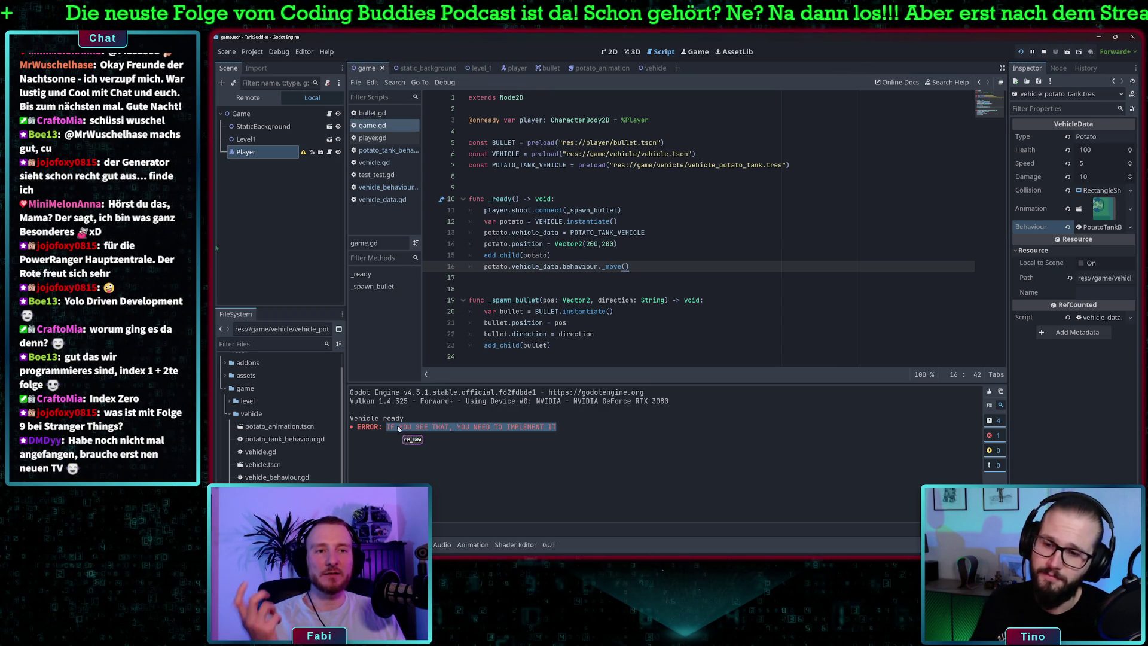
{"action": "left_click_drag", "start_coordinate": [387, 427], "coordinate": [556, 427]}
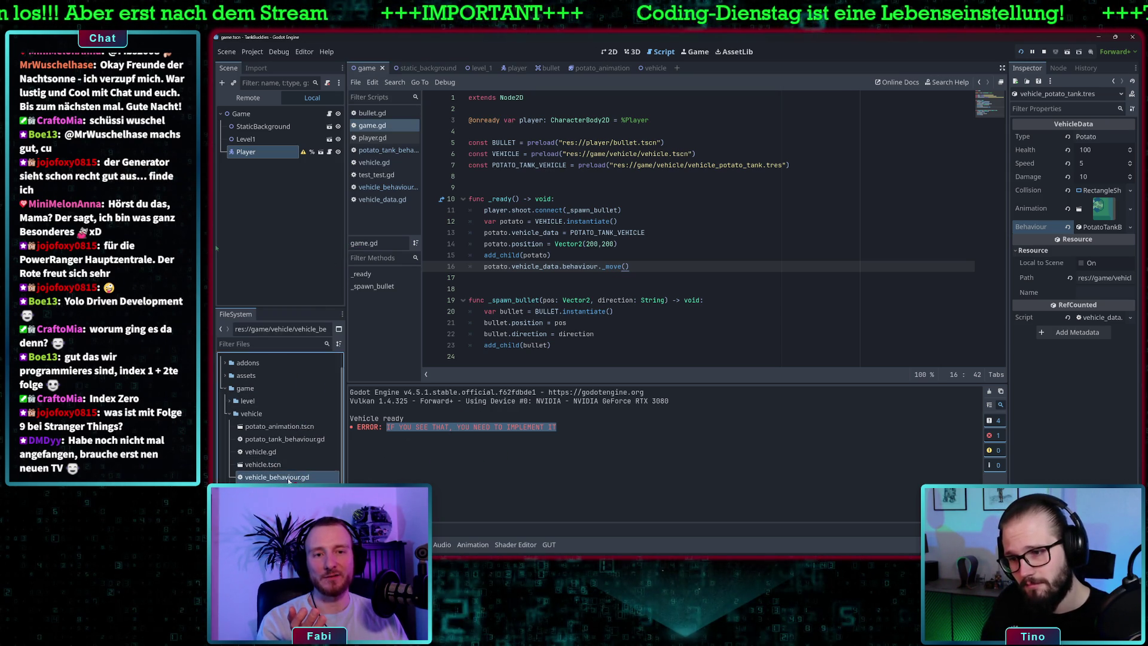
- In vehicle_behaviour.gd, add the colon and change the error message ending from IT to MOVE
{"action": "double_click", "coordinate": [277, 477]}
{"action": "type", "text": ":"}
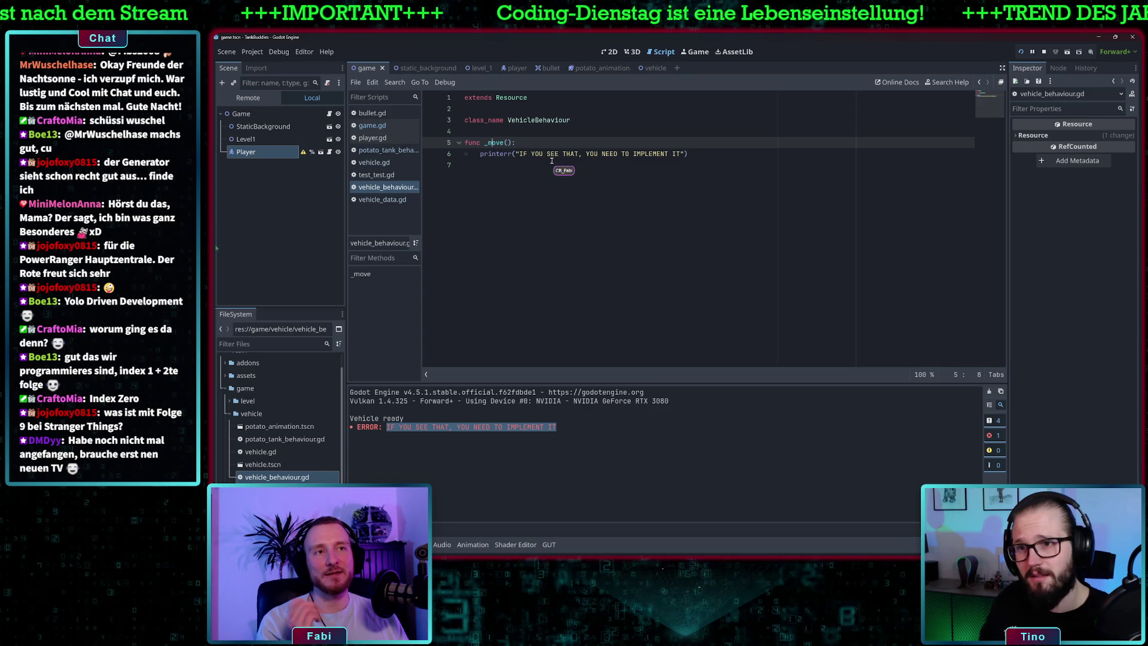
{"action": "left_click", "coordinate": [672, 154]}
{"action": "key", "text": "Right"}
{"action": "key", "text": "Right"}
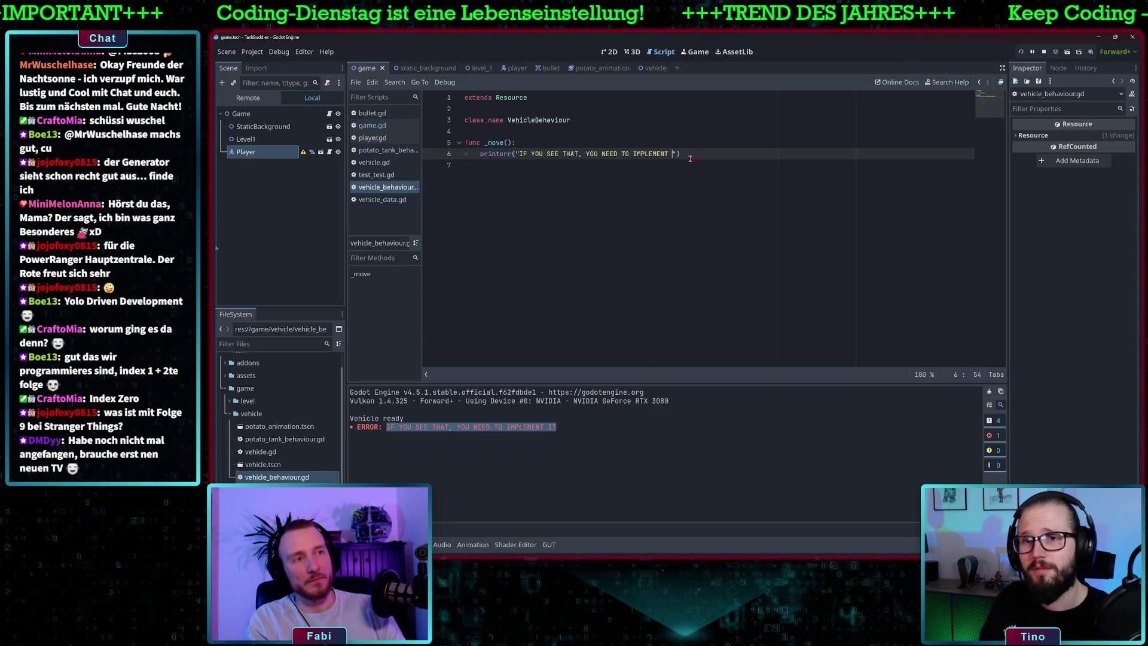
{"action": "type", "text": "E"}
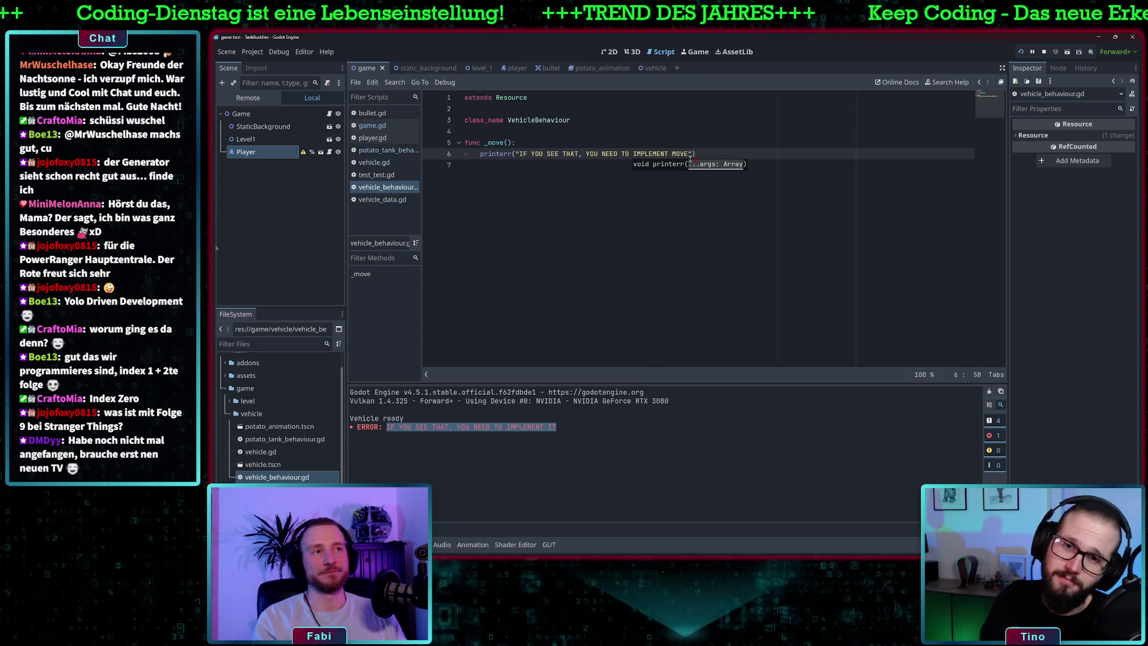
{"action": "left_click", "coordinate": [734, 146]}
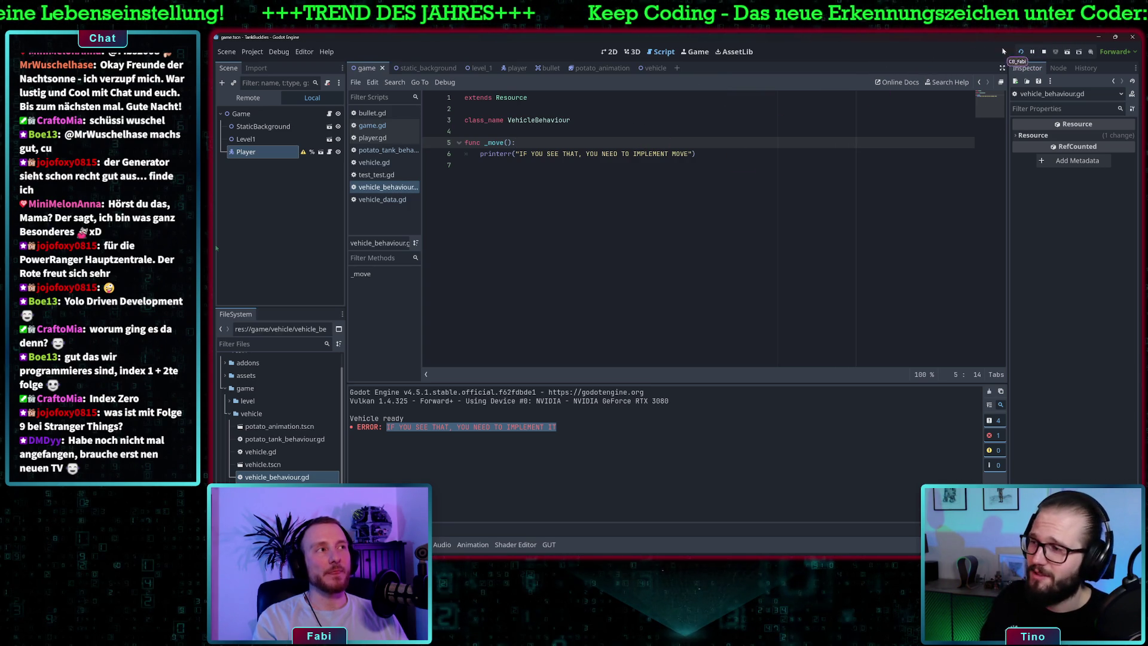
- Run the game, then uncomment the _move override in potato_tank_behaviour.gd with Ctrl+K
{"action": "left_click", "coordinate": [1021, 52]}
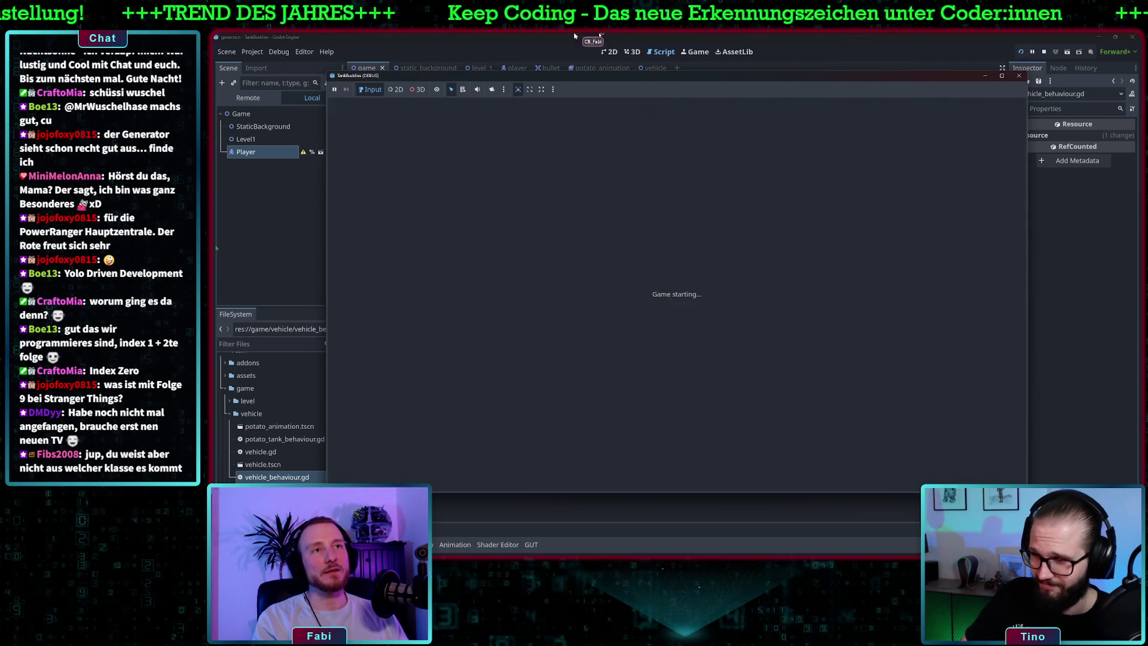
{"action": "left_click", "coordinate": [789, 40]}
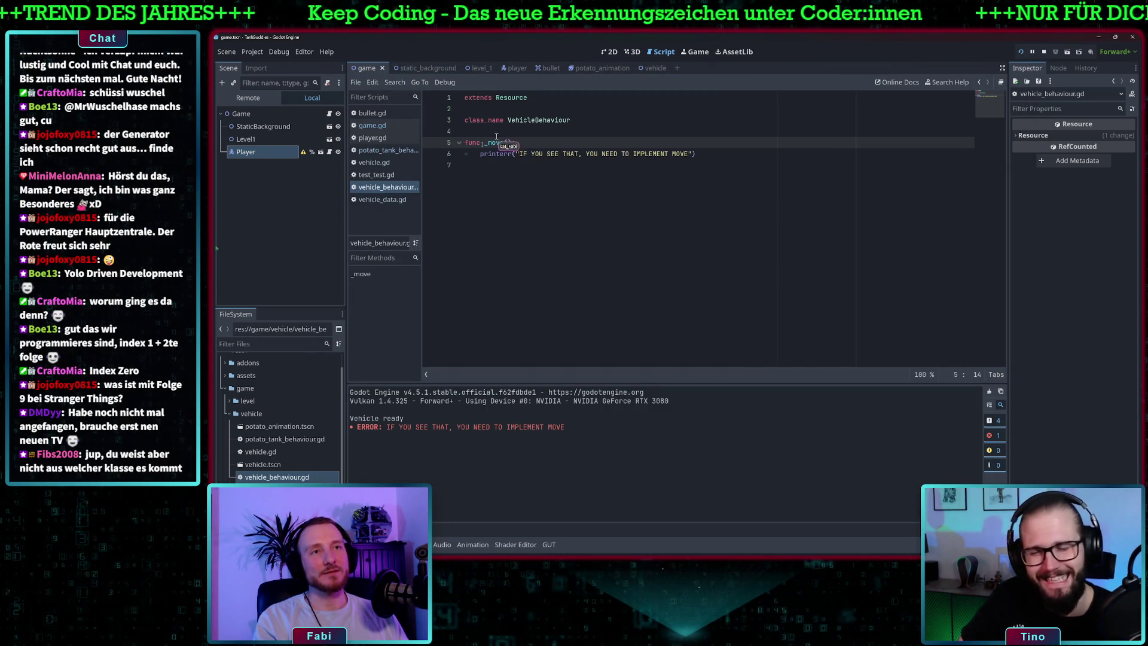
{"action": "left_click", "coordinate": [383, 150]}
{"action": "left_click_drag", "start_coordinate": [504, 151], "coordinate": [456, 142]}
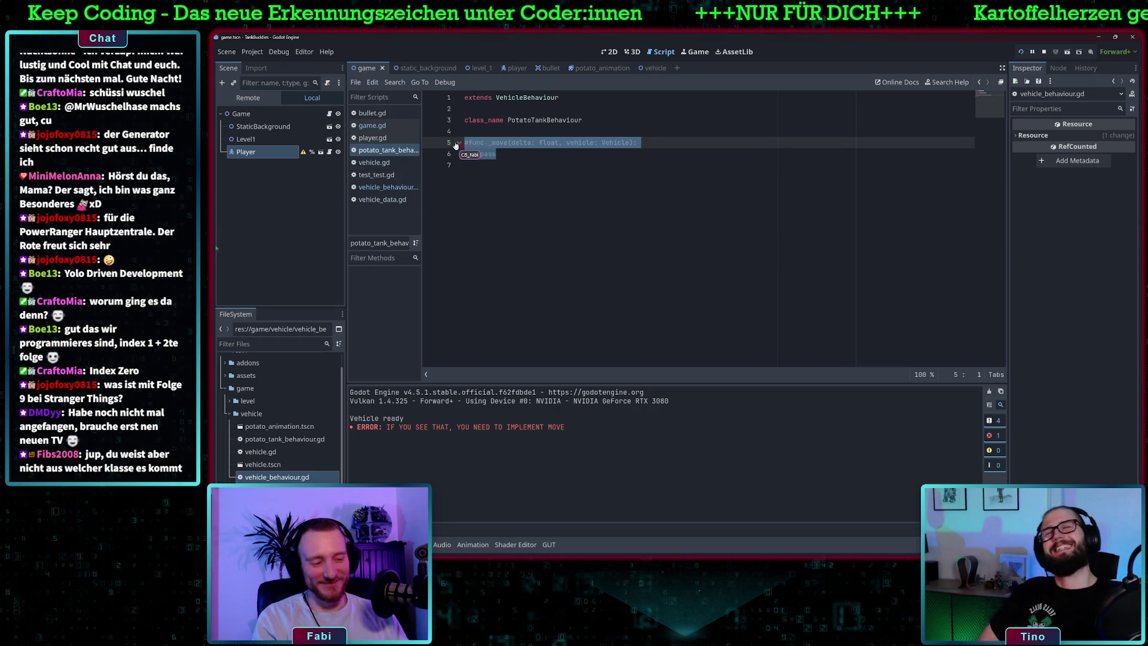
{"action": "key", "text": "ctrl+k"}
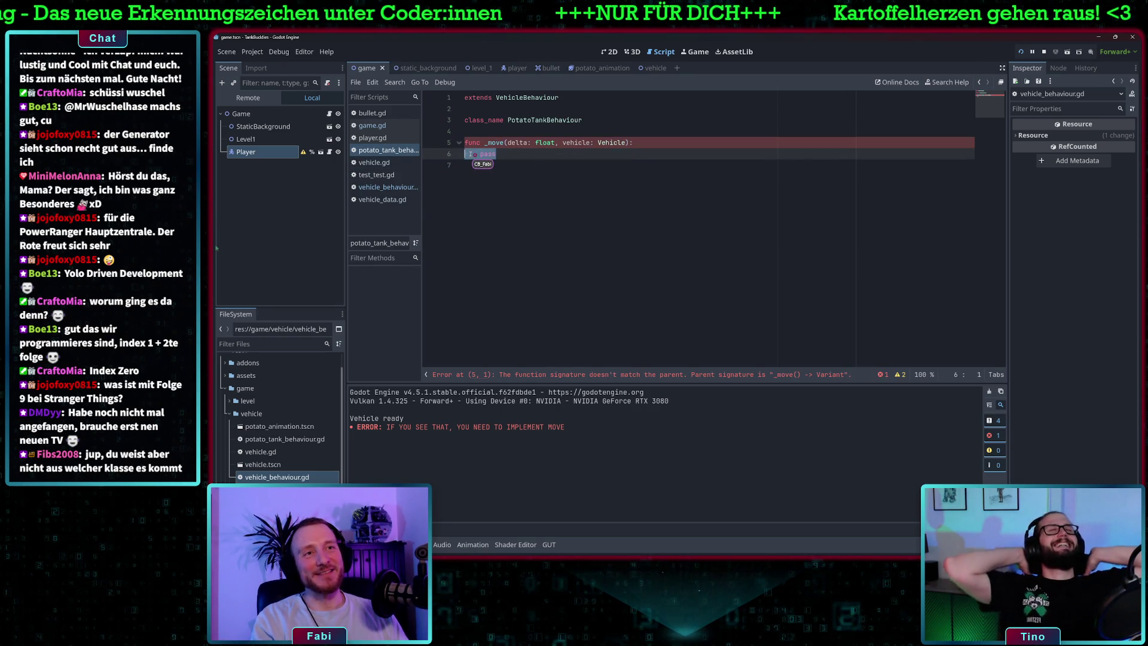
- Replace pass with a print call and delete the _move parameters
{"action": "key", "text": "Right"}
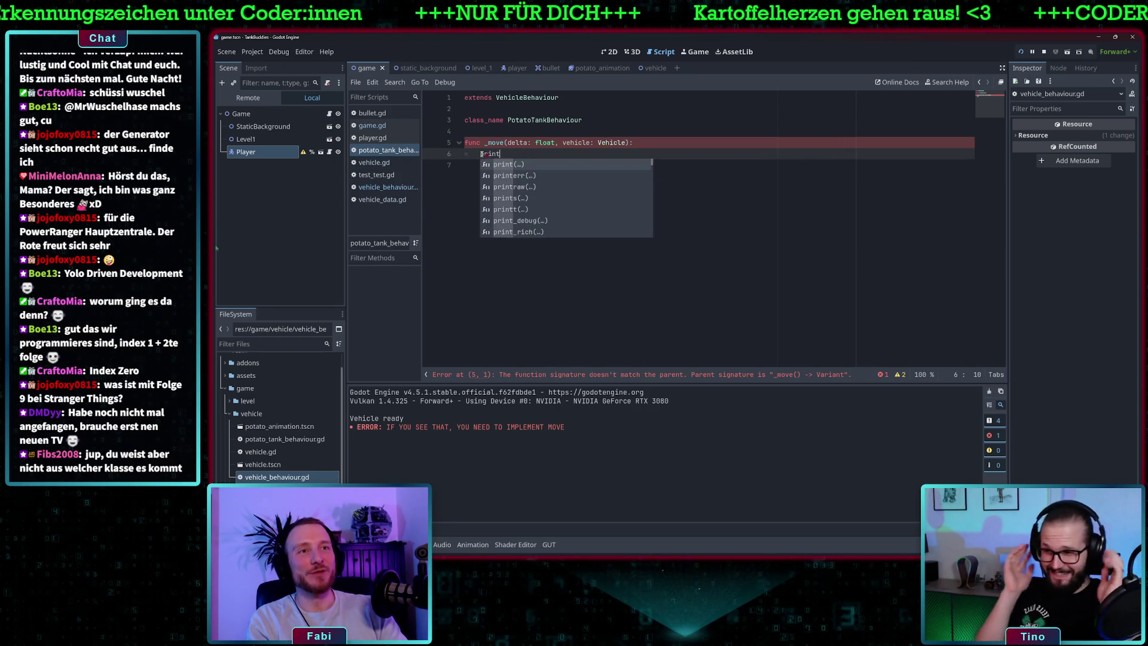
{"action": "key", "text": "Return"}
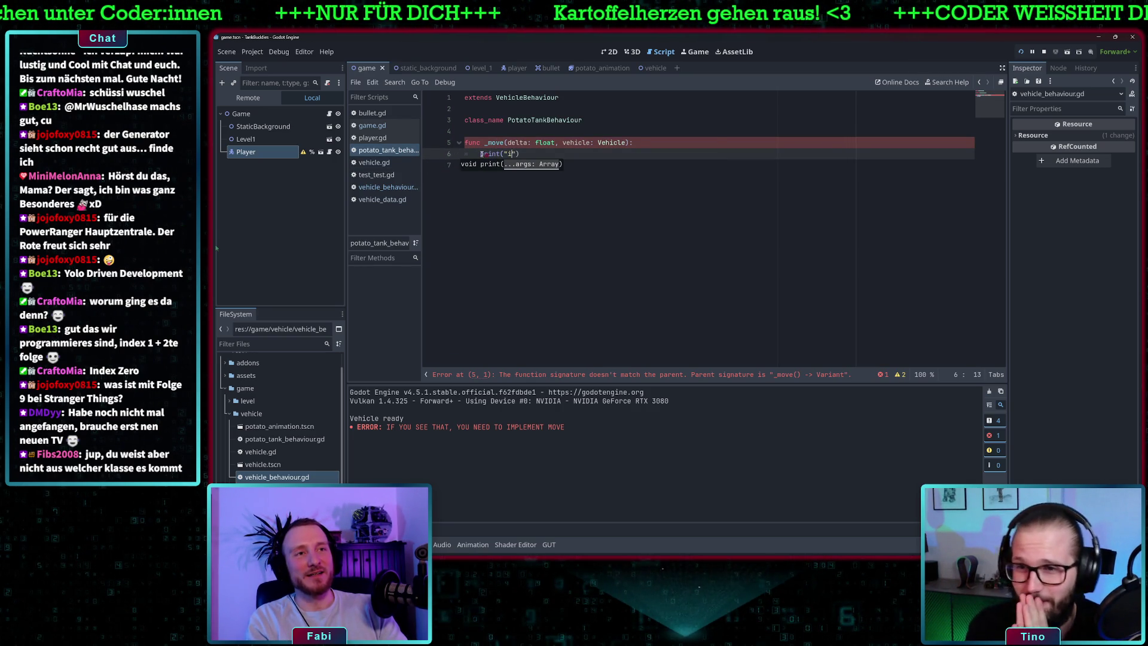
{"action": "type", "text": "I"}
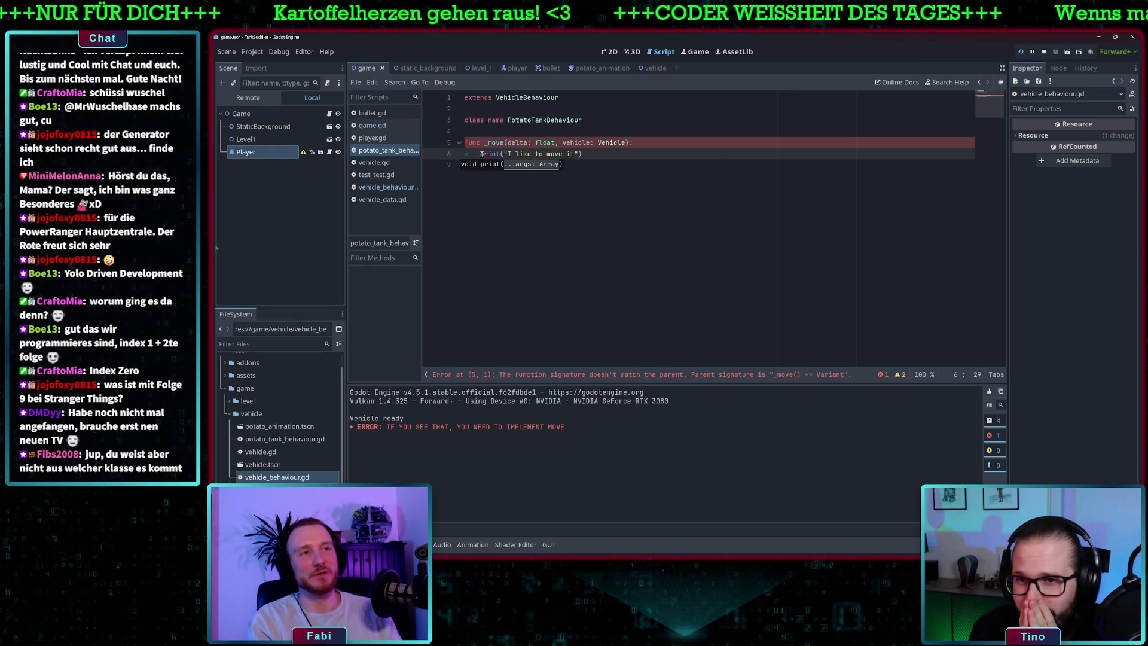
{"action": "left_click_drag", "start_coordinate": [626, 142], "coordinate": [508, 144]}
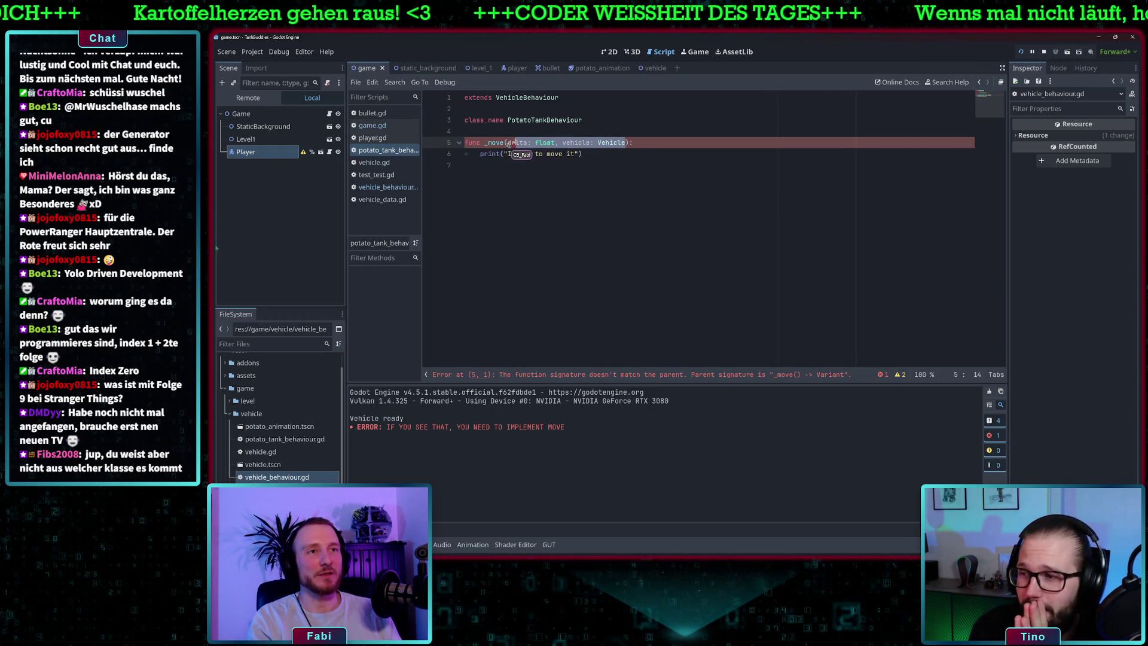
{"action": "key", "text": "BackSpace"}
- Finish the message as "I like to move it, move IT" and run the game
{"action": "left_click", "coordinate": [573, 154]}
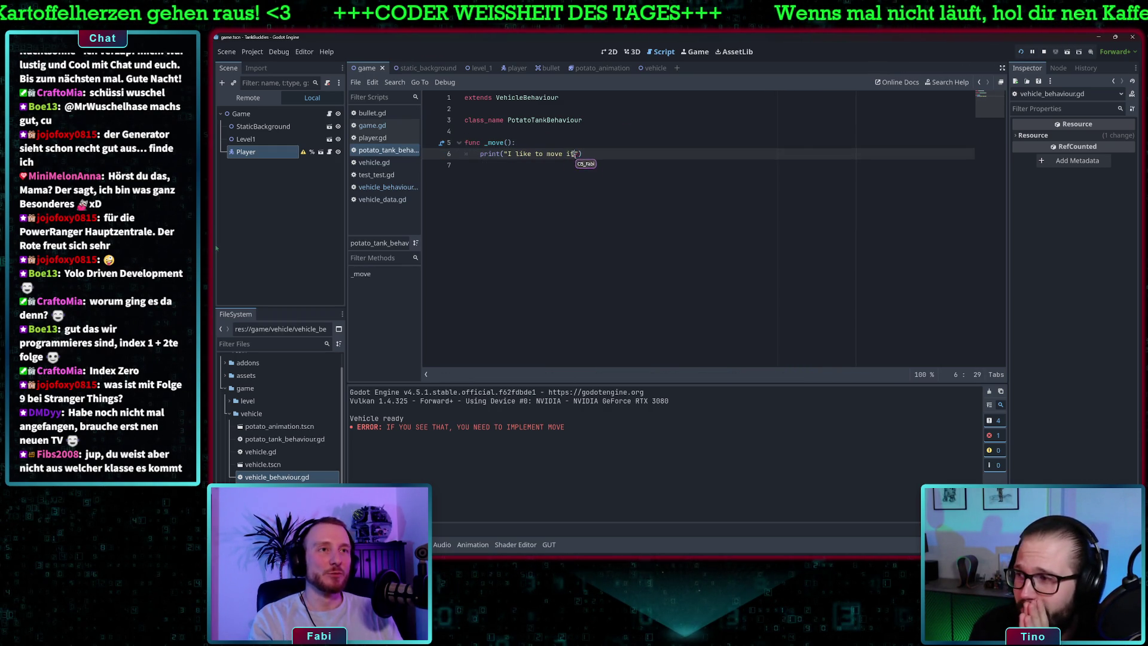
{"action": "type", "text": "move it"}
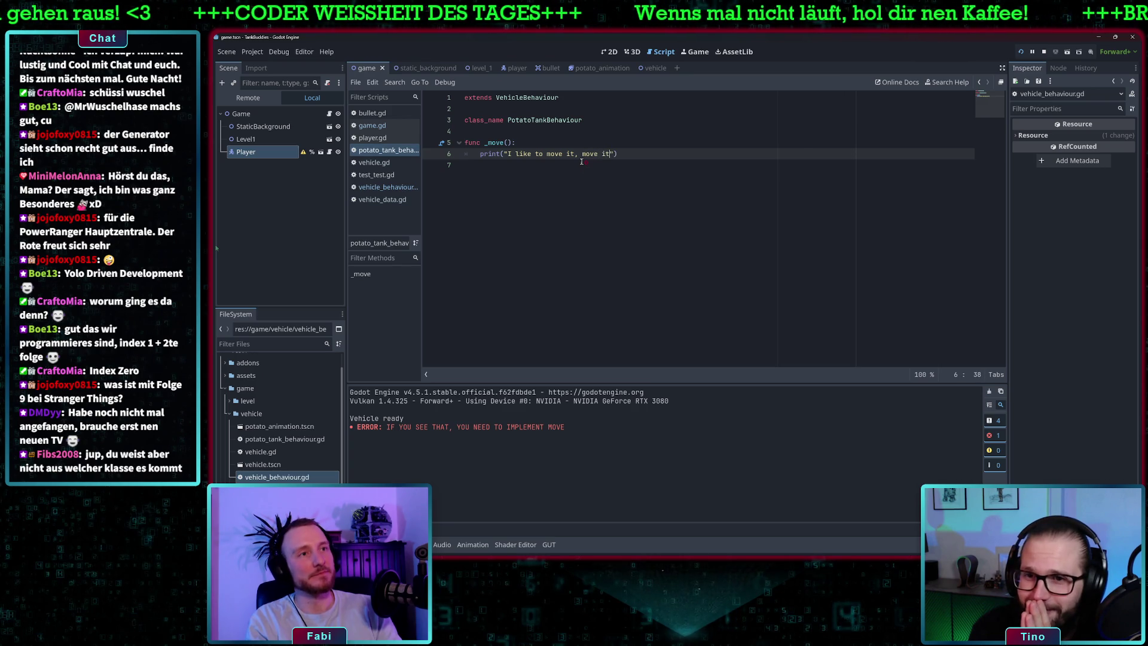
{"action": "left_click", "coordinate": [609, 154]}
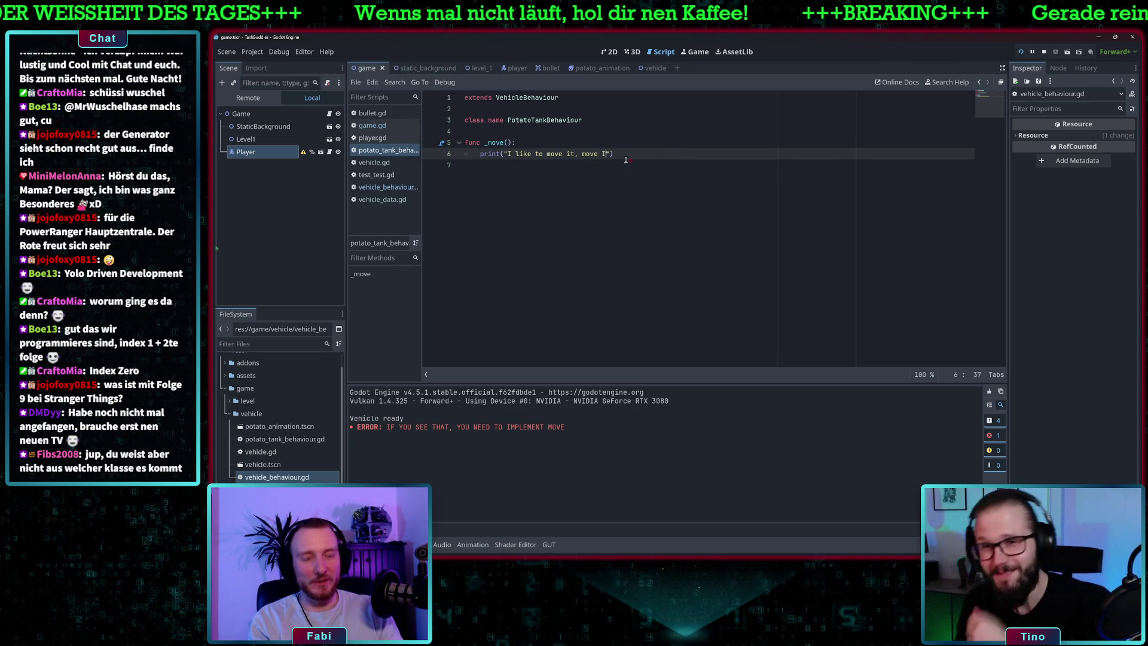
{"action": "key", "text": "BackSpace"}
{"action": "type", "text": "IT"}
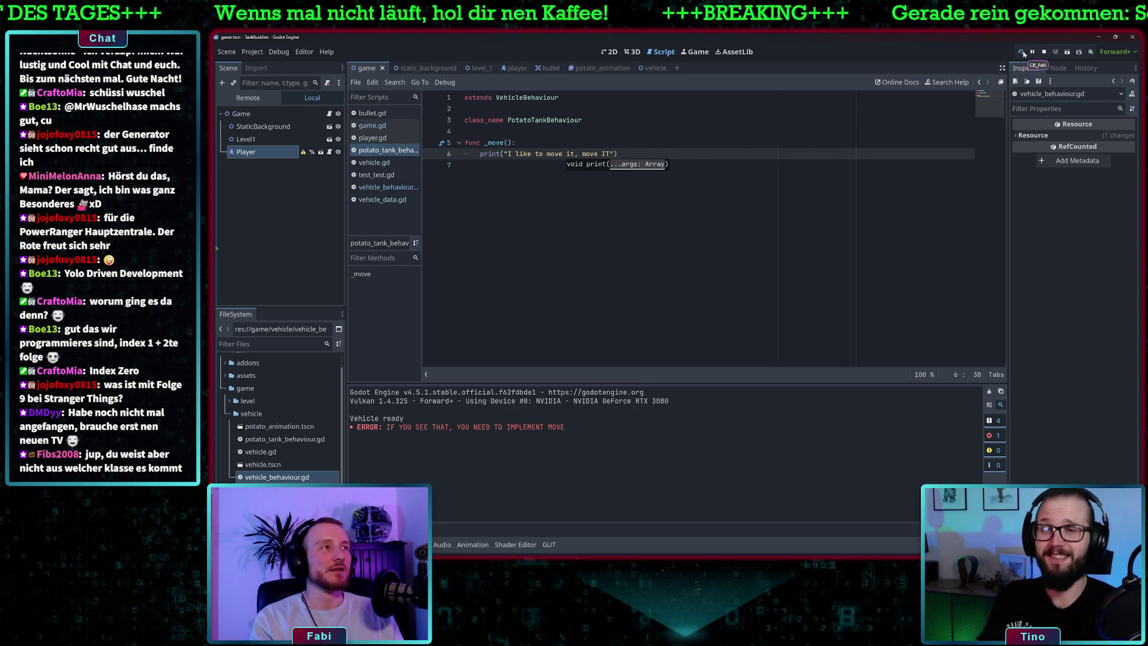
{"action": "left_click", "coordinate": [1022, 52]}
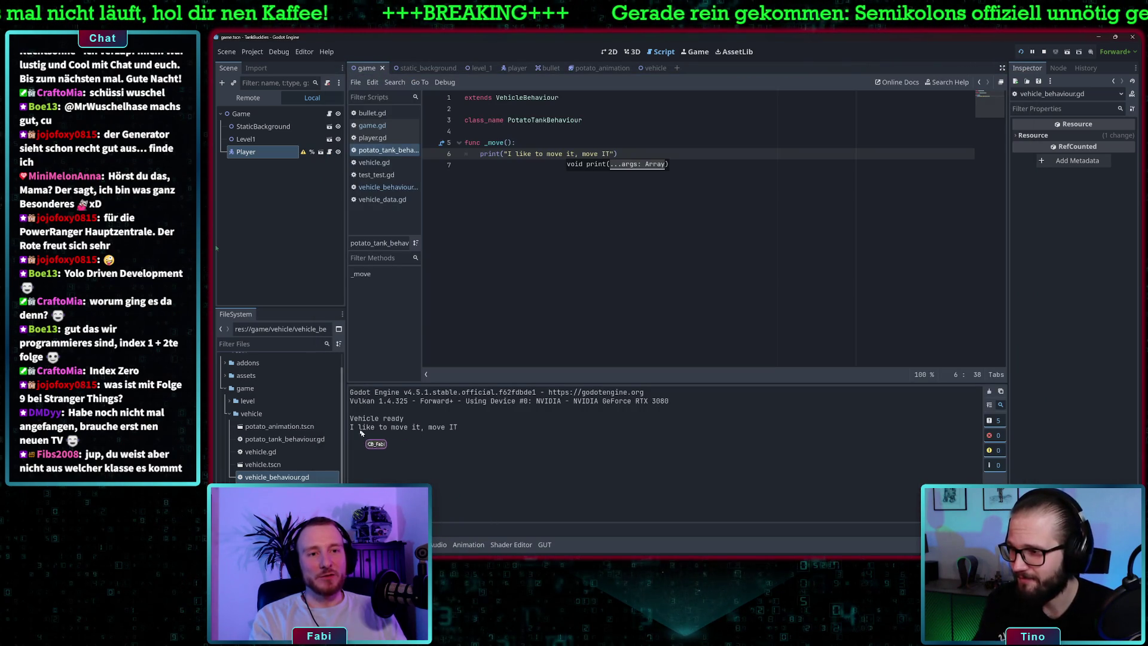
- Highlight the 'I like to move it, move IT' line in the Output panel, then return to game.gd
{"action": "left_click_drag", "start_coordinate": [351, 427], "coordinate": [462, 429]}
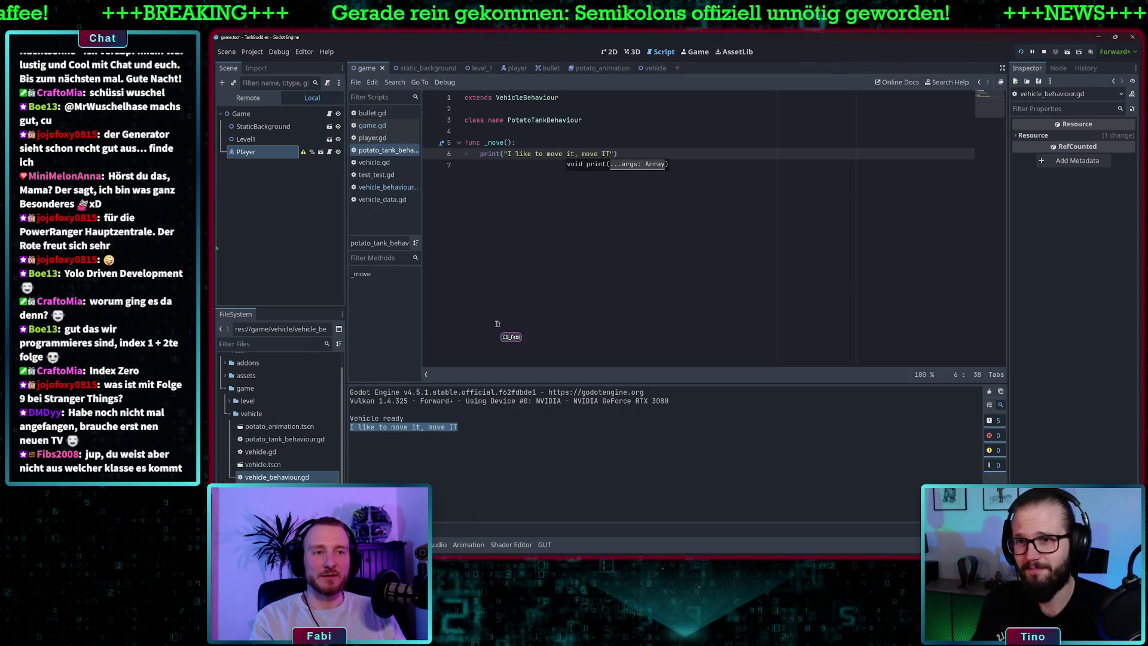
{"action": "left_click", "coordinate": [372, 125]}
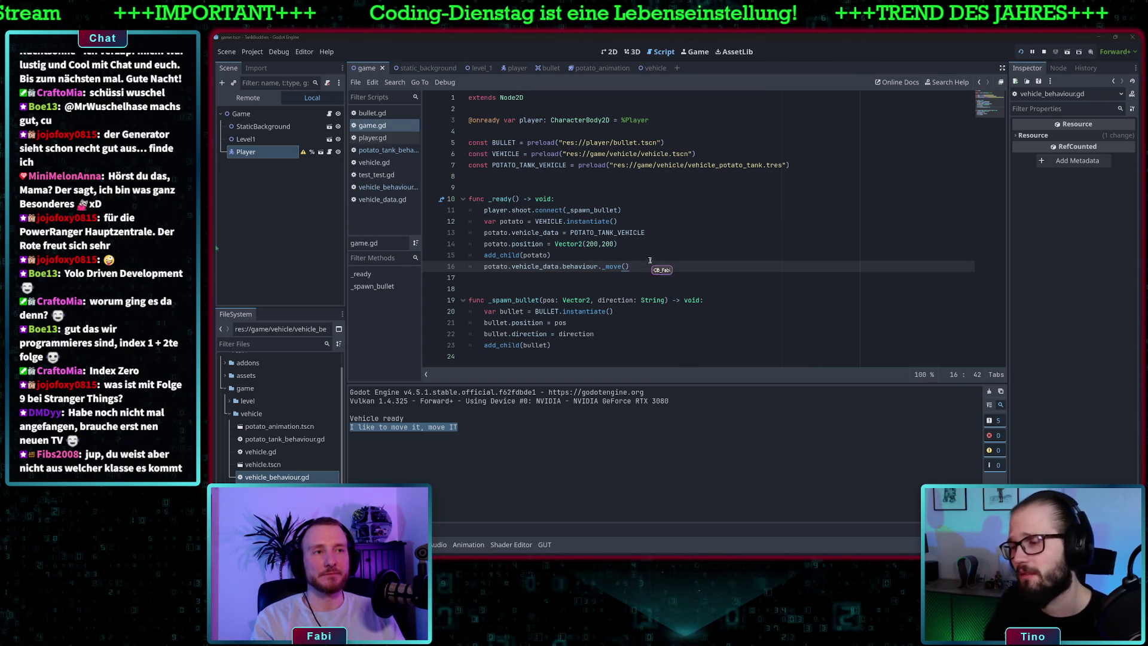
- Switch to the player scene, select its Player CharacterBody2D node, and dismiss the missing-collision-shape warning
{"action": "left_click", "coordinate": [508, 67]}
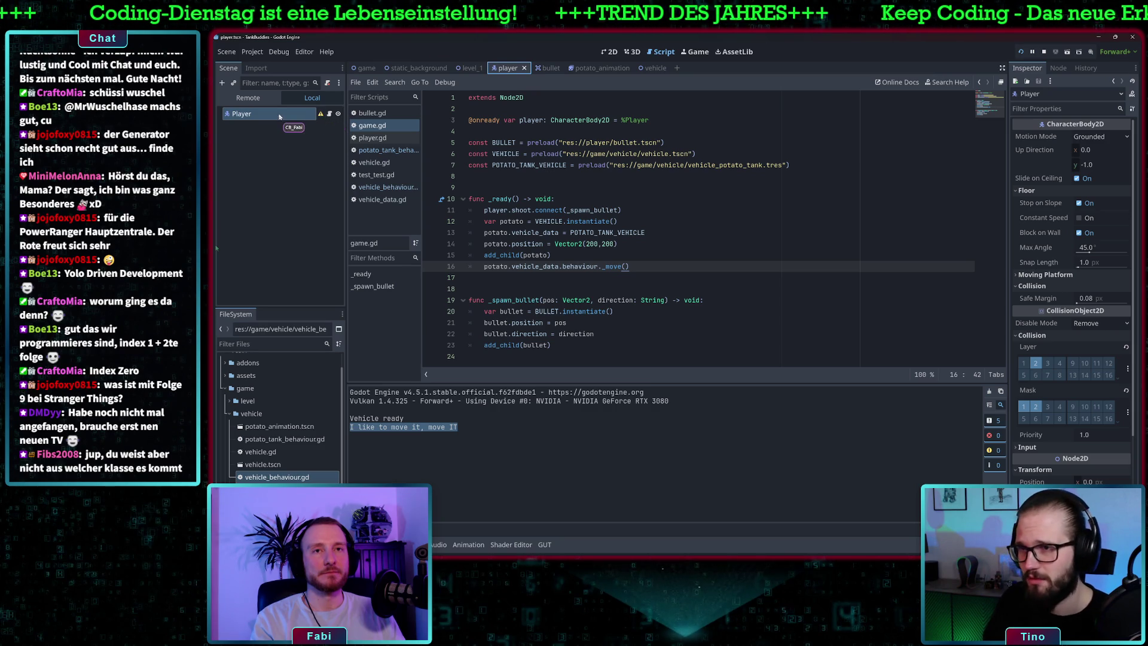
{"action": "left_click", "coordinate": [320, 114]}
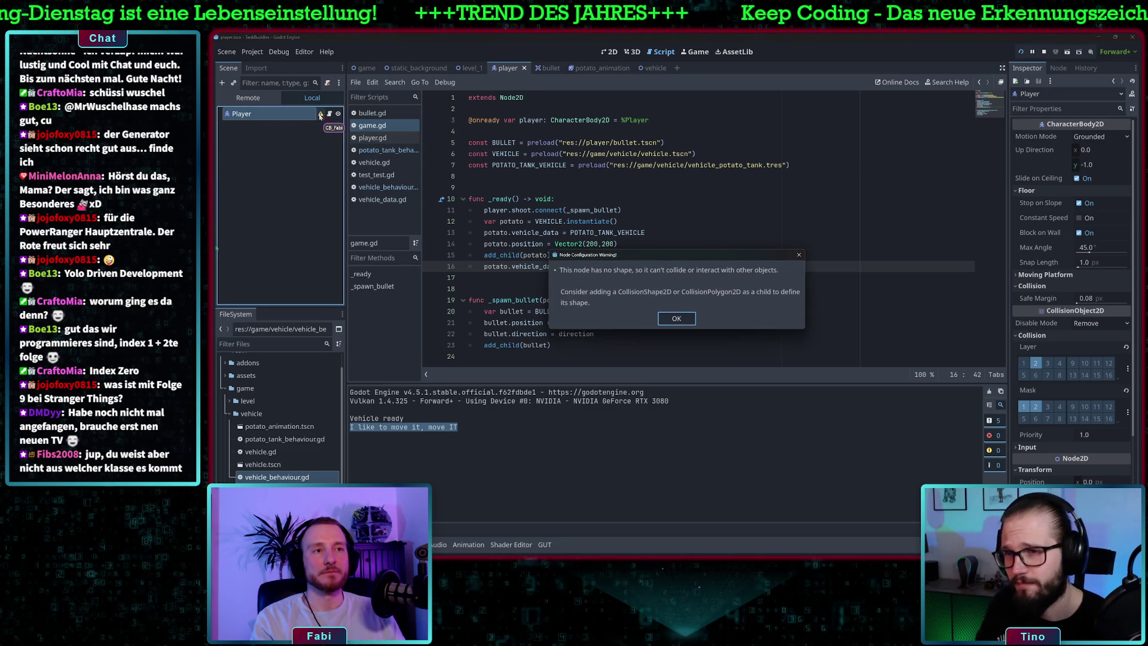
{"action": "left_click", "coordinate": [684, 320]}
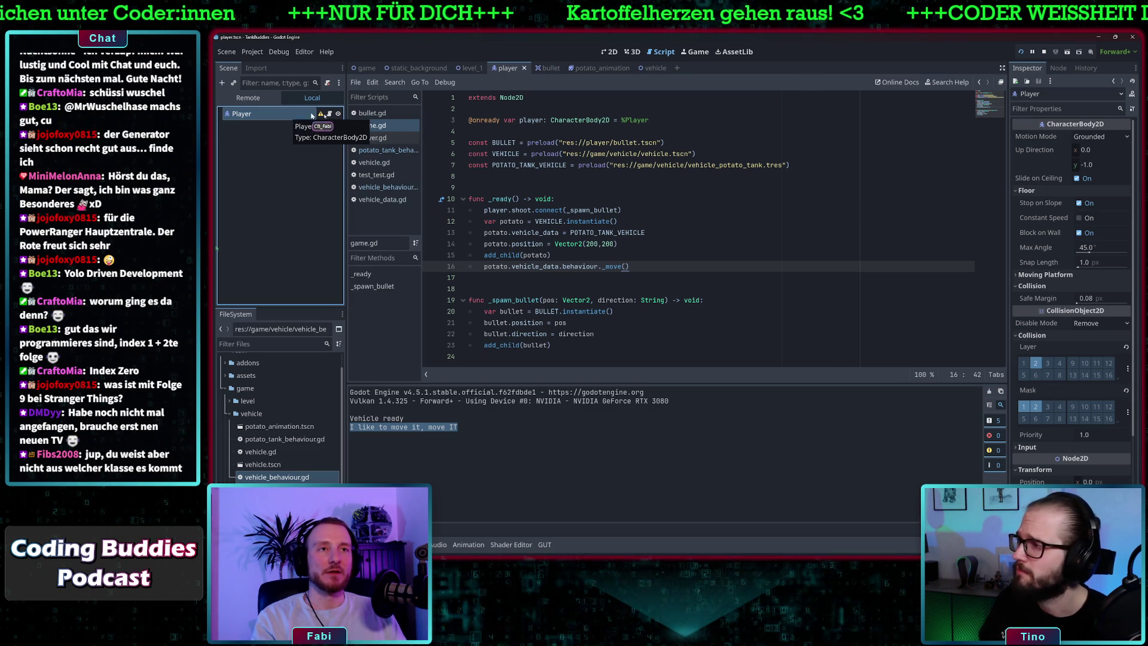
- In player.gd, uncomment line 9 as 'func _ready() -> void:' and start an indented body line
{"action": "left_click", "coordinate": [383, 138]}
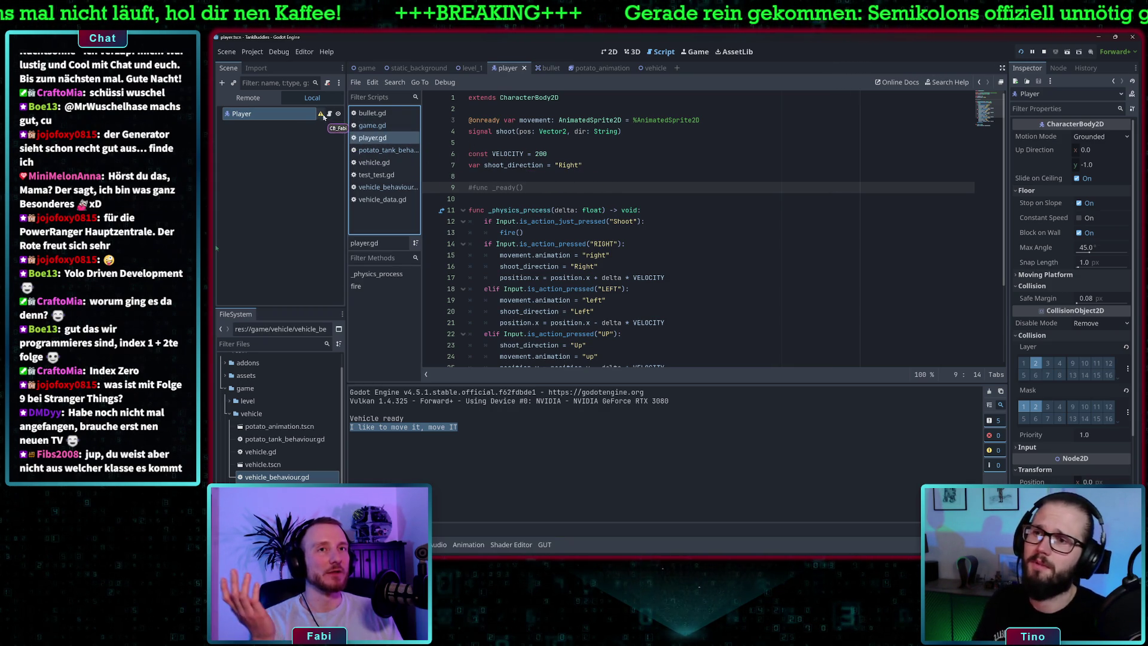
{"action": "mouse_move", "coordinate": [321, 115]}
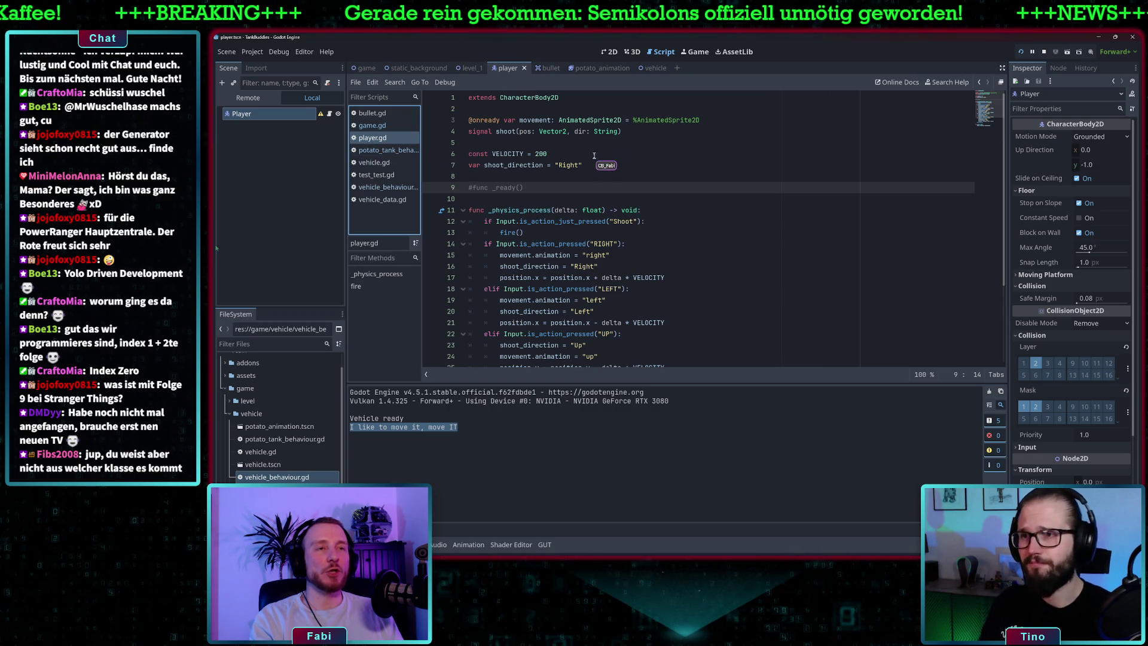
{"action": "left_click", "coordinate": [553, 186]}
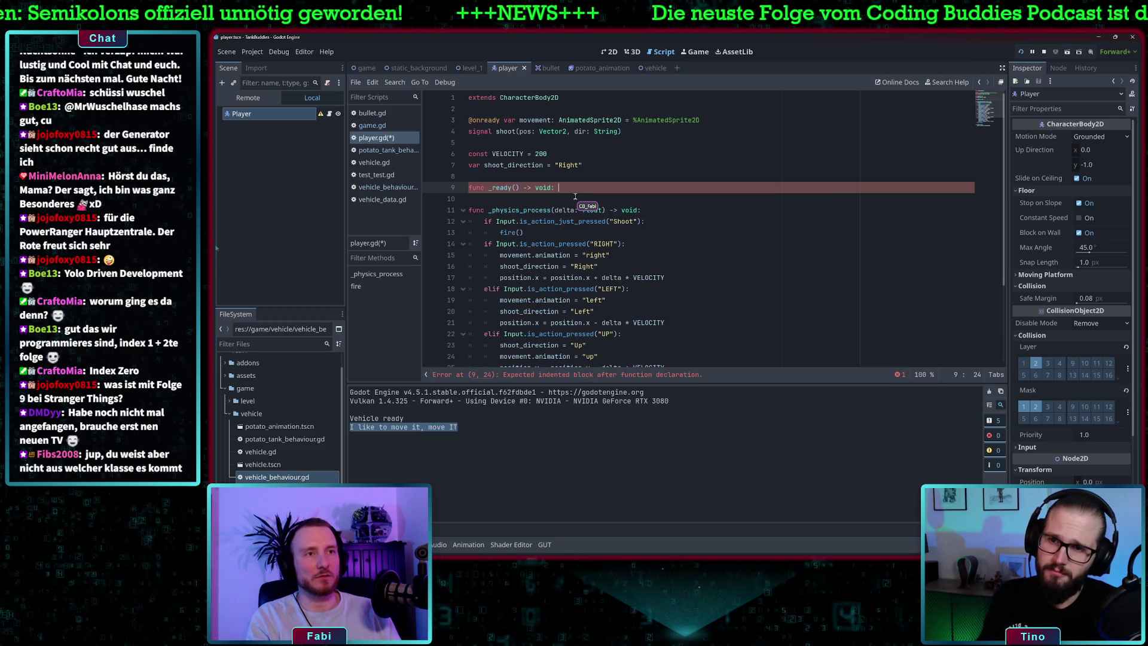
{"action": "key", "text": "Return"}
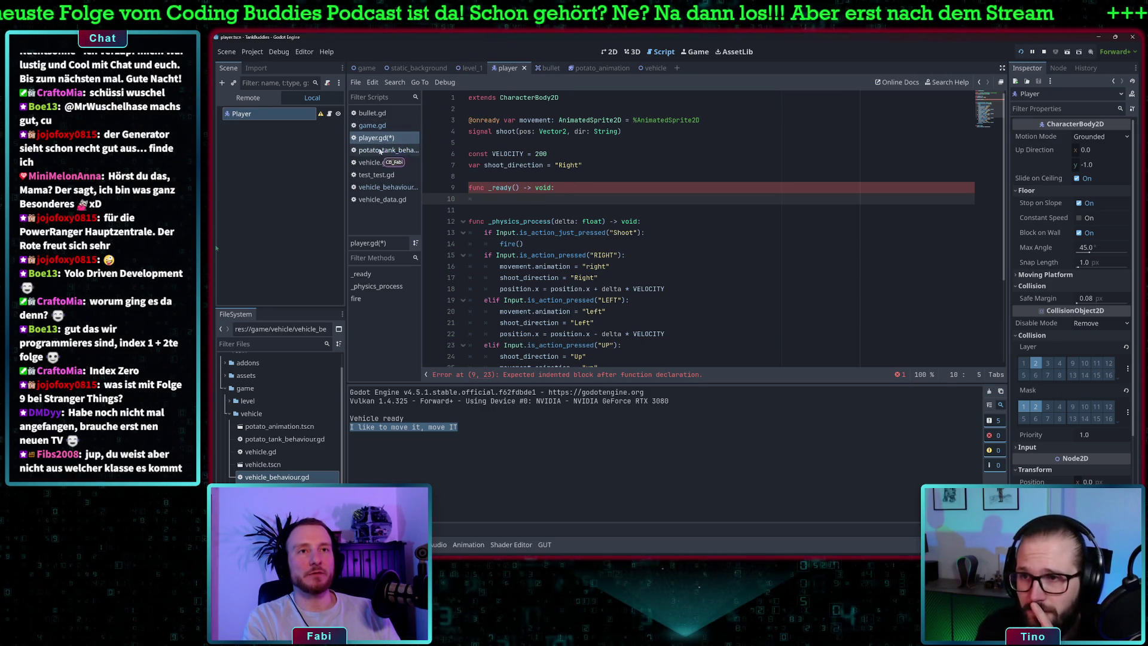
- Cut the potato spawn code from game.gd's _ready and paste it into player.gd's _ready
{"action": "left_click", "coordinate": [372, 126]}
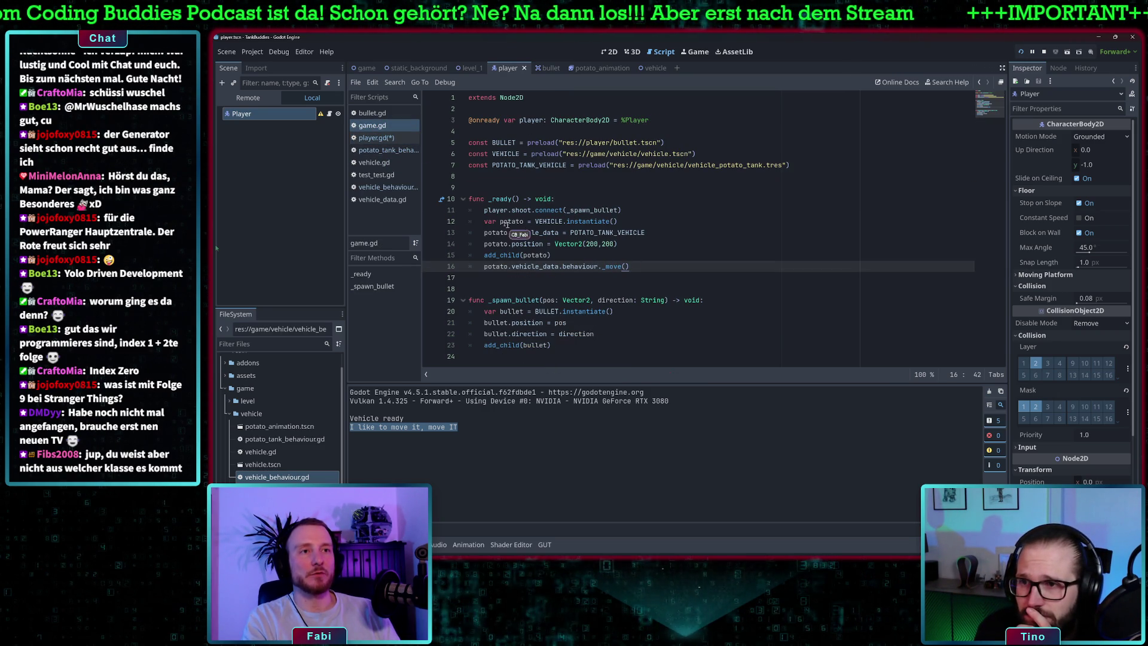
{"action": "mouse_move", "coordinate": [482, 221]}
{"action": "left_mouse_down"}
{"action": "mouse_move", "coordinate": [628, 235]}
{"action": "mouse_move", "coordinate": [633, 267]}
{"action": "left_mouse_up"}
{"action": "key", "text": "ctrl+c"}
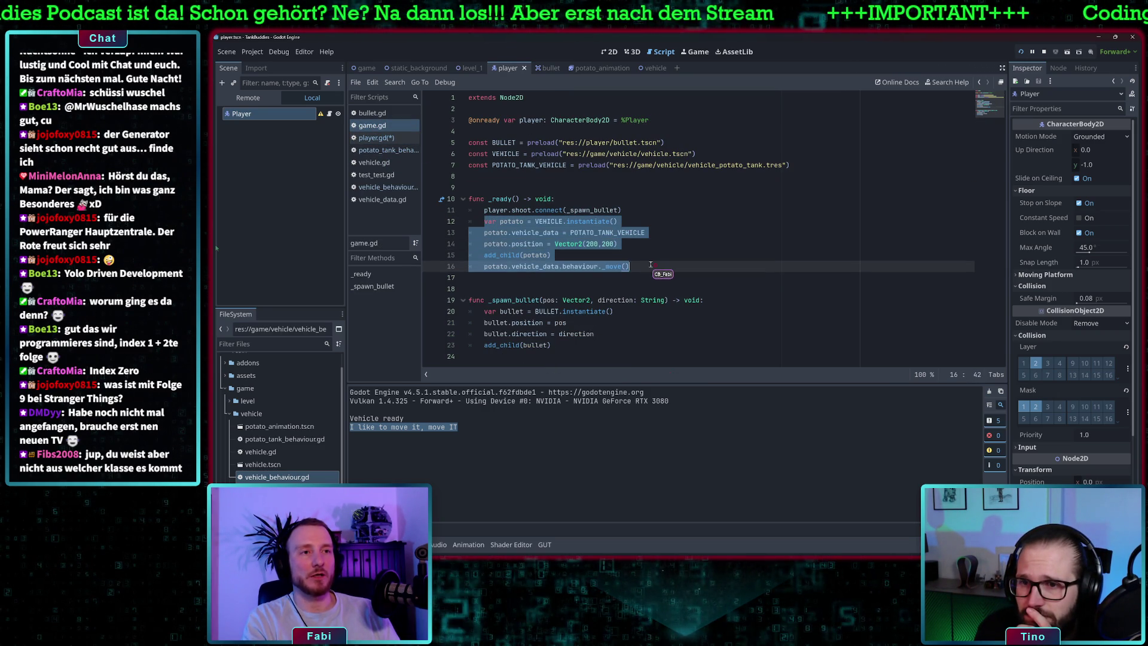
{"action": "key", "text": "BackSpace"}
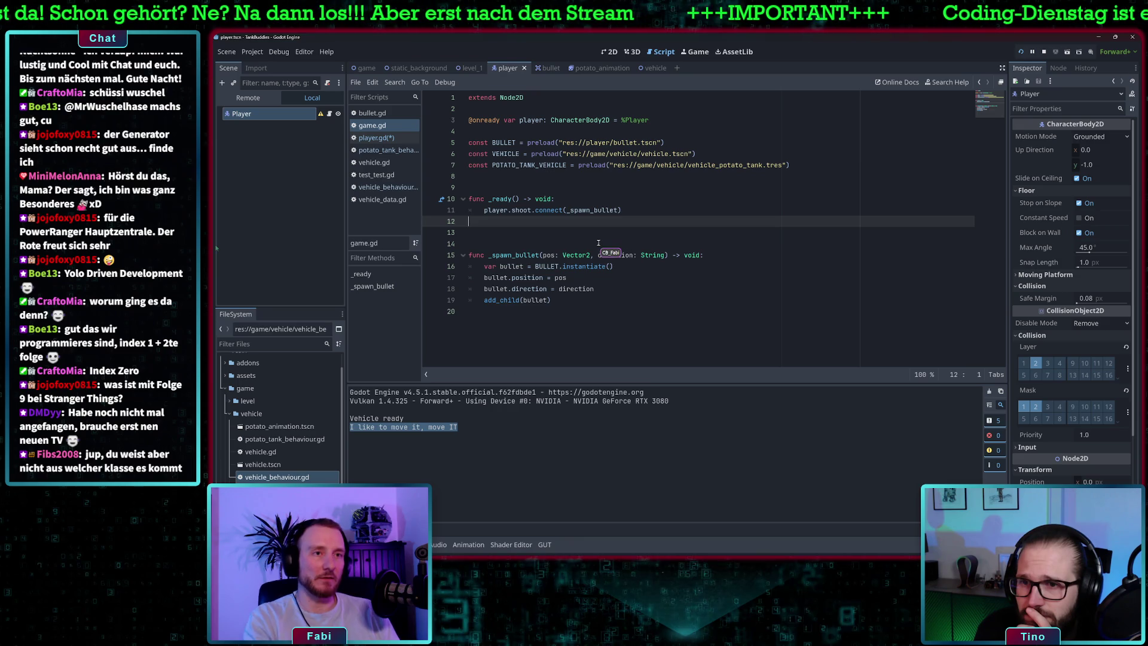
{"action": "key", "text": "BackSpace"}
{"action": "key", "text": "BackSpace"}
{"action": "left_click", "coordinate": [415, 138]}
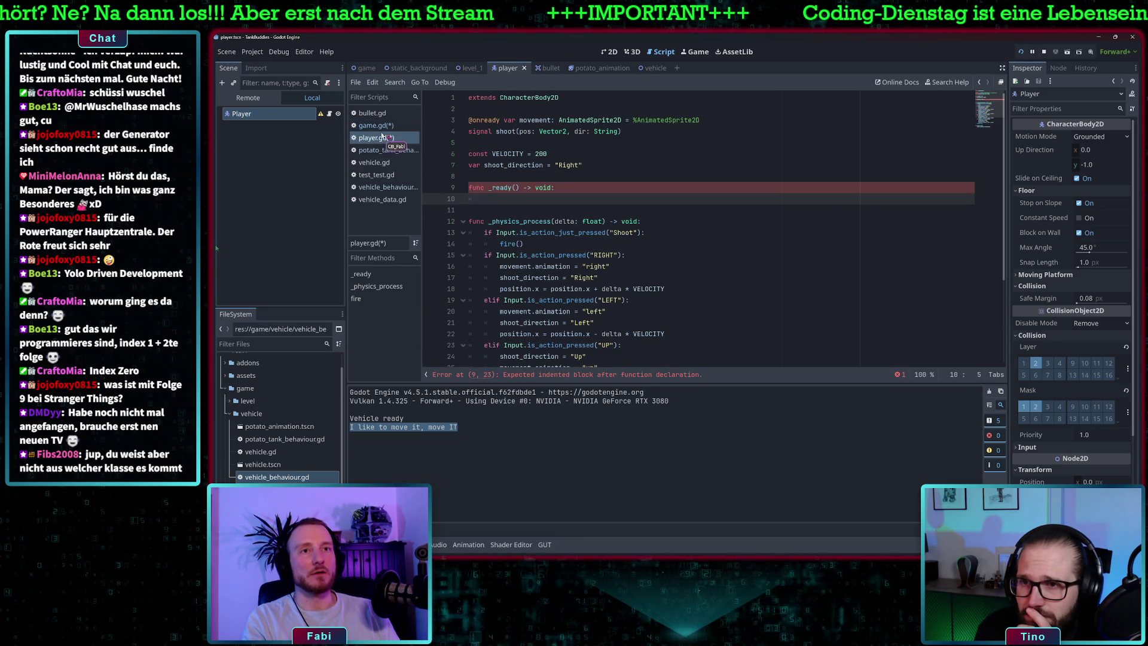
{"action": "key", "text": "ctrl+v"}
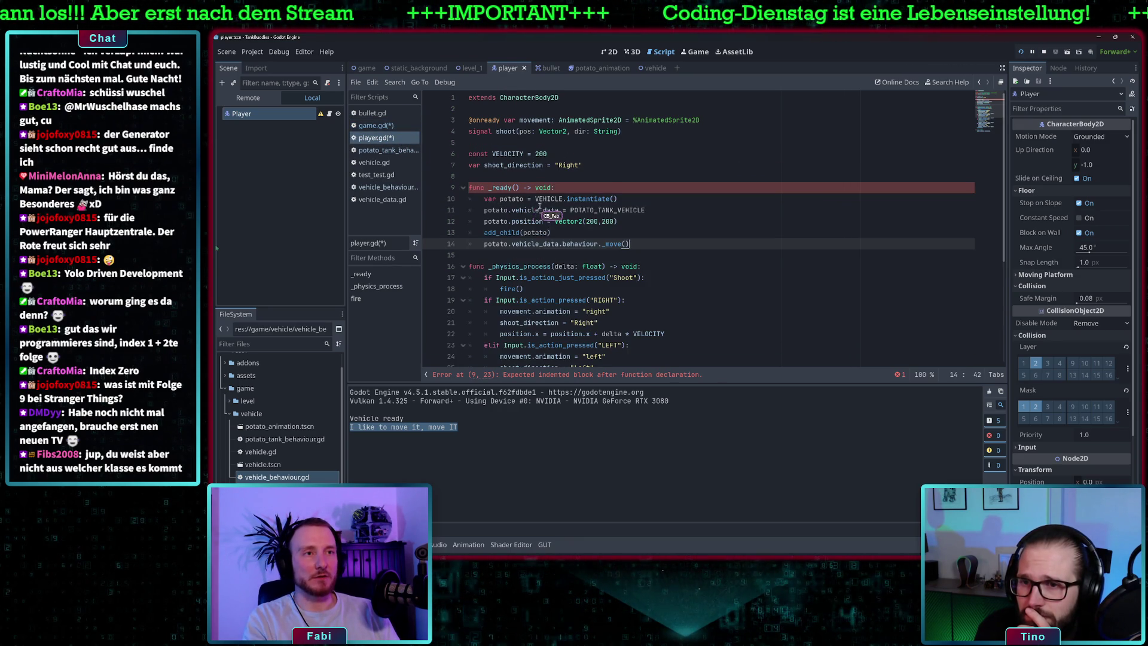
- Declare a new tank variable (var tank = null) below the shoot_direction line in player.gd
{"action": "left_click", "coordinate": [607, 169]}
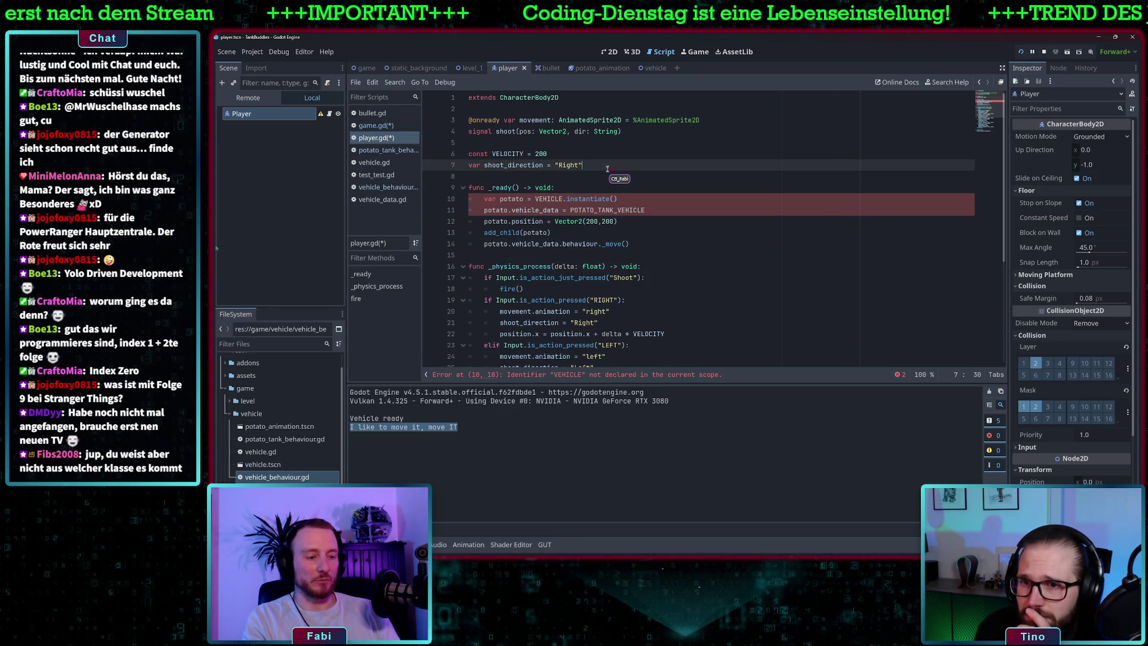
{"action": "key", "text": "Return"}
{"action": "type", "text": "ar tank = null"}
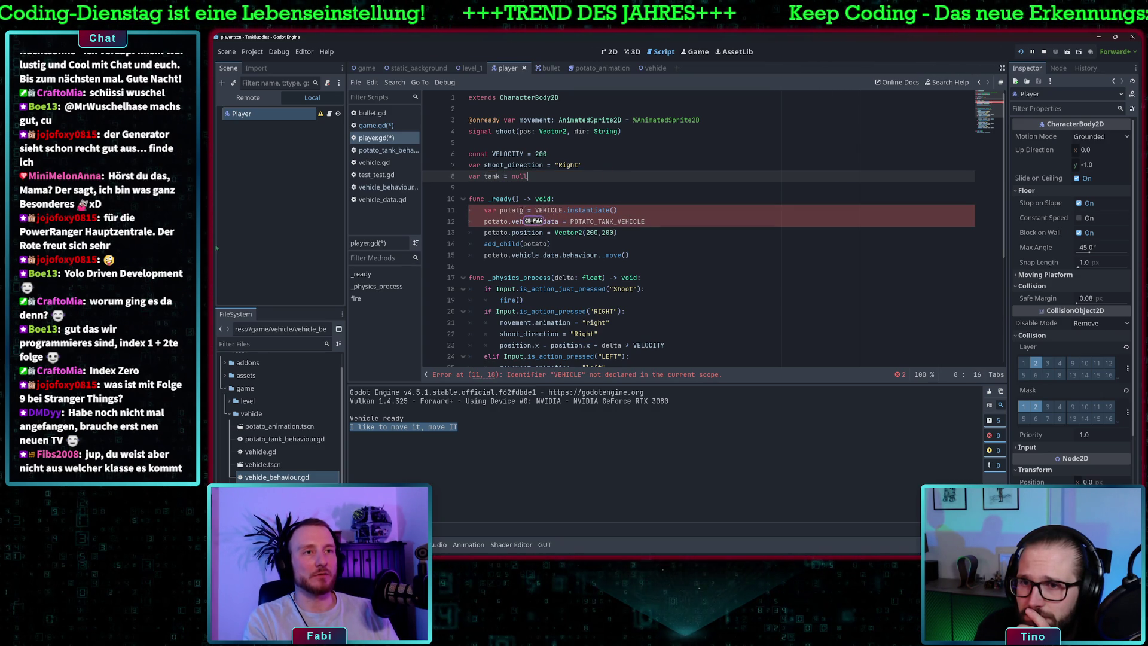
{"action": "left_click_drag", "start_coordinate": [524, 210], "coordinate": [482, 209]}
{"action": "type", "text": "tank"}
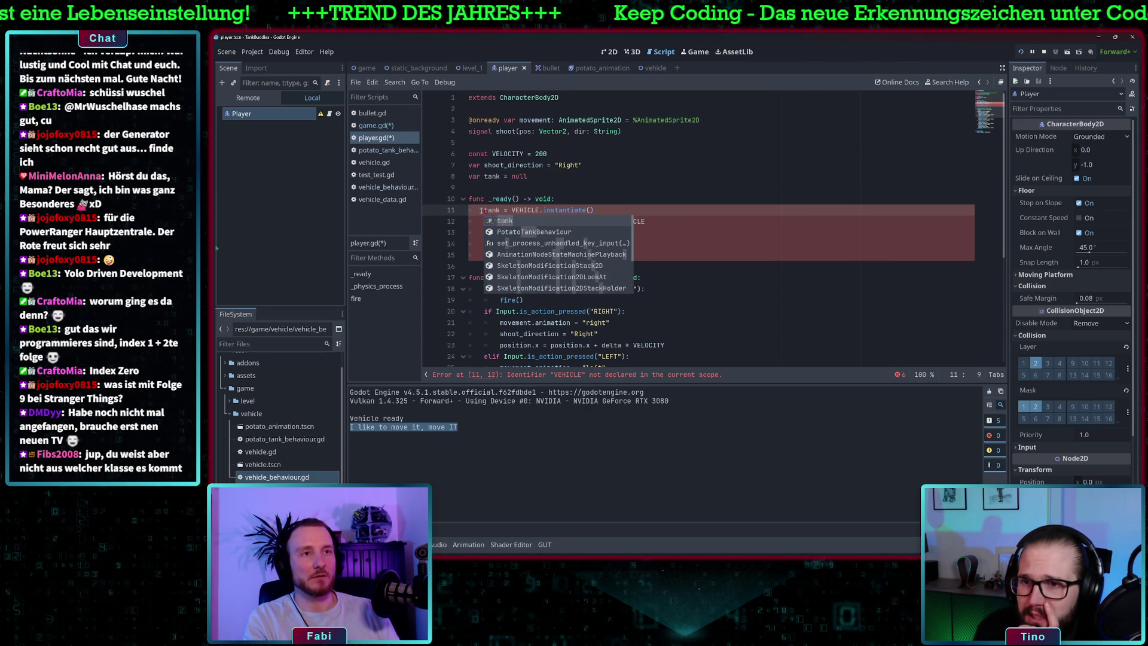
- Rename every potato reference in the pasted spawn code to tank, including add_child
{"action": "left_click", "coordinate": [619, 209]}
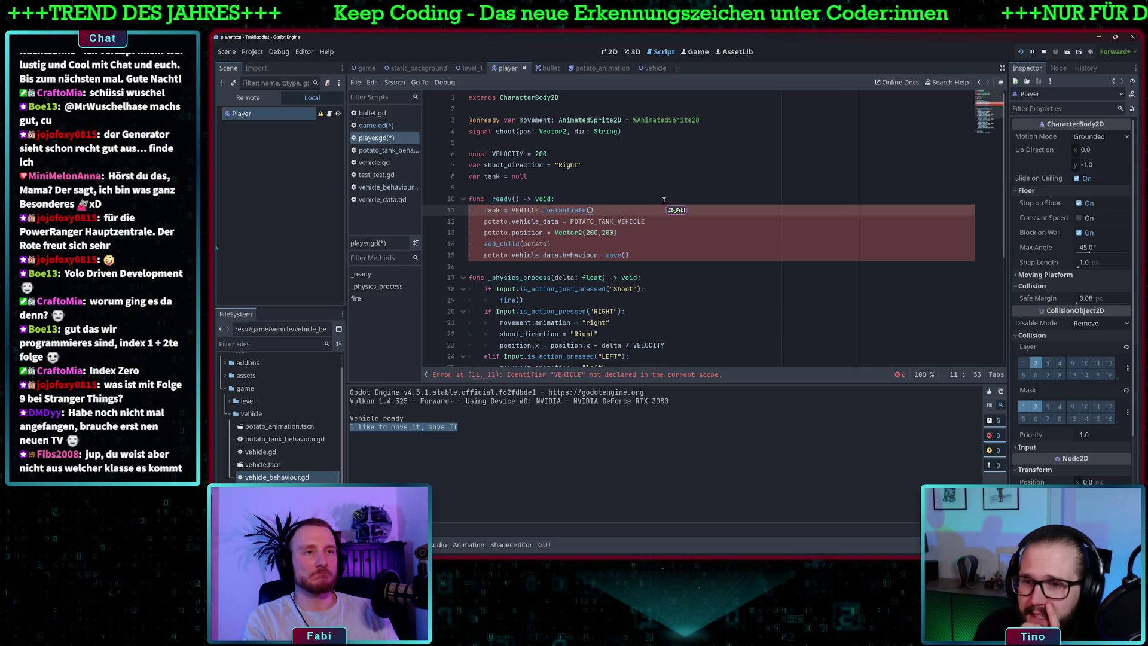
{"action": "left_click", "coordinate": [491, 210]}
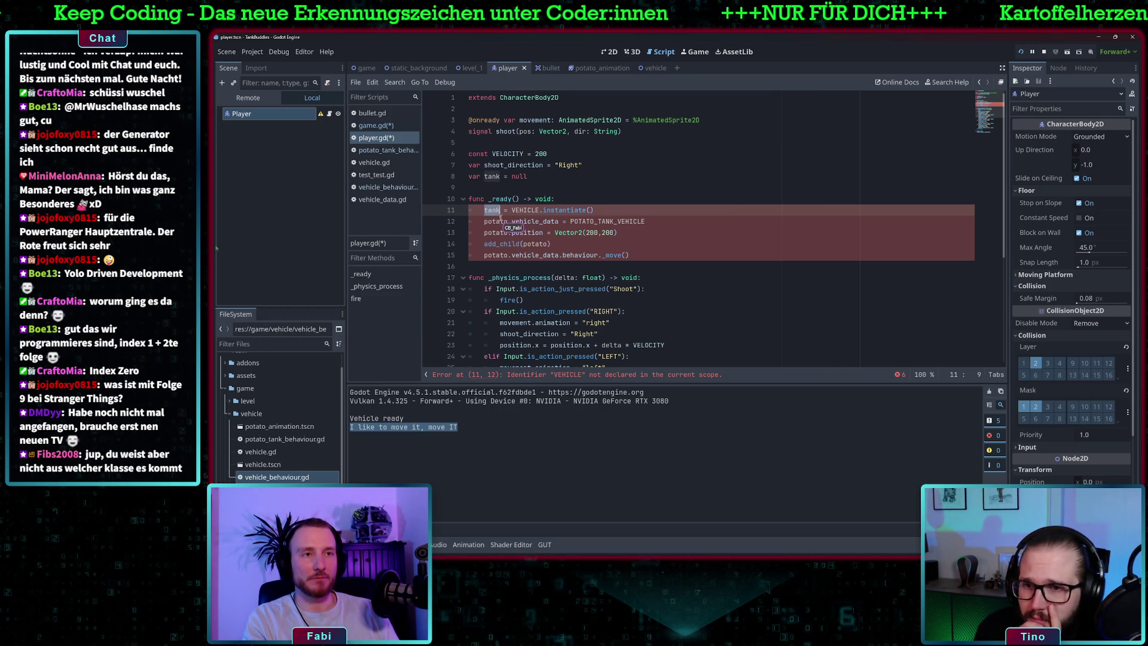
{"action": "double_click", "coordinate": [501, 222]}
{"action": "type", "text": "tank"}
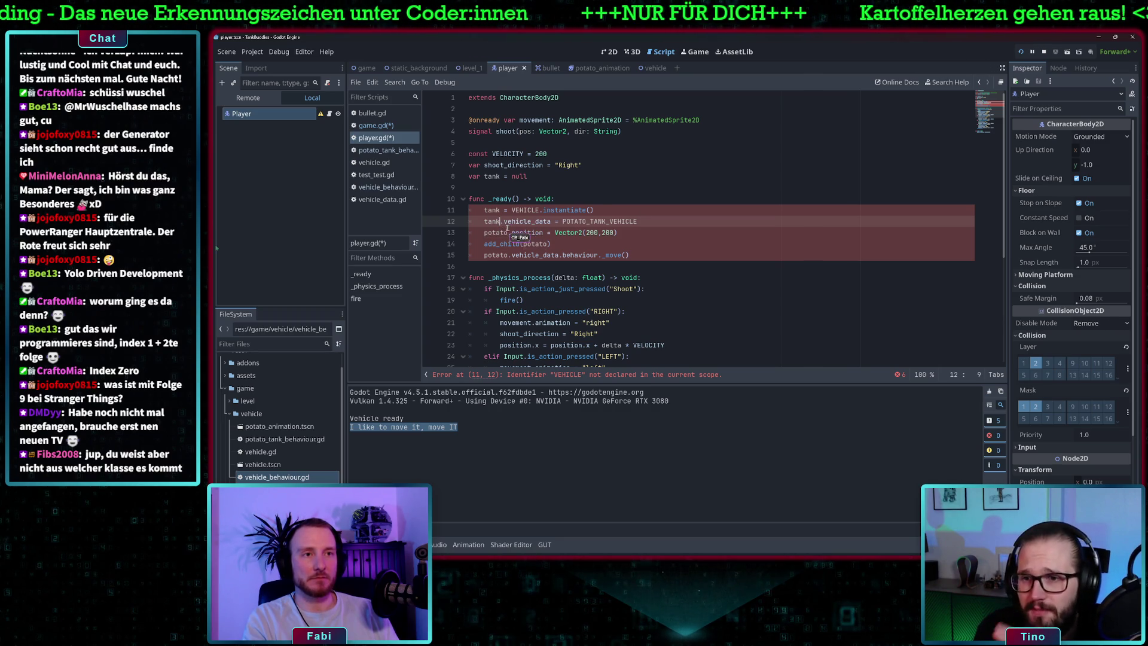
{"action": "double_click", "coordinate": [497, 233]}
{"action": "type", "text": "tank"}
{"action": "left_click", "coordinate": [543, 244]}
{"action": "double_click", "coordinate": [542, 244]}
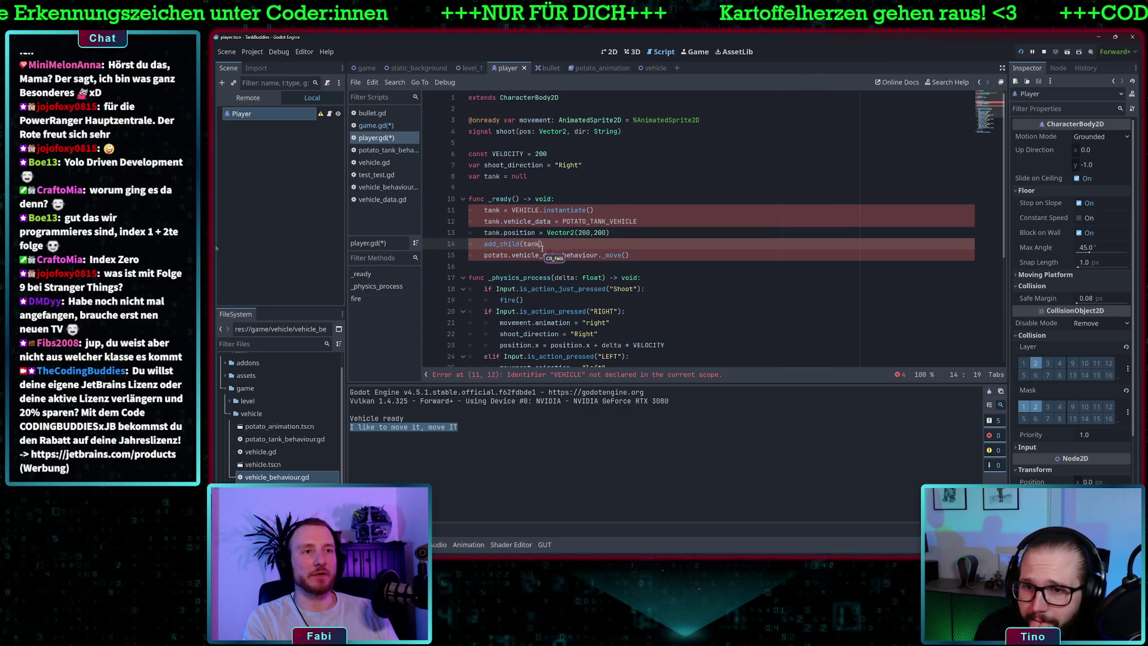
{"action": "type", "text": "tank"}
{"action": "double_click", "coordinate": [497, 255]}
{"action": "type", "text": "tank"}
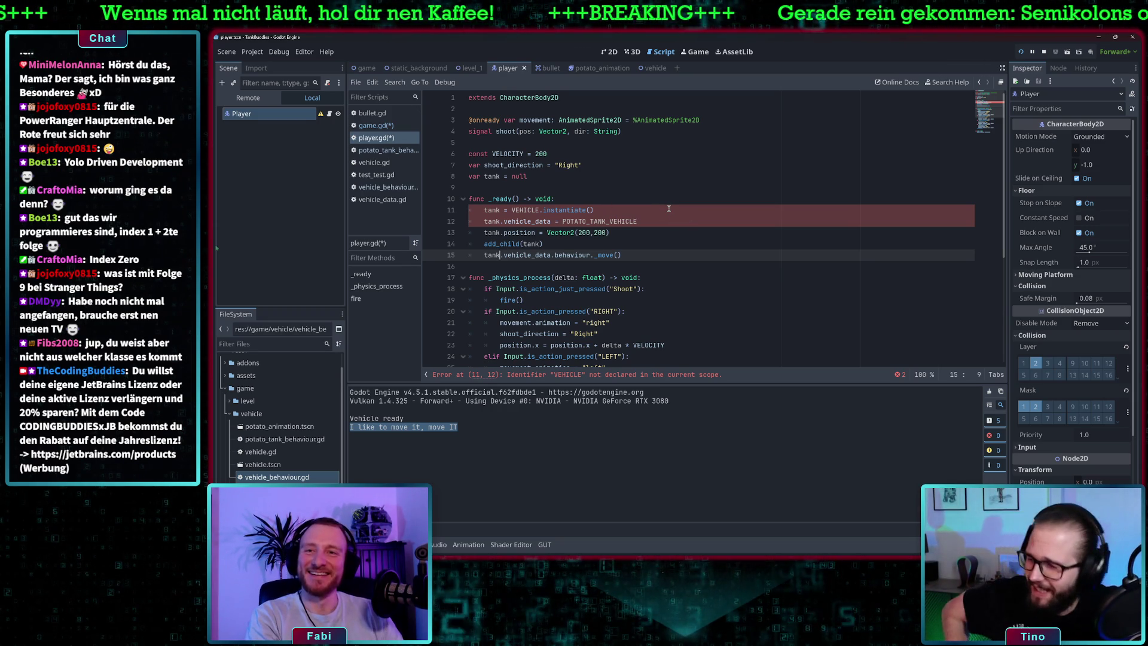
- Cut the VEHICLE and POTATO_TANK_VEHICLE preload constants from game.gd and save the scripts
{"action": "left_click", "coordinate": [622, 188]}
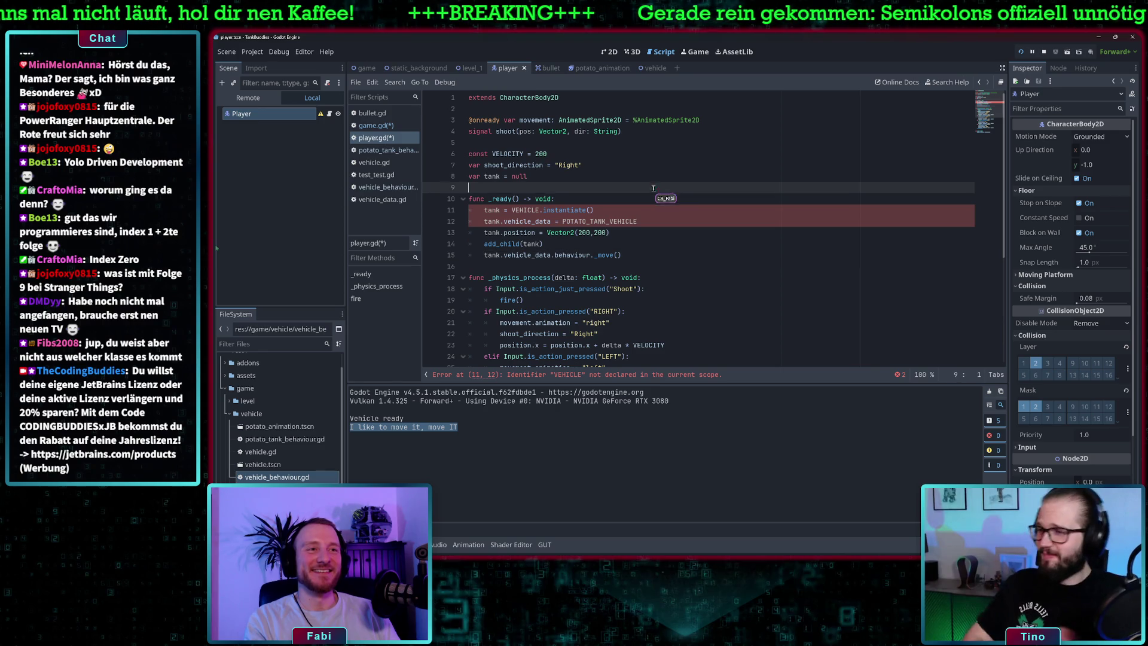
{"action": "left_click", "coordinate": [637, 222]}
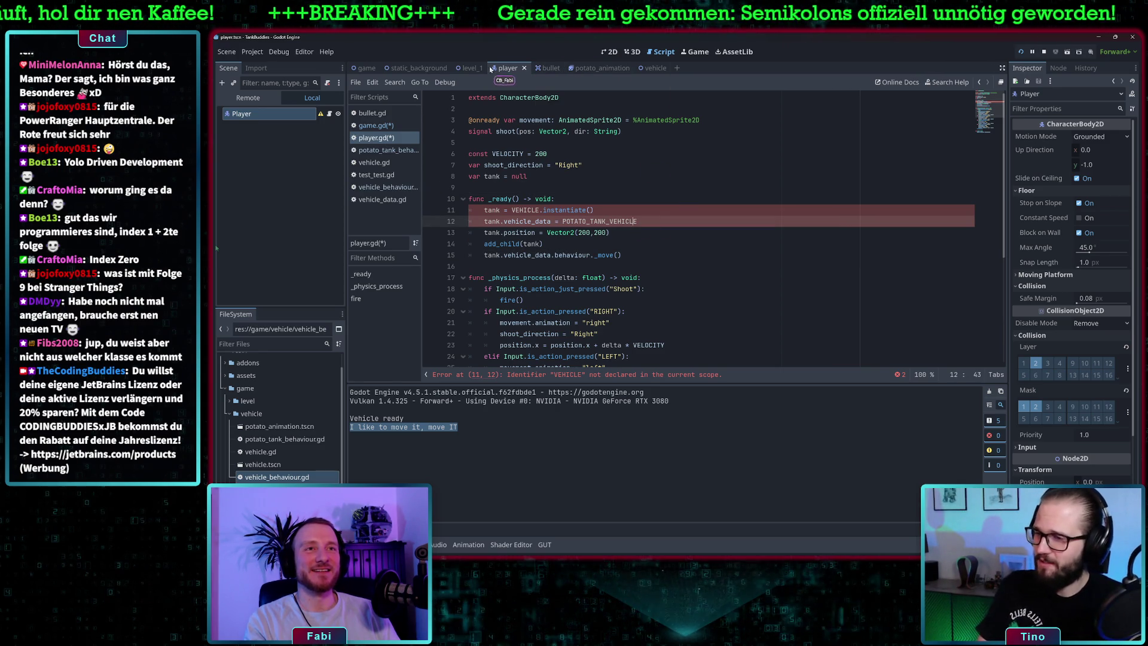
{"action": "left_click", "coordinate": [374, 125]}
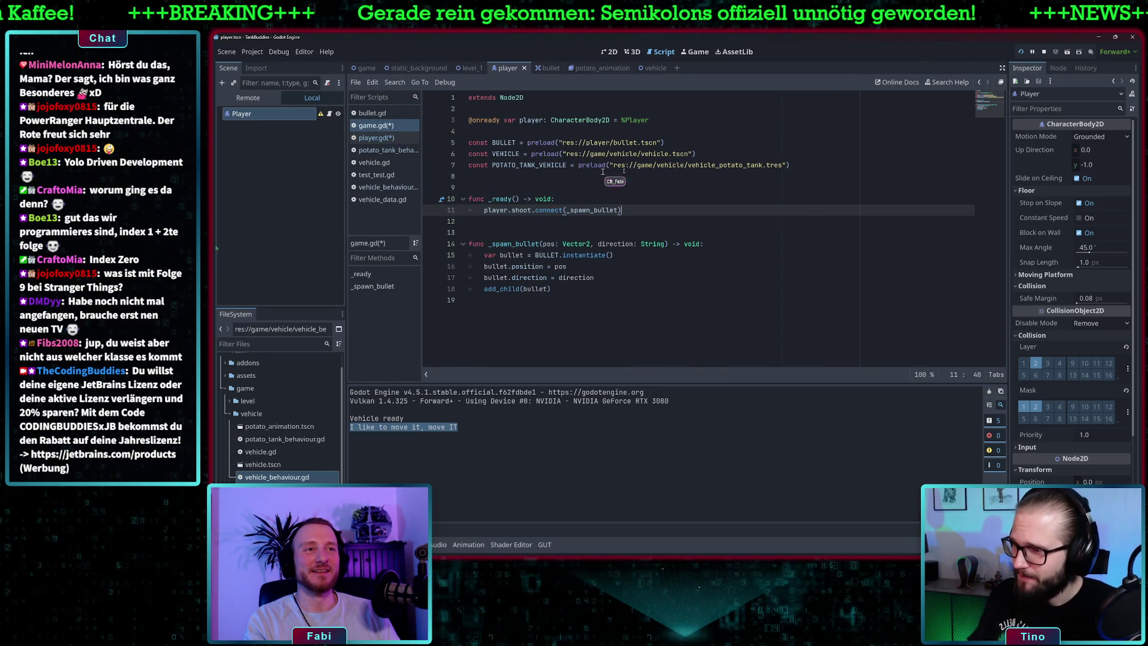
{"action": "left_click", "coordinate": [787, 165]}
{"action": "left_click", "coordinate": [531, 154]}
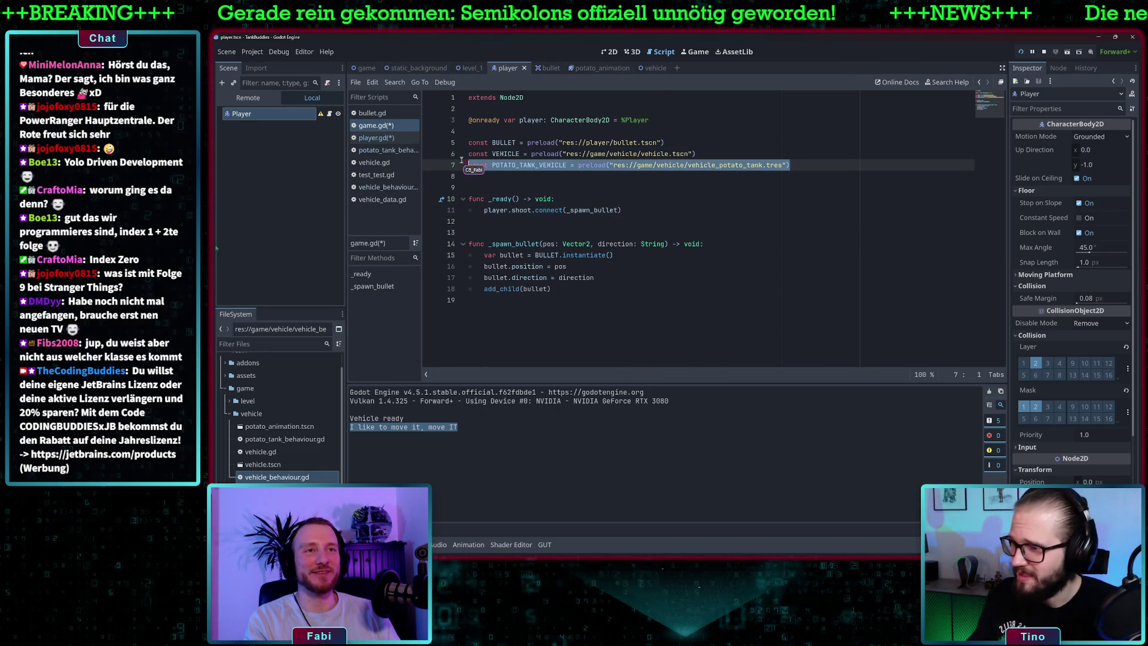
{"action": "left_click_drag", "start_coordinate": [790, 165], "coordinate": [467, 154]}
{"action": "key", "text": "BackSpace"}
{"action": "key", "text": "BackSpace"}
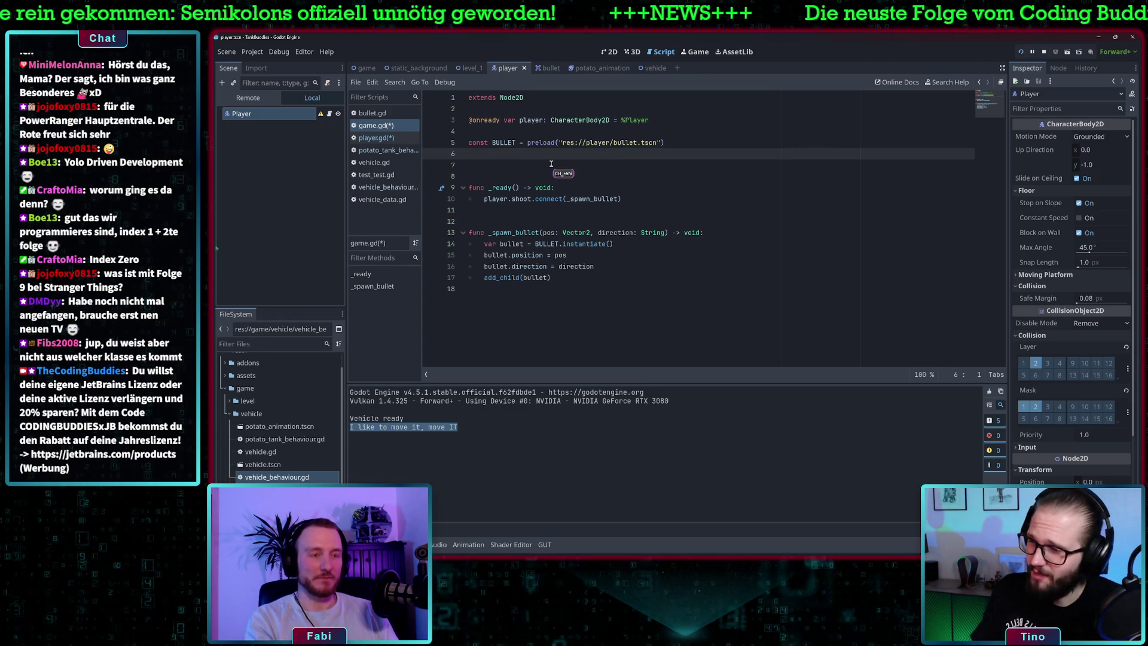
{"action": "key", "text": "Delete"}
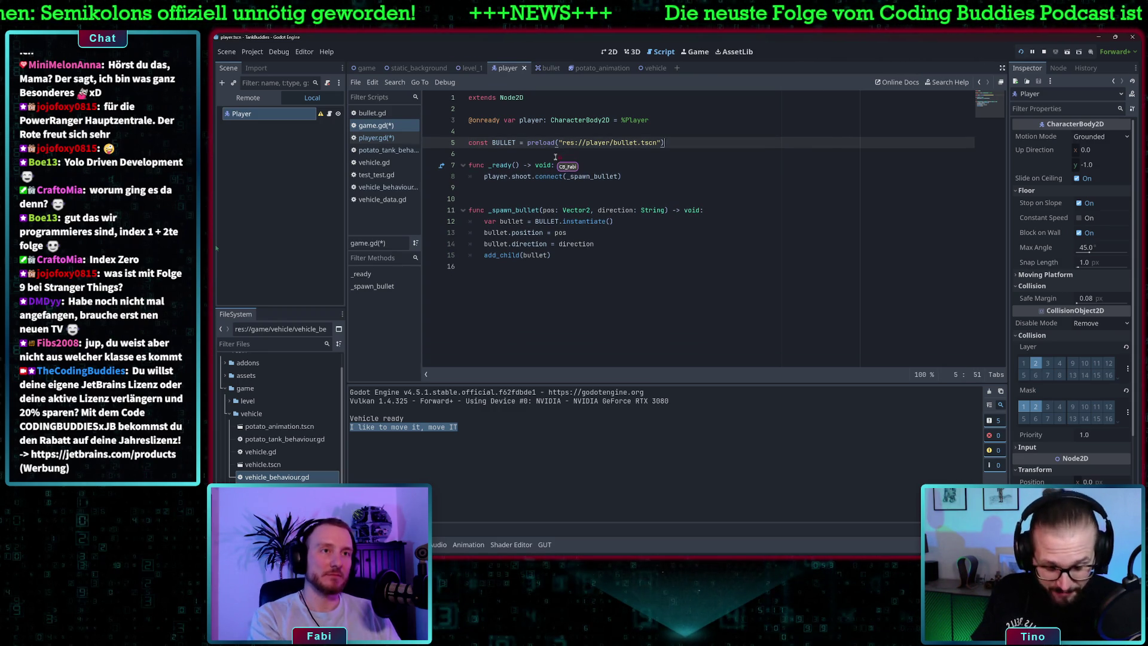
{"action": "key", "text": "ctrl+s"}
- Paste the two vehicle preload constants into player.gd below the shoot signal
{"action": "left_click", "coordinate": [385, 137]}
{"action": "left_click", "coordinate": [653, 220]}
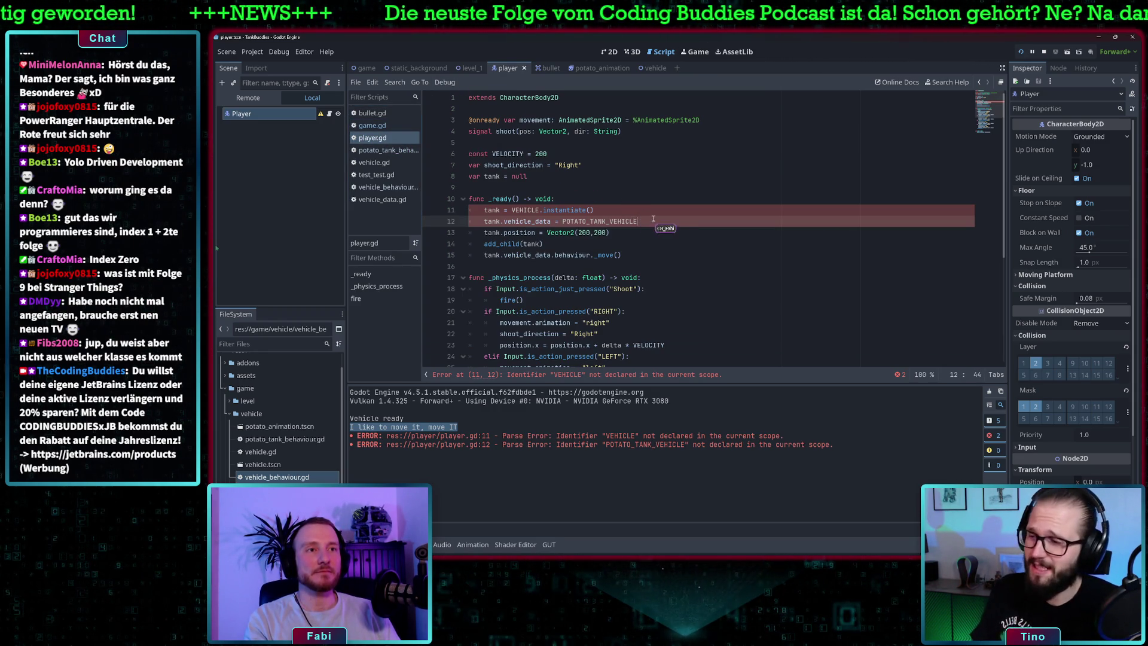
{"action": "left_click", "coordinate": [662, 132]}
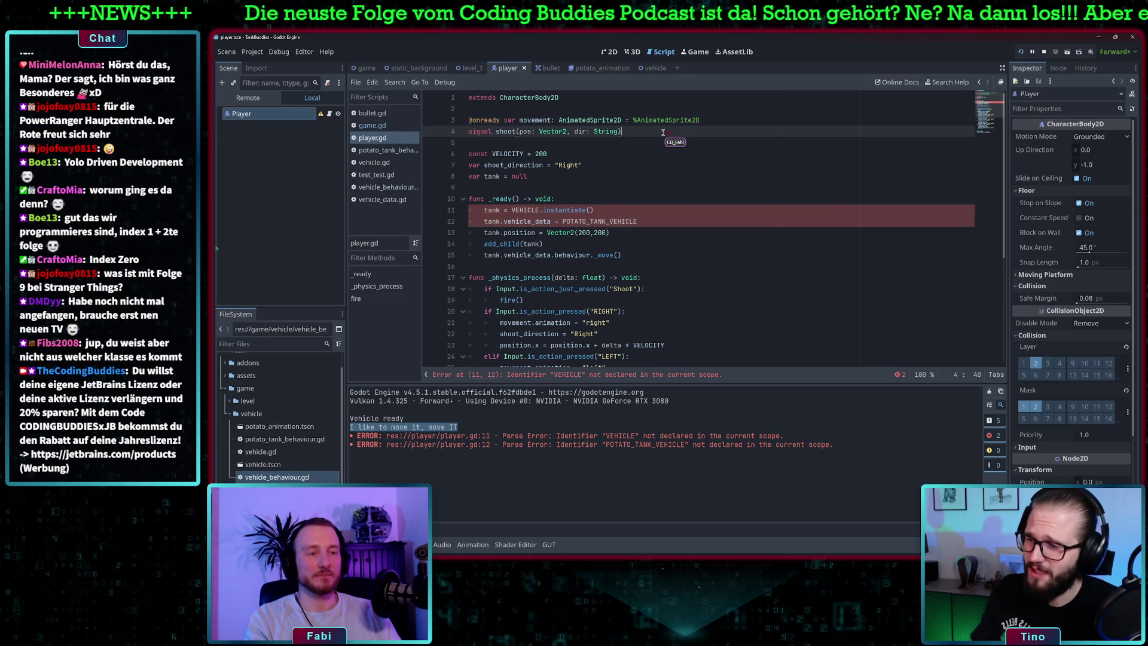
{"action": "type", "text": "const VEHICLE = preload(\"res://game/vehicle/vehicle.tscn\") const POTATO_TANK_VEHICLE = preload(\"res://game/vehicle/vehicle_potato_tank.tres\")"}
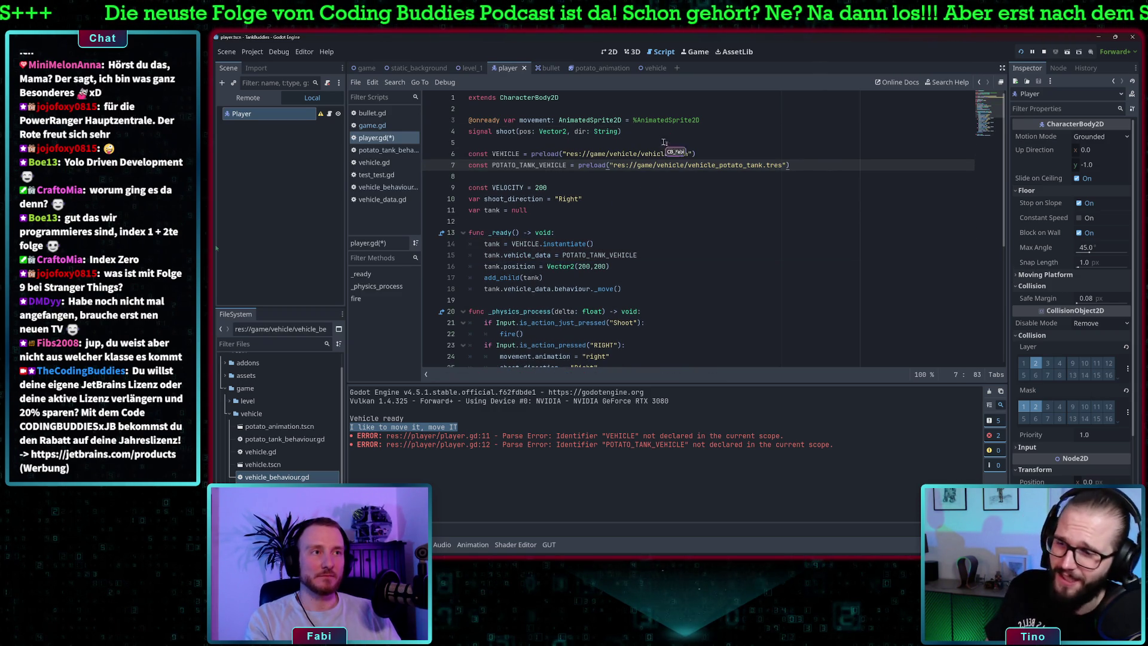
{"action": "left_click", "coordinate": [715, 154]}
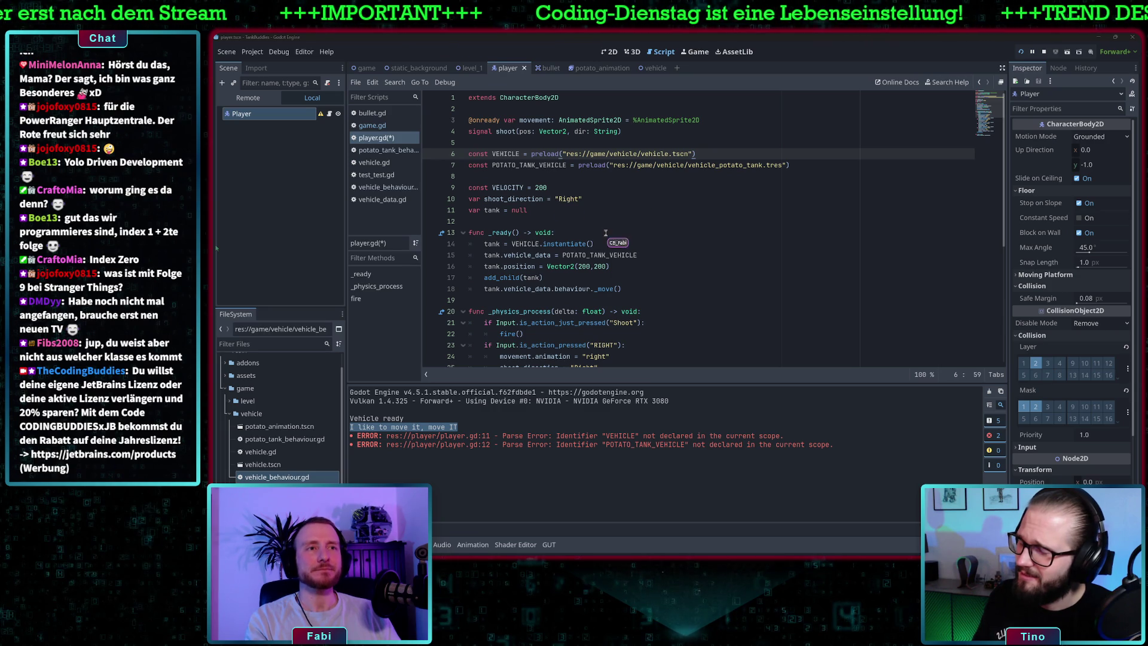
- Highlight VEHICLE.instantiate() on the tank line in player.gd, then open a new Chrome tab
{"action": "scroll", "coordinate": [571, 256], "scroll_direction": "down", "scroll_amount": 1}
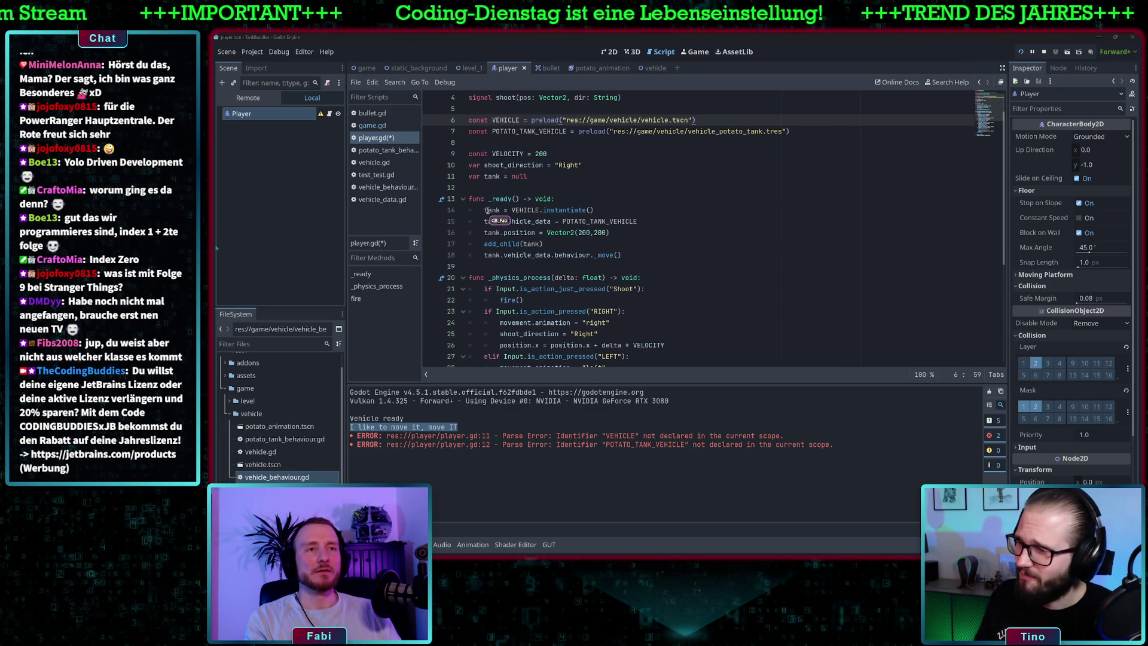
{"action": "left_click", "coordinate": [595, 211]}
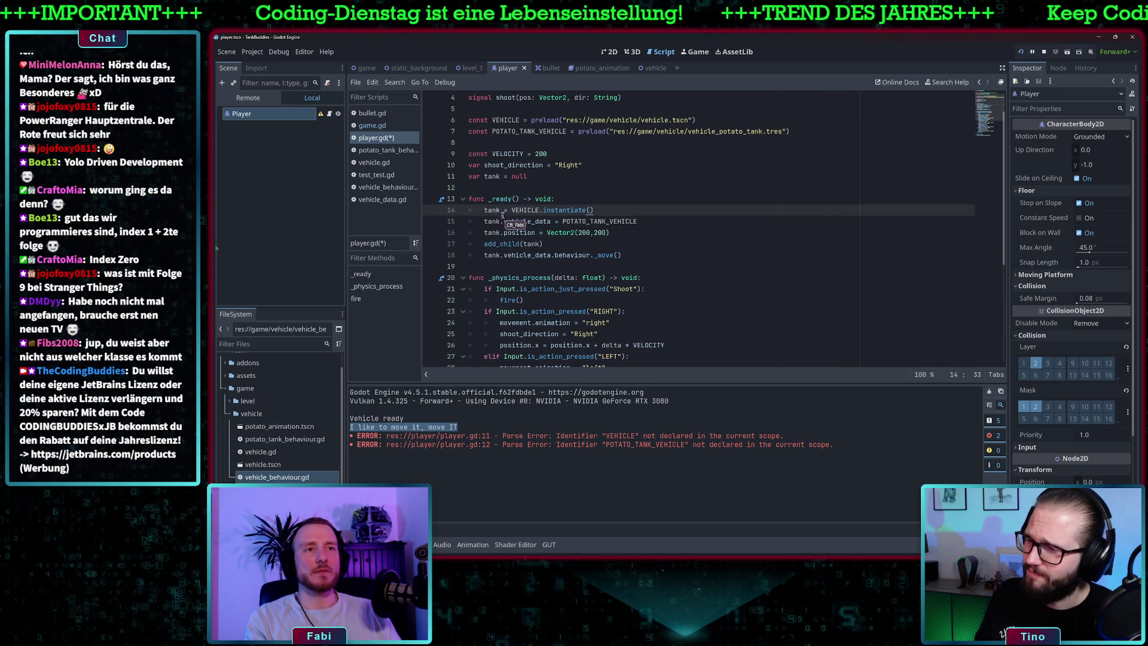
{"action": "left_click", "coordinate": [479, 210]}
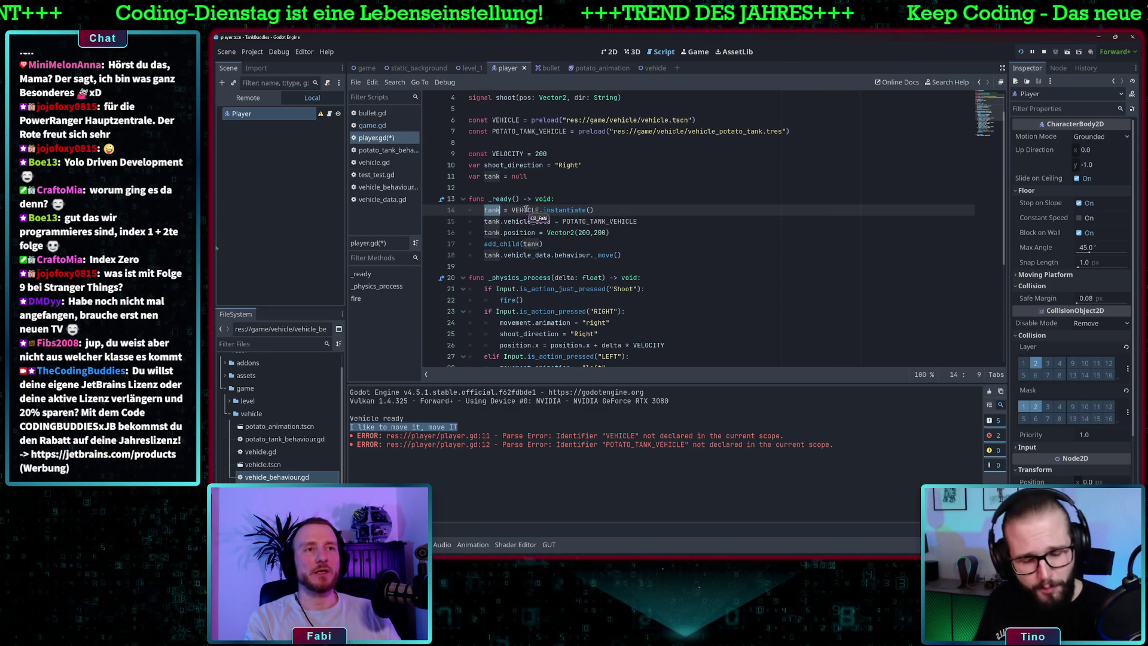
{"action": "left_click_drag", "start_coordinate": [512, 210], "coordinate": [604, 209]}
{"action": "left_click", "coordinate": [605, 210]}
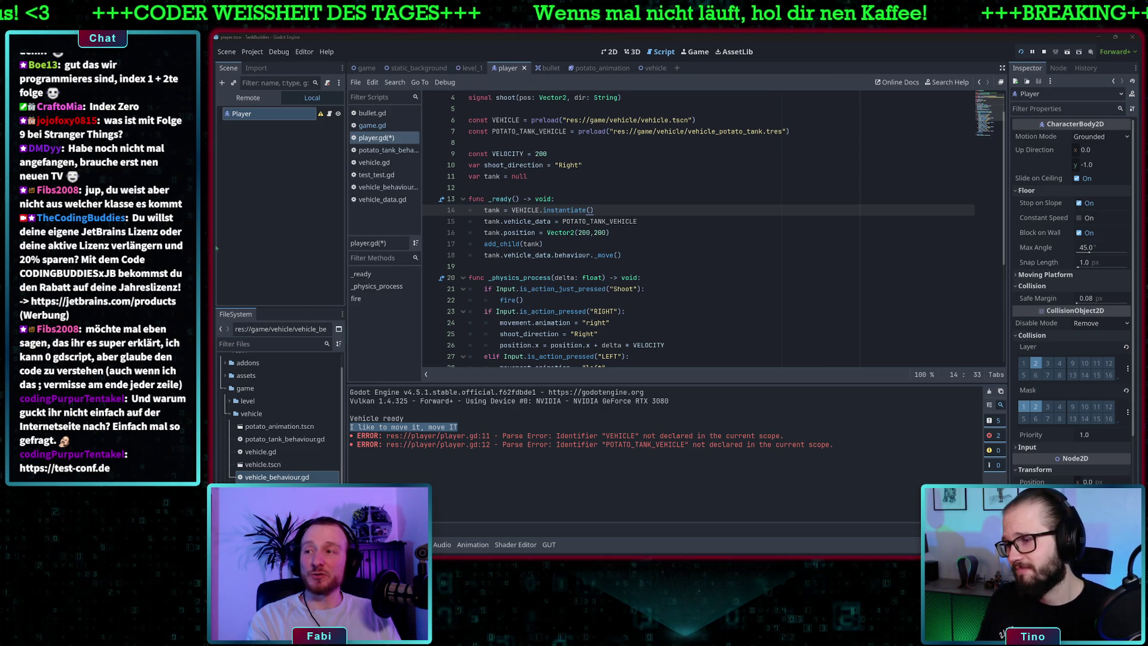
{"action": "key", "text": "alt+Tab"}
{"action": "key", "text": "ctrl+t"}
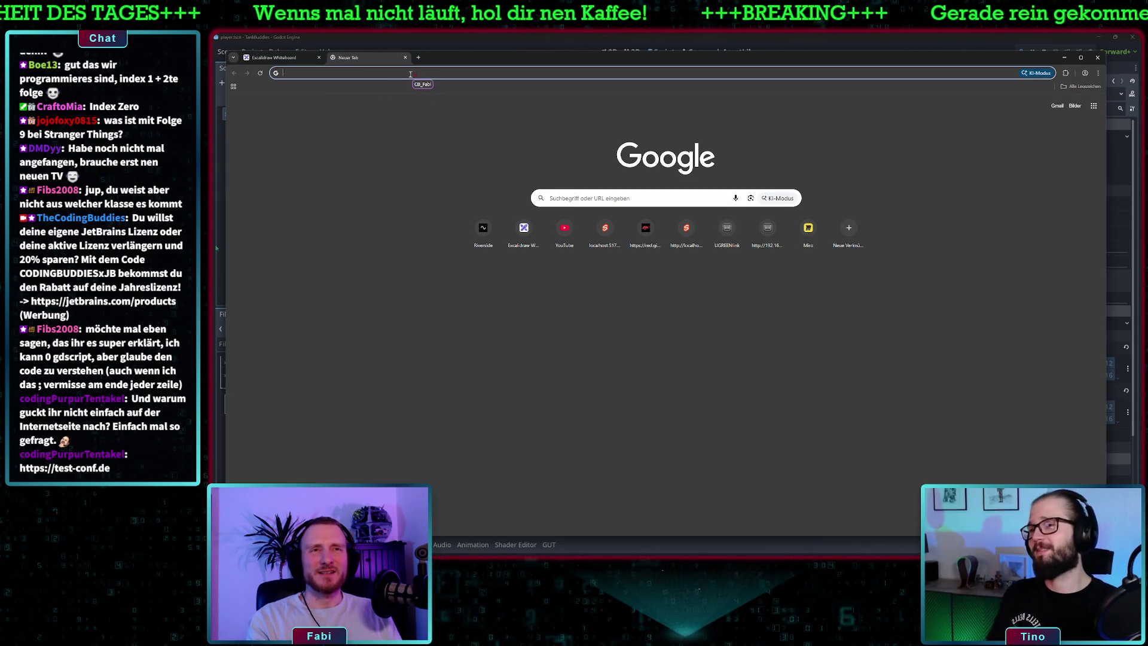
- Visit test-conf.de, highlight the conference dates 13.06. - 14.06.2026, and close that tab
{"action": "left_click", "coordinate": [411, 74]}
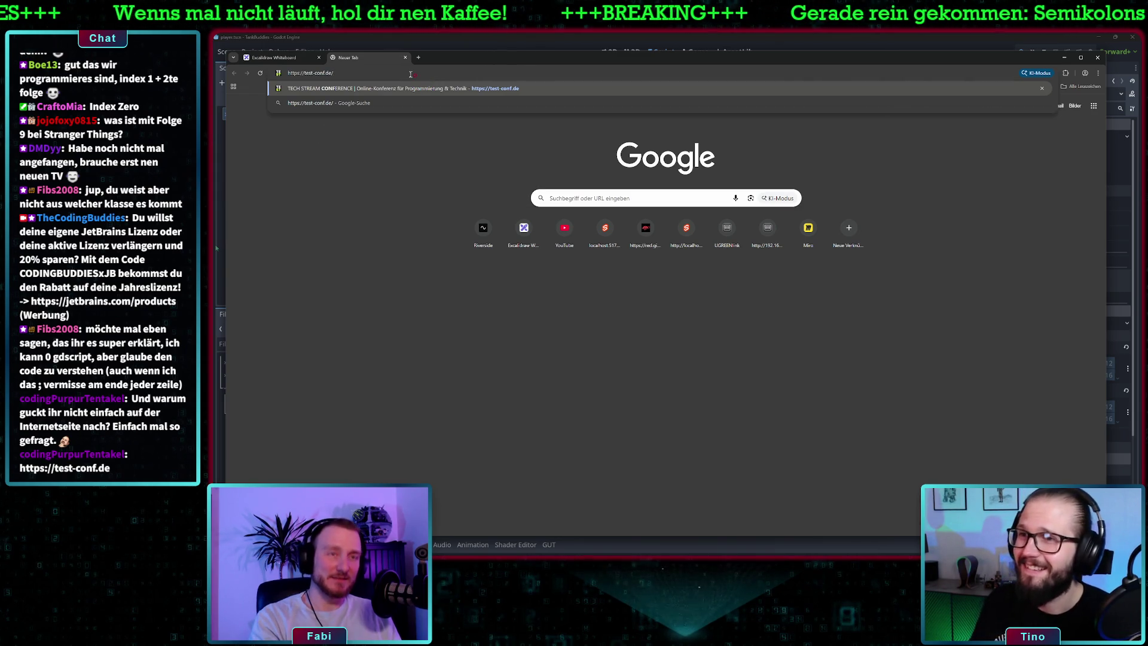
{"action": "type", "text": "test-conf.de"}
{"action": "key", "text": "Return"}
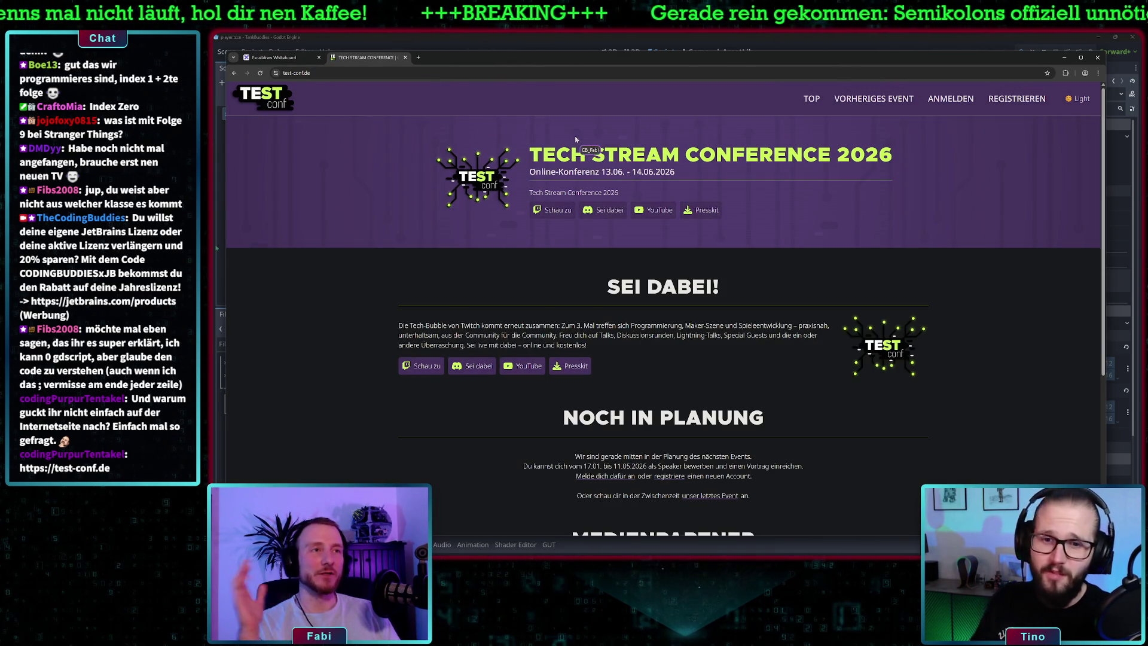
{"action": "left_click_drag", "start_coordinate": [601, 172], "coordinate": [687, 174]}
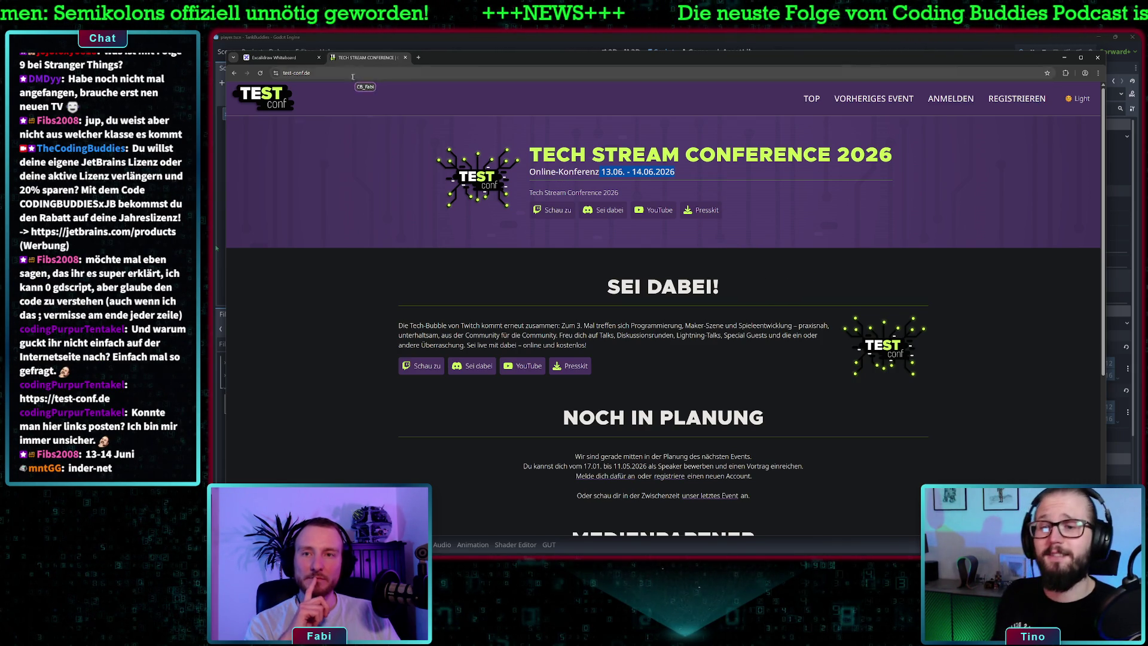
{"action": "left_click", "coordinate": [406, 58]}
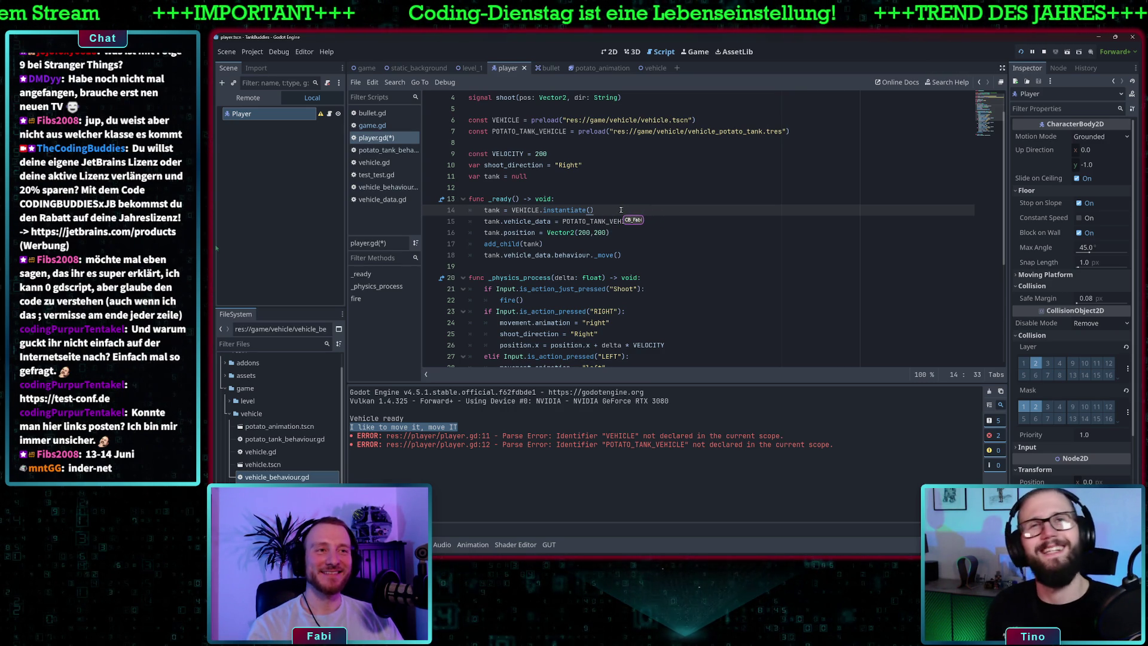
{"action": "left_click", "coordinate": [492, 209]}
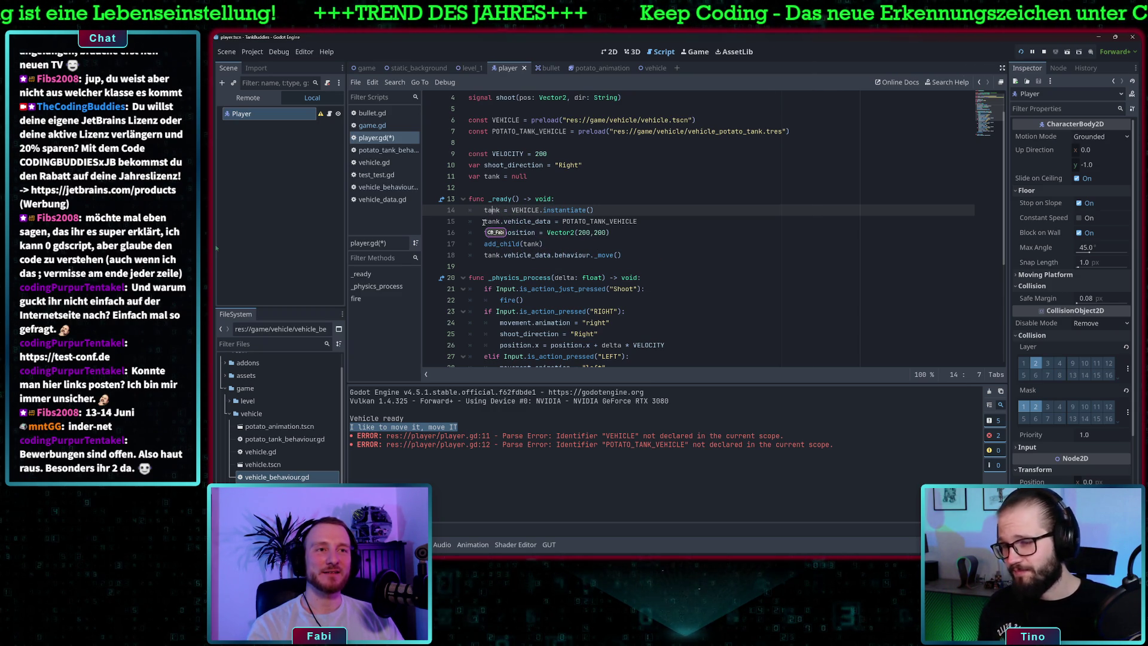
{"action": "left_click", "coordinate": [519, 221]}
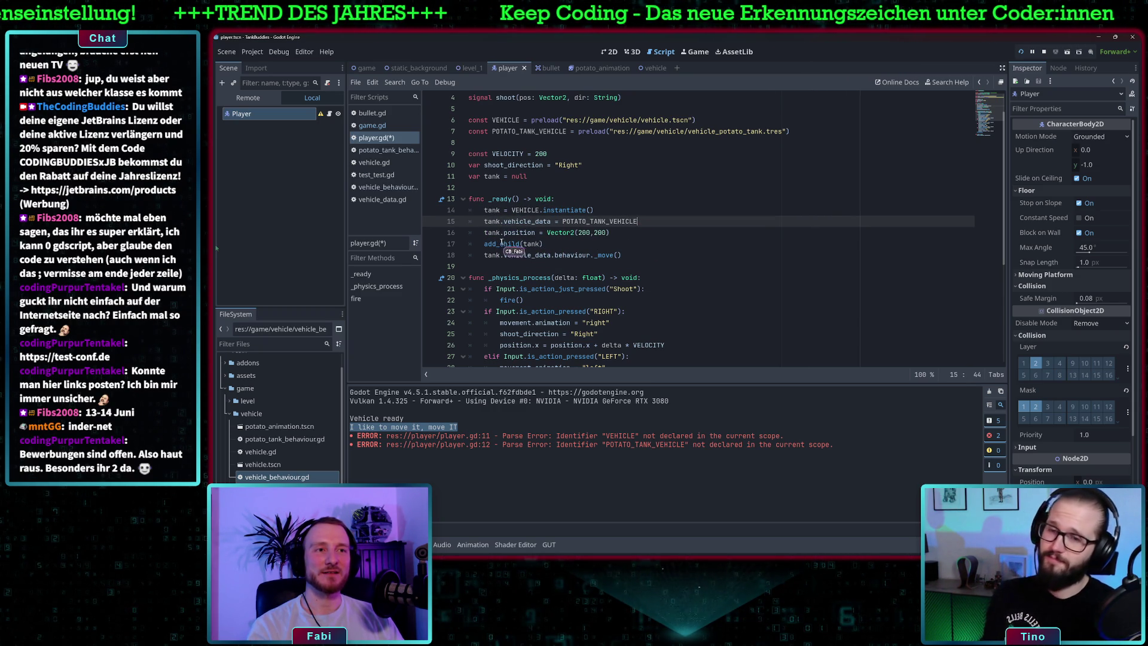
{"action": "double_click", "coordinate": [584, 233]}
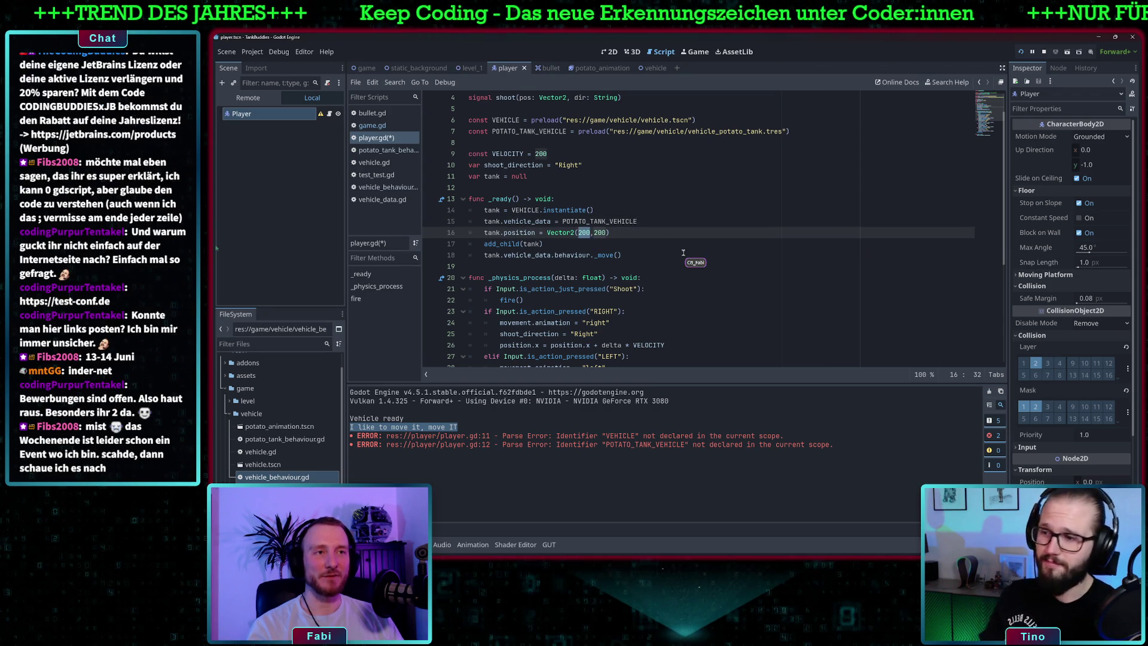
{"action": "scroll", "coordinate": [683, 252], "scroll_direction": "up", "scroll_amount": 2}
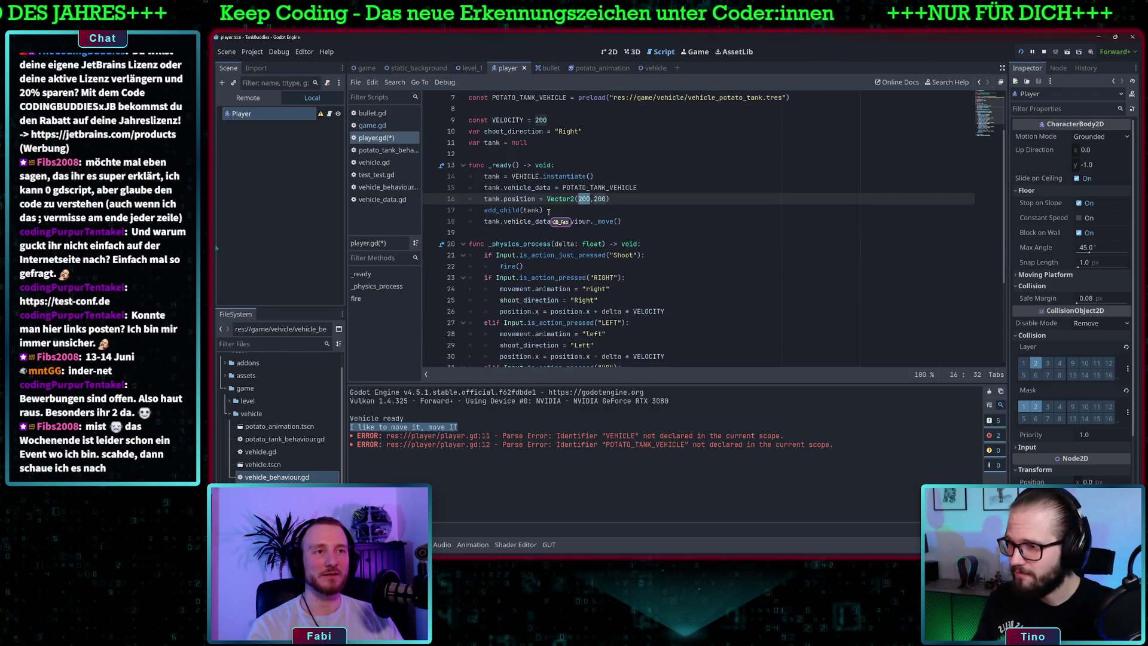
{"action": "scroll", "coordinate": [577, 216], "scroll_direction": "down", "scroll_amount": 6}
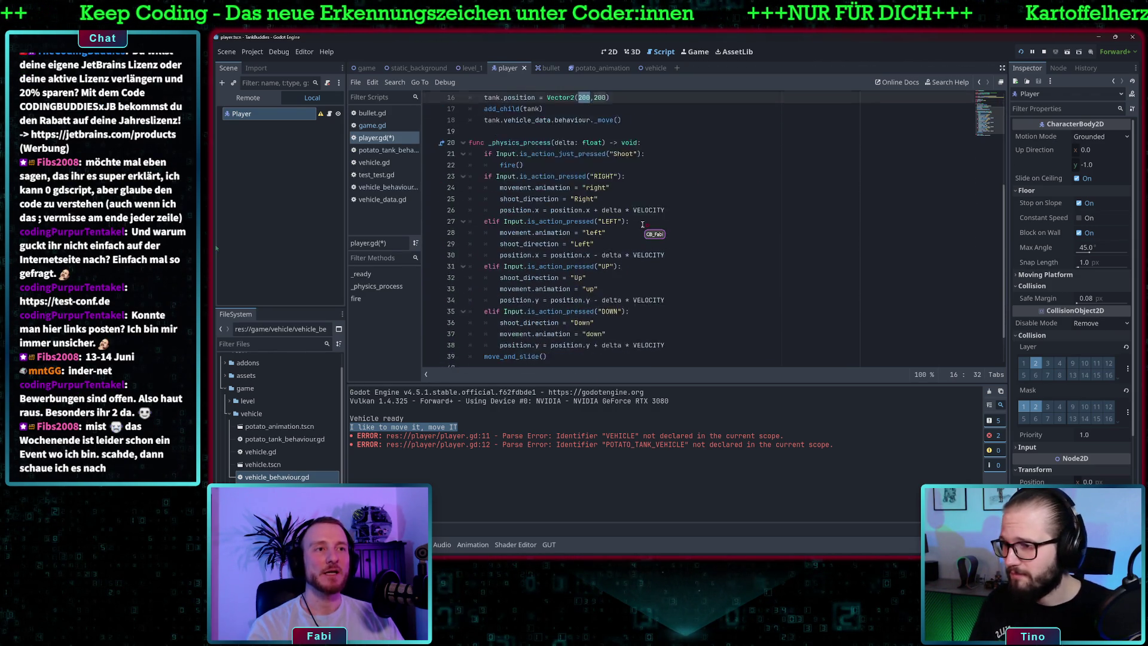
{"action": "scroll", "coordinate": [640, 225], "scroll_direction": "up", "scroll_amount": 2}
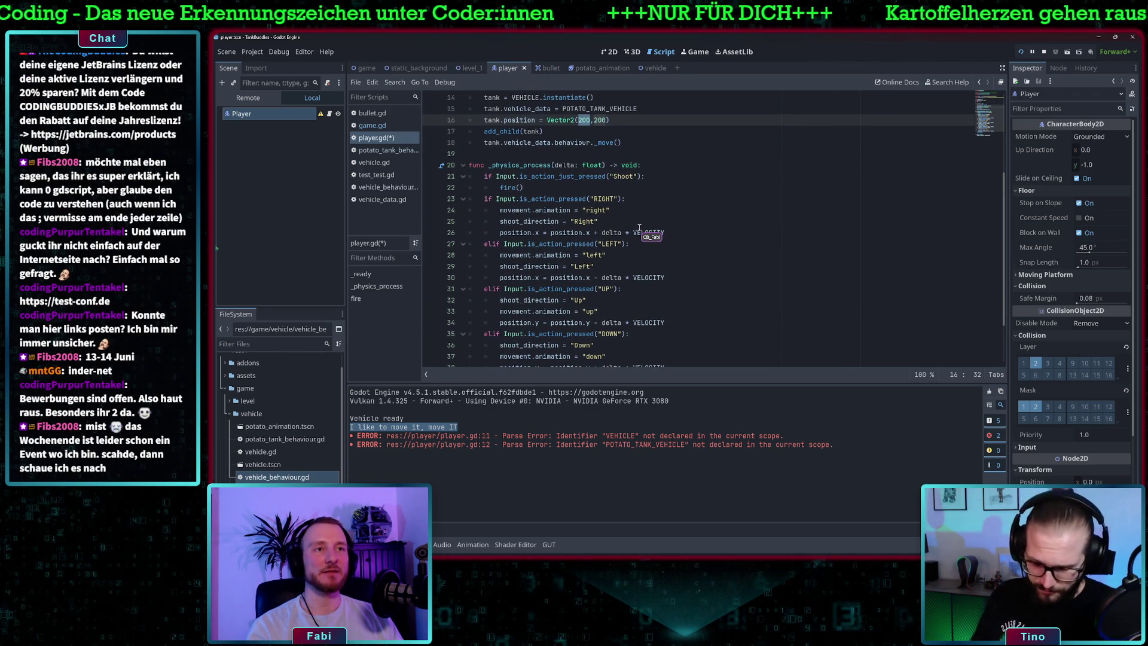
{"action": "scroll", "coordinate": [639, 228], "scroll_direction": "up", "scroll_amount": 1}
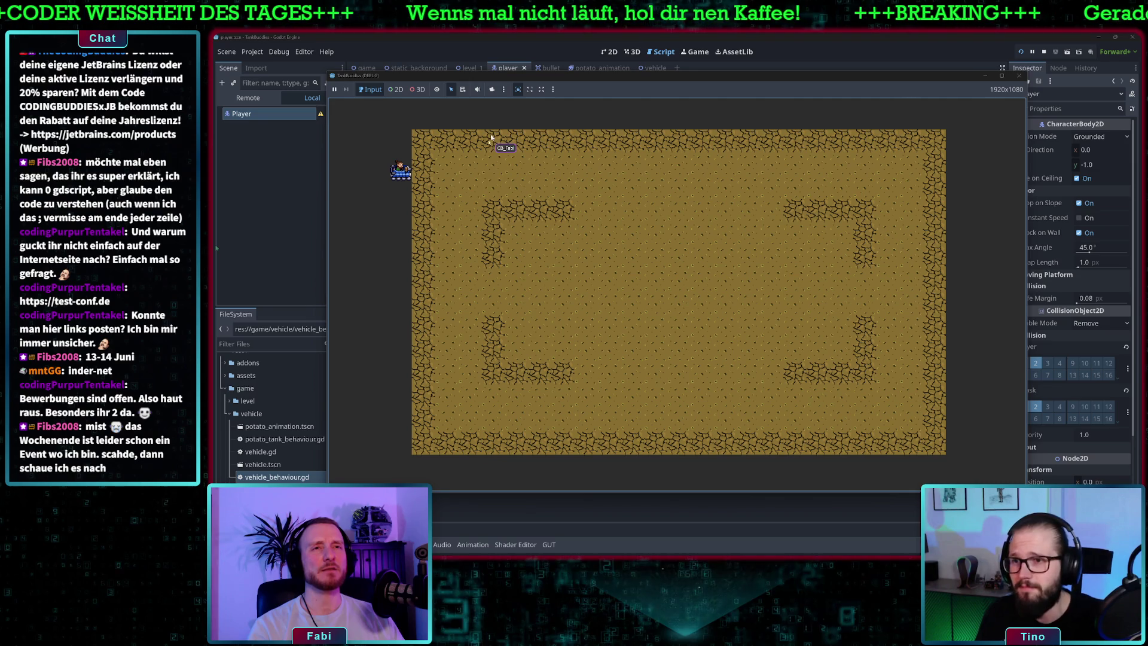
{"action": "key", "text": "F8"}
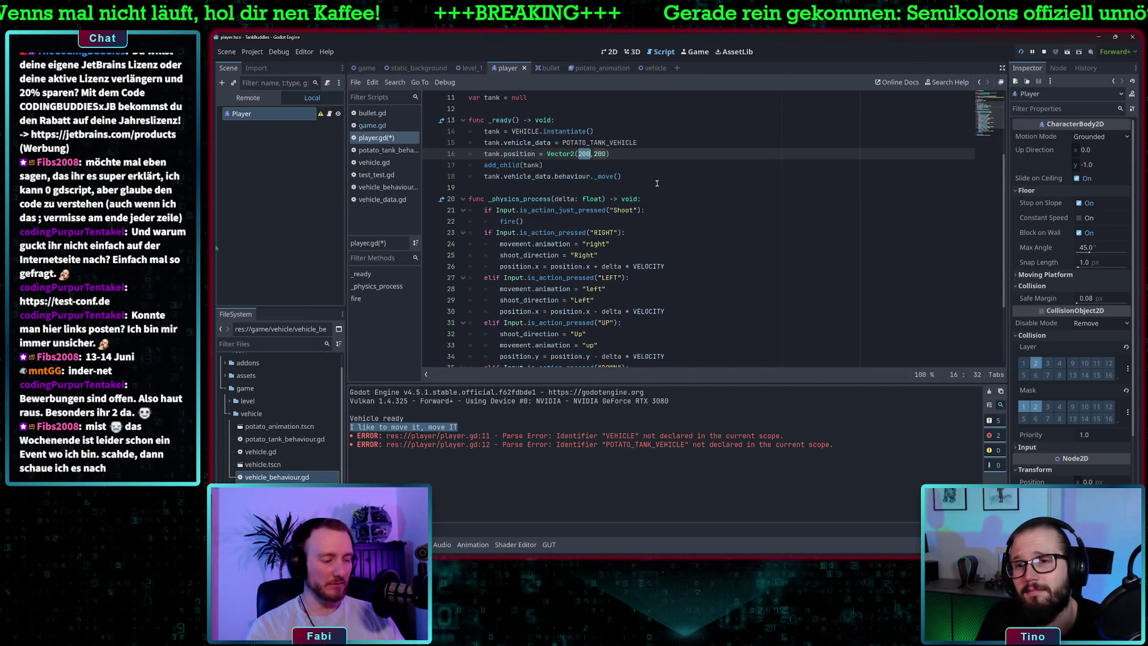
- Change the tank's spawn position in player.gd from Vector2(200,200) to Vector2(400,200)
{"action": "type", "text": "0"}
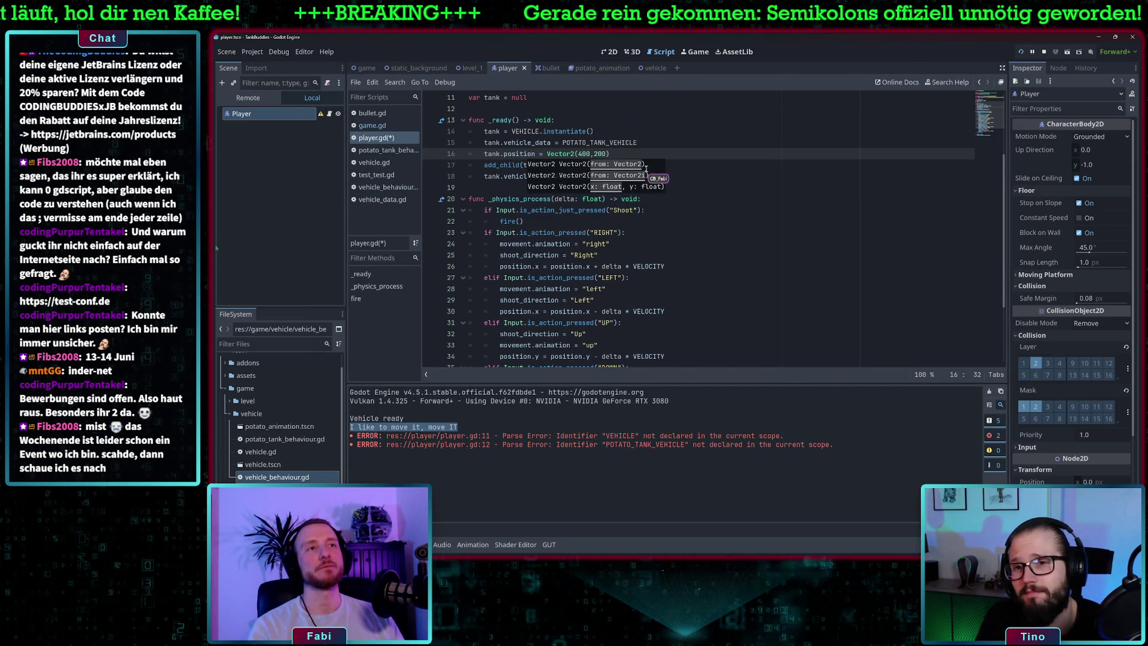
{"action": "key", "text": "End"}
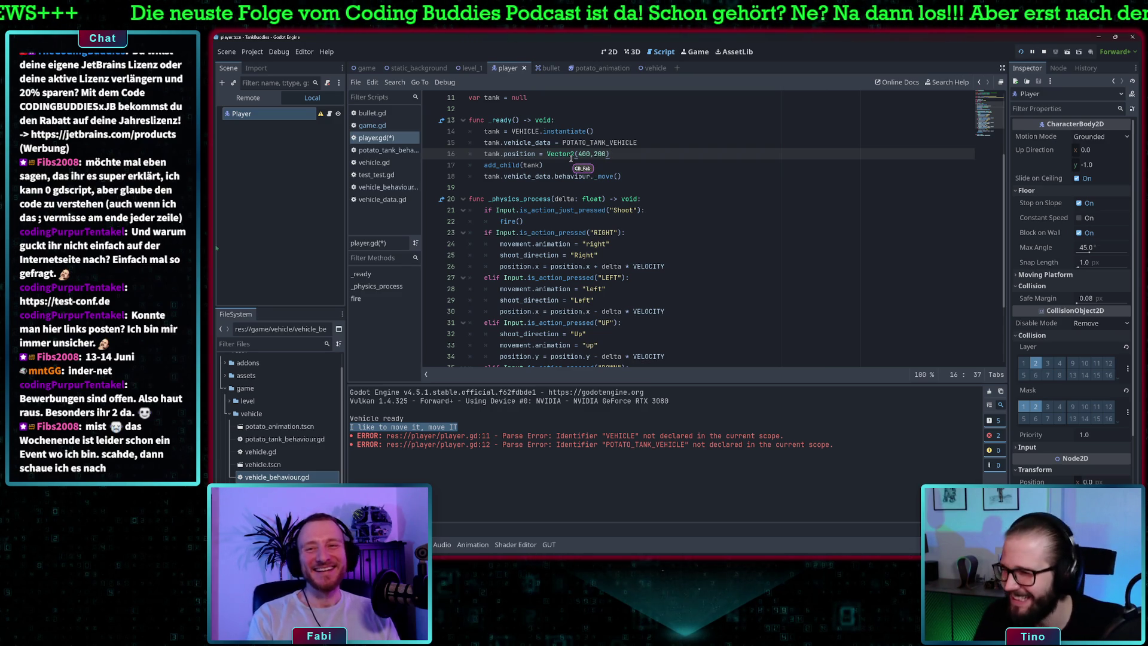
{"action": "mouse_move", "coordinate": [571, 158]}
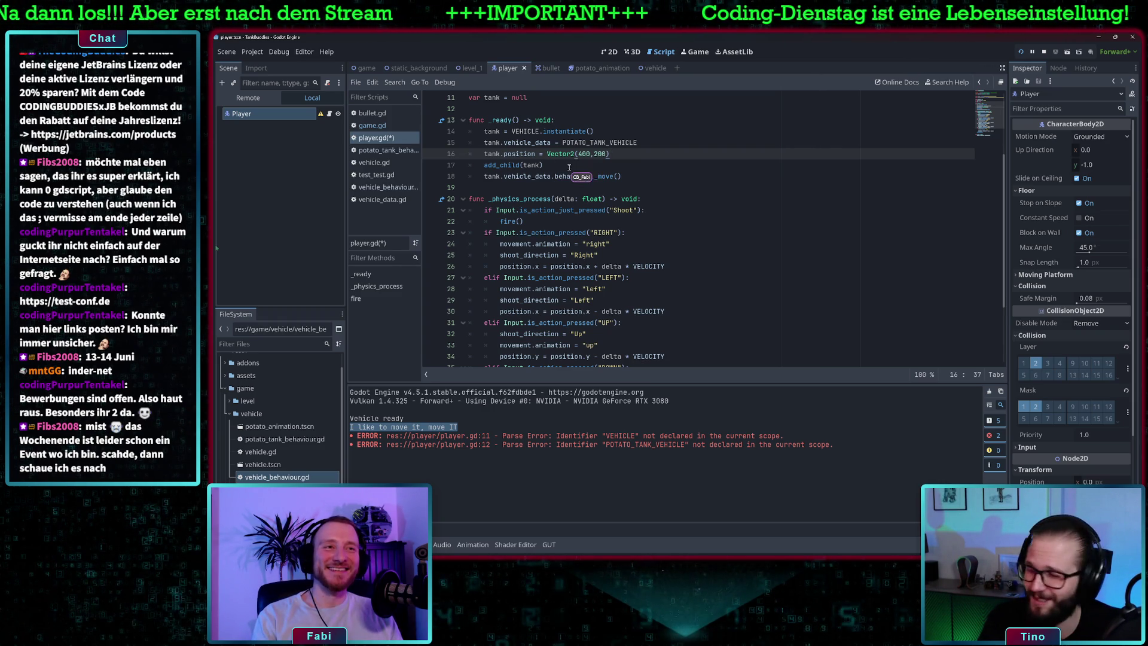
{"action": "left_click", "coordinate": [571, 166]}
{"action": "scroll", "coordinate": [586, 168], "scroll_direction": "up", "scroll_amount": 2}
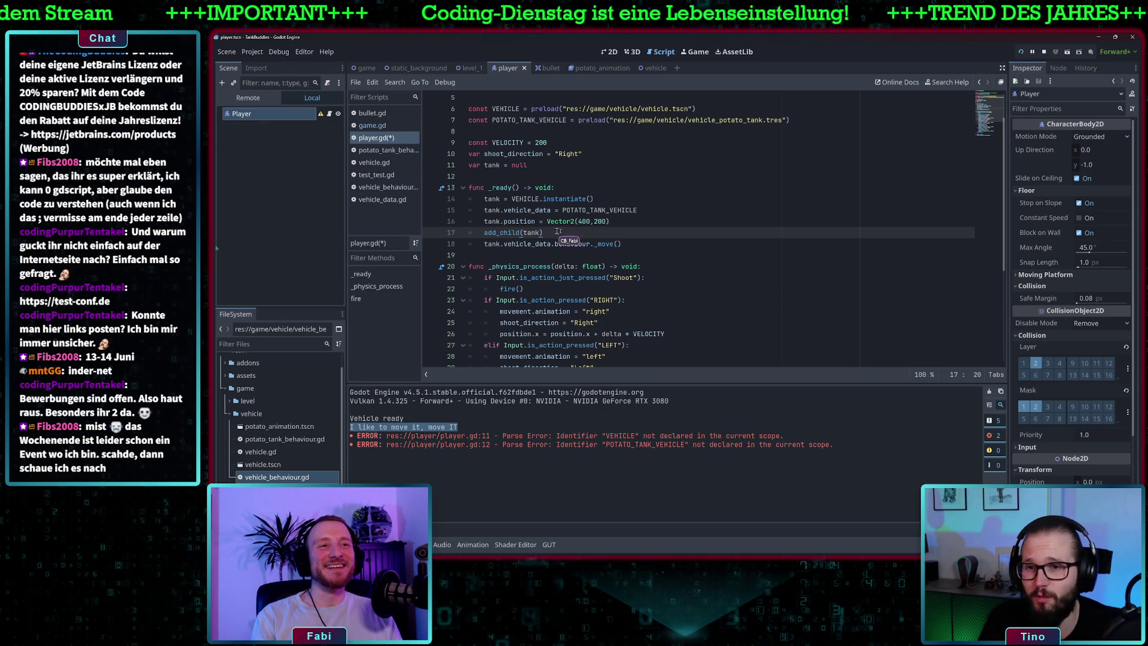
{"action": "scroll", "coordinate": [616, 245], "scroll_direction": "down", "scroll_amount": 1}
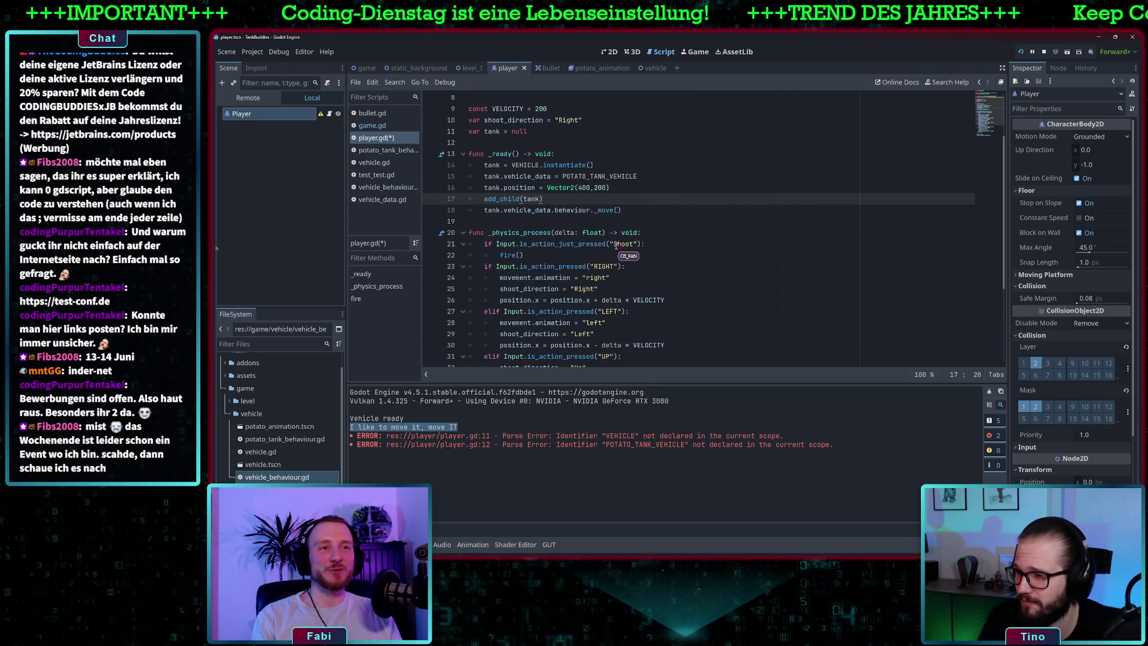
{"action": "scroll", "coordinate": [609, 230], "scroll_direction": "down", "scroll_amount": 1}
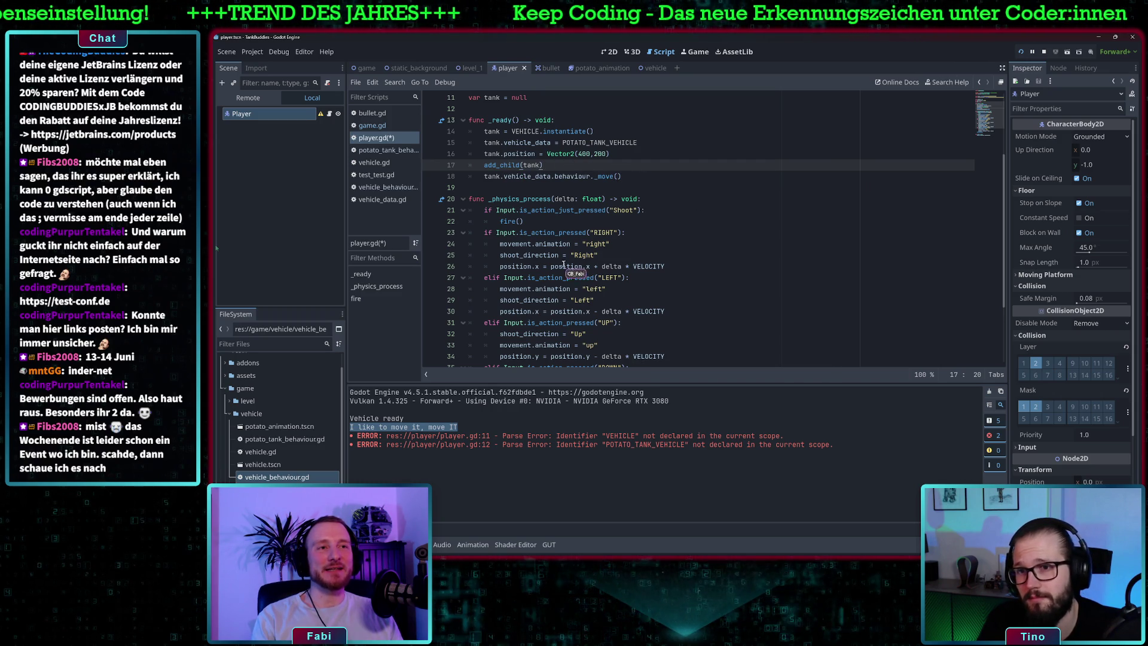
{"action": "scroll", "coordinate": [553, 222], "scroll_direction": "down", "scroll_amount": 1}
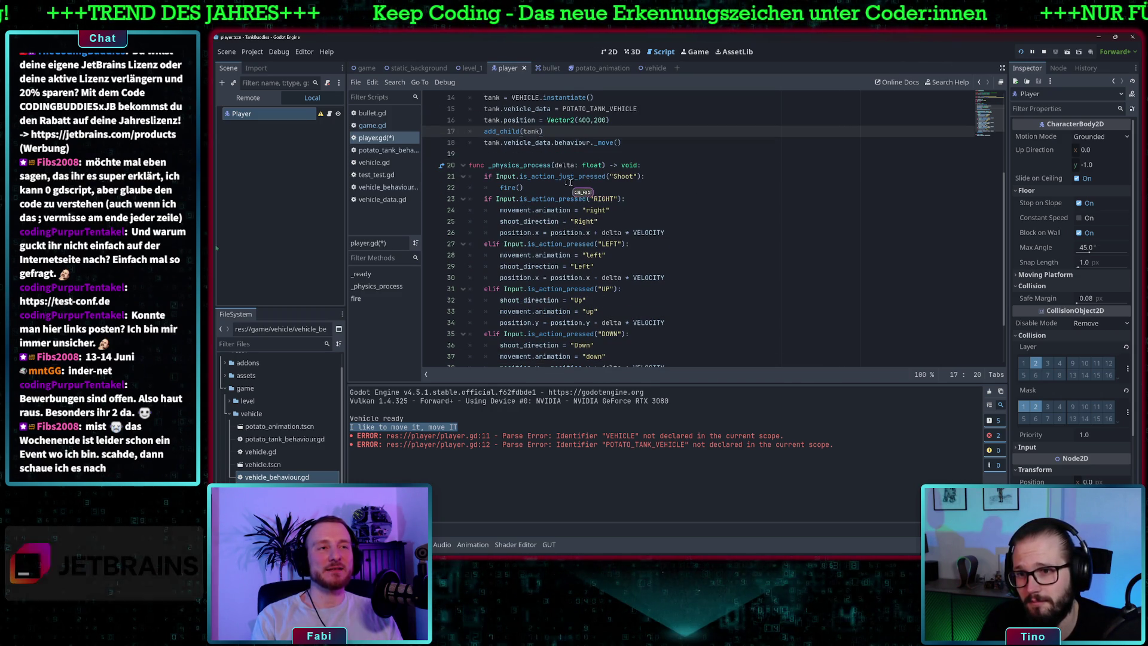
{"action": "left_click", "coordinate": [508, 188]}
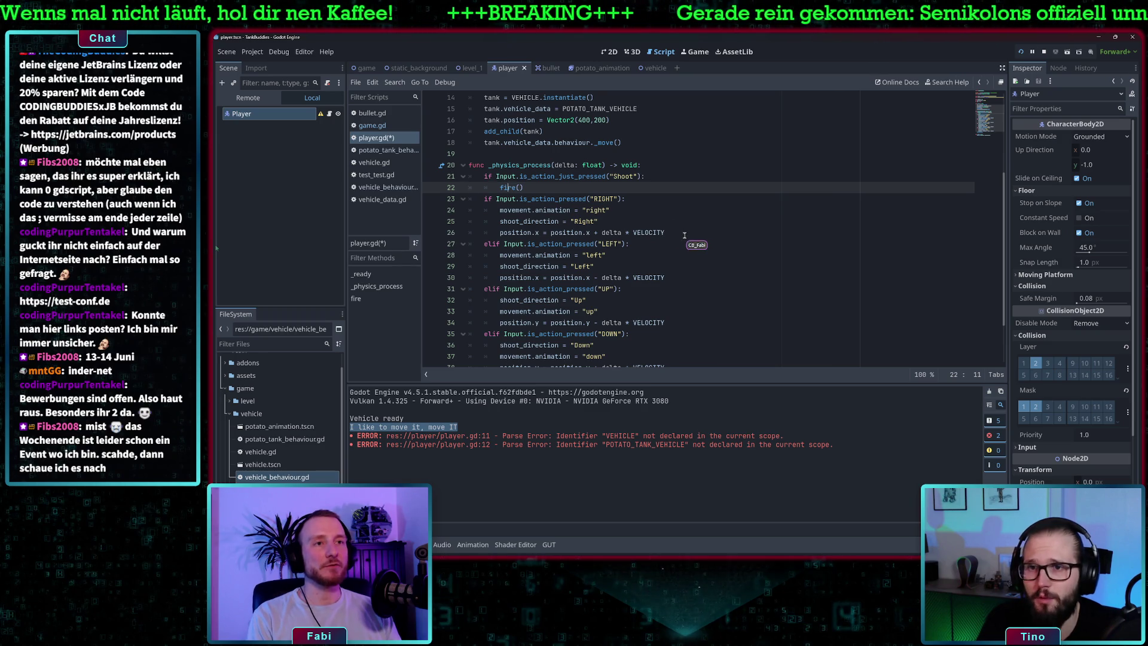
{"action": "left_click_drag", "start_coordinate": [685, 235], "coordinate": [538, 209]}
{"action": "left_click", "coordinate": [642, 199]}
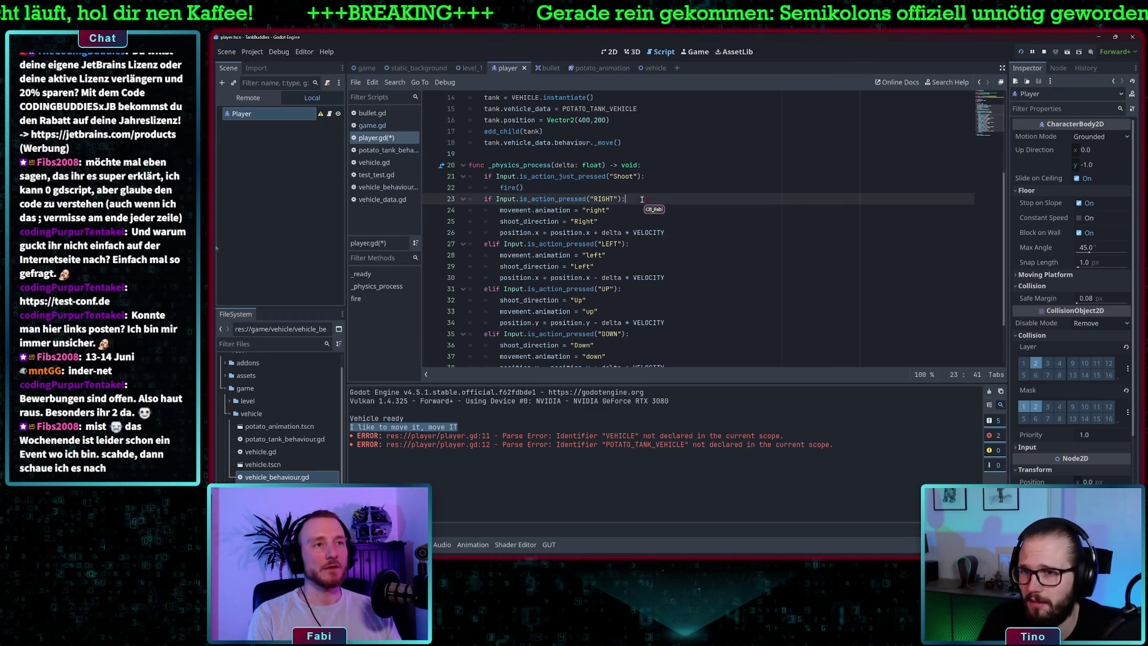
{"action": "left_click", "coordinate": [514, 188]}
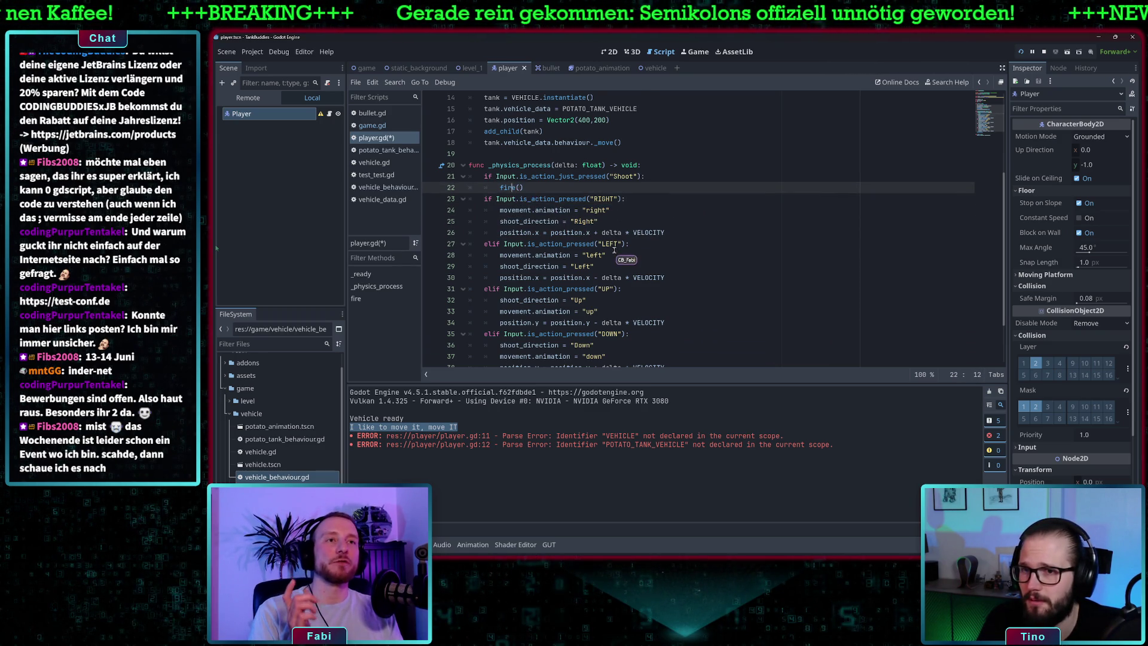
{"action": "scroll", "coordinate": [517, 197], "scroll_direction": "down", "scroll_amount": 2}
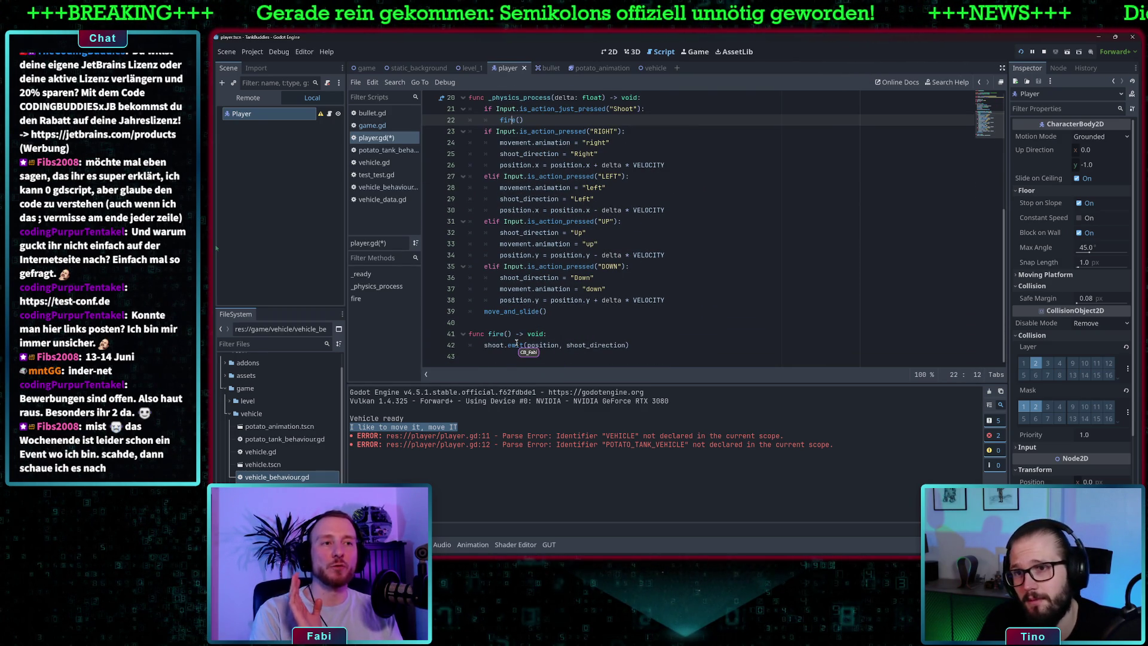
{"action": "mouse_move", "coordinate": [516, 342]}
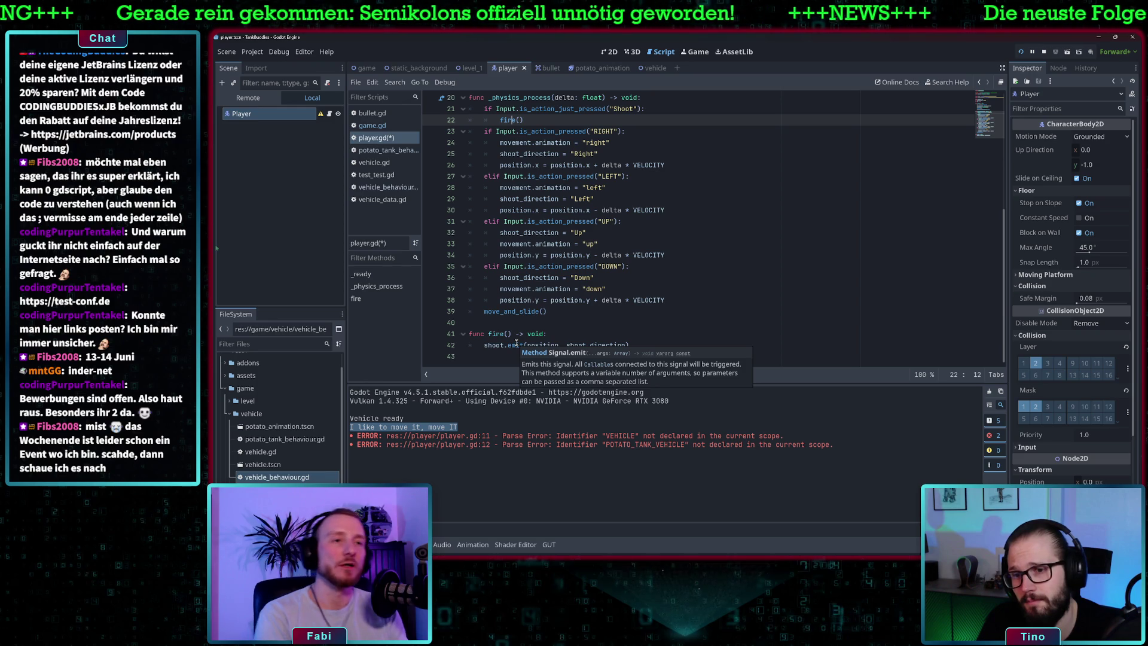
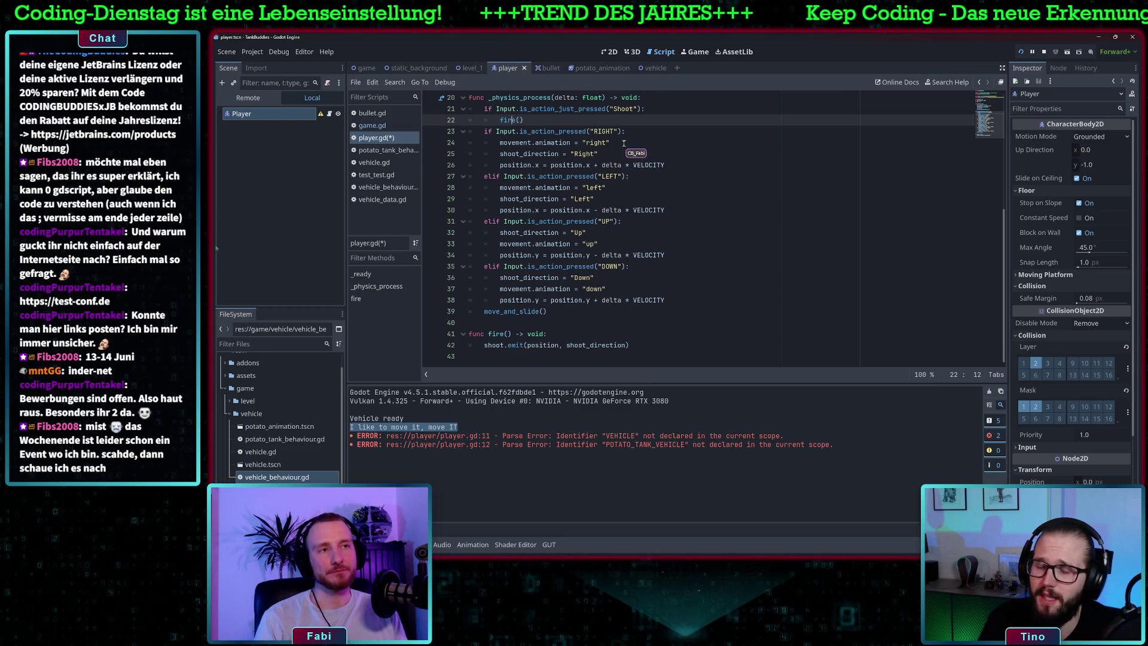
- Add a tank.move("RIGHT") call on line 24, under the RIGHT input check, renaming the typed tank.drive to move
{"action": "left_click", "coordinate": [643, 132]}
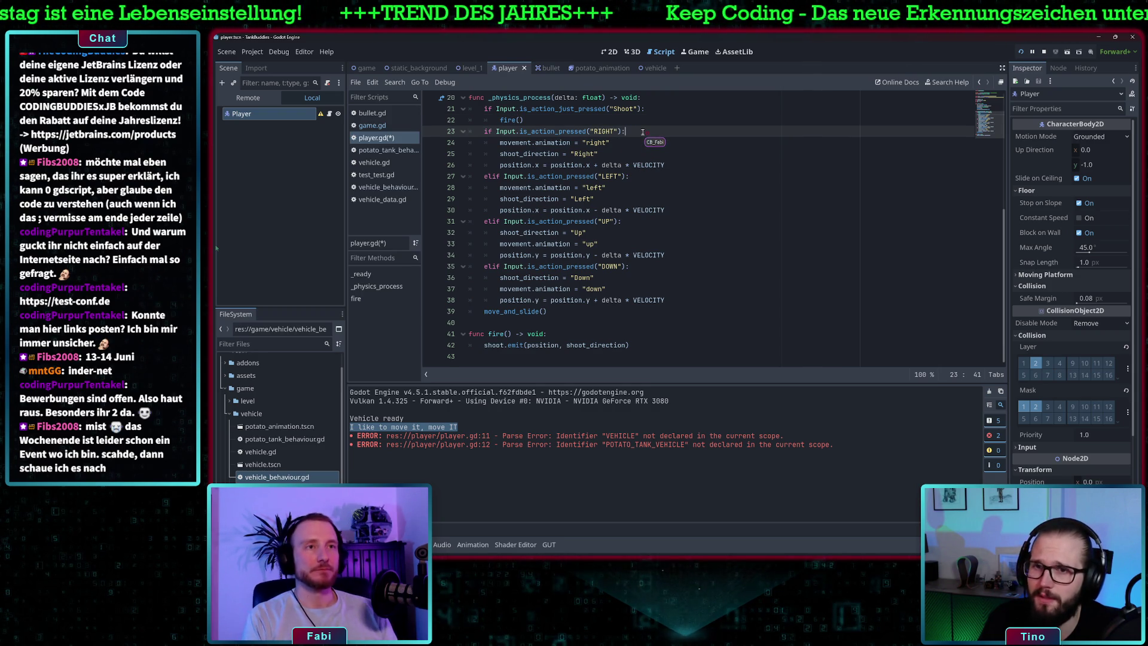
{"action": "key", "text": "Return"}
{"action": "type", "text": "nk"}
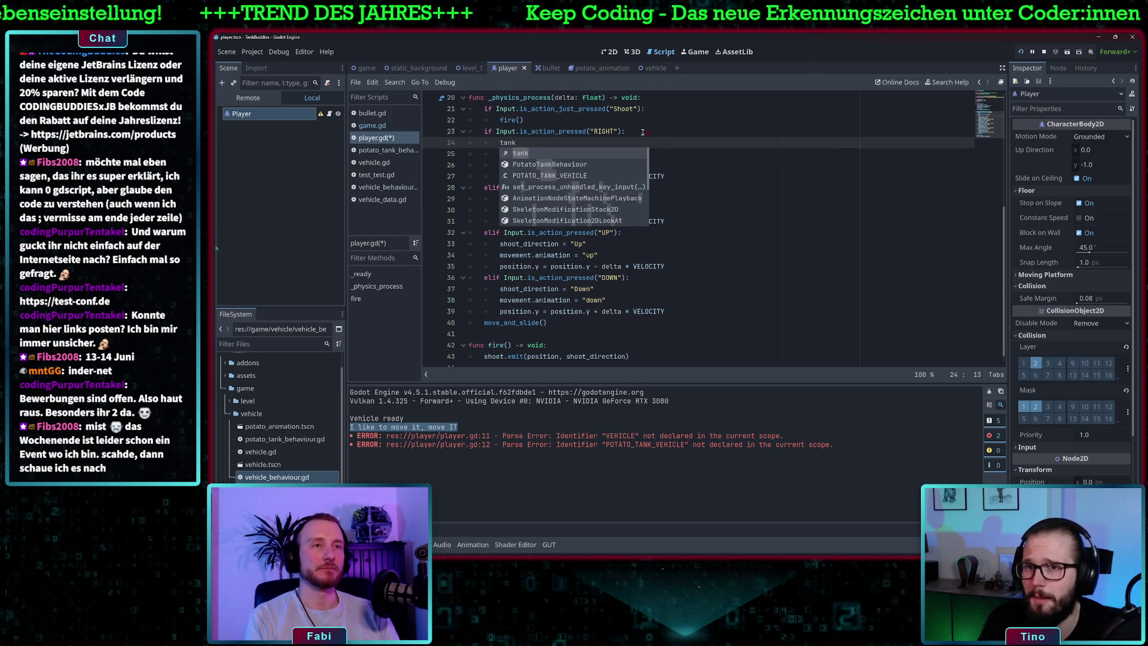
{"action": "type", "text": ".drive"}
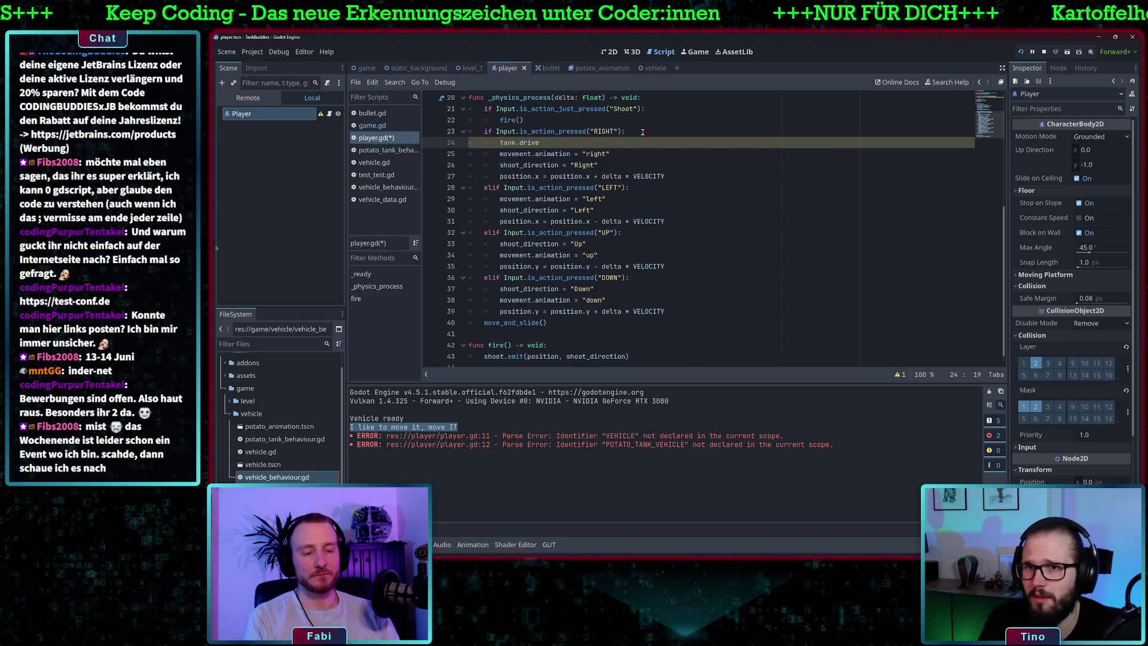
{"action": "type", "text": "(\"RIGHT"}
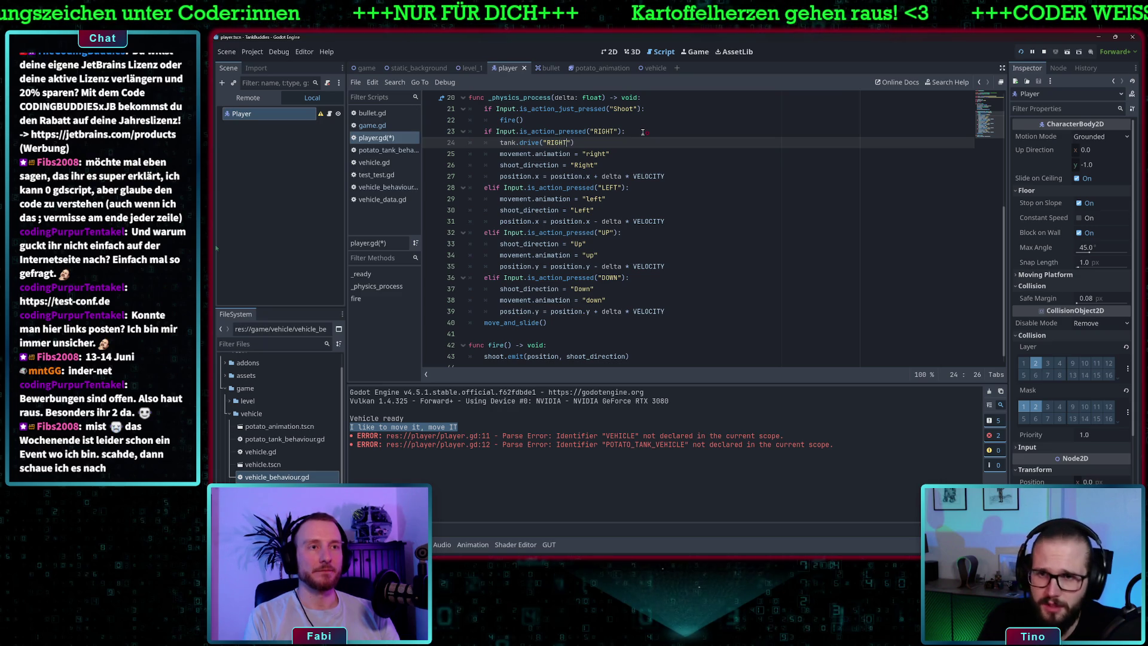
{"action": "double_click", "coordinate": [531, 143]}
{"action": "type", "text": "move"}
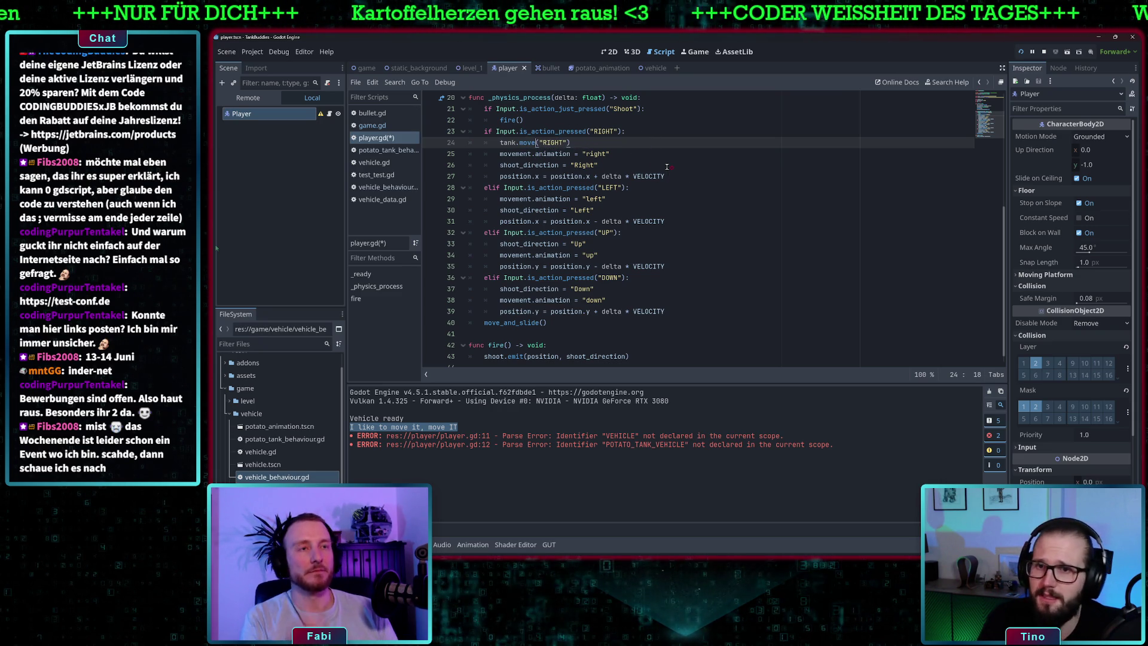
{"action": "left_click", "coordinate": [626, 139]}
{"action": "scroll", "coordinate": [568, 197], "scroll_direction": "up", "scroll_amount": 3}
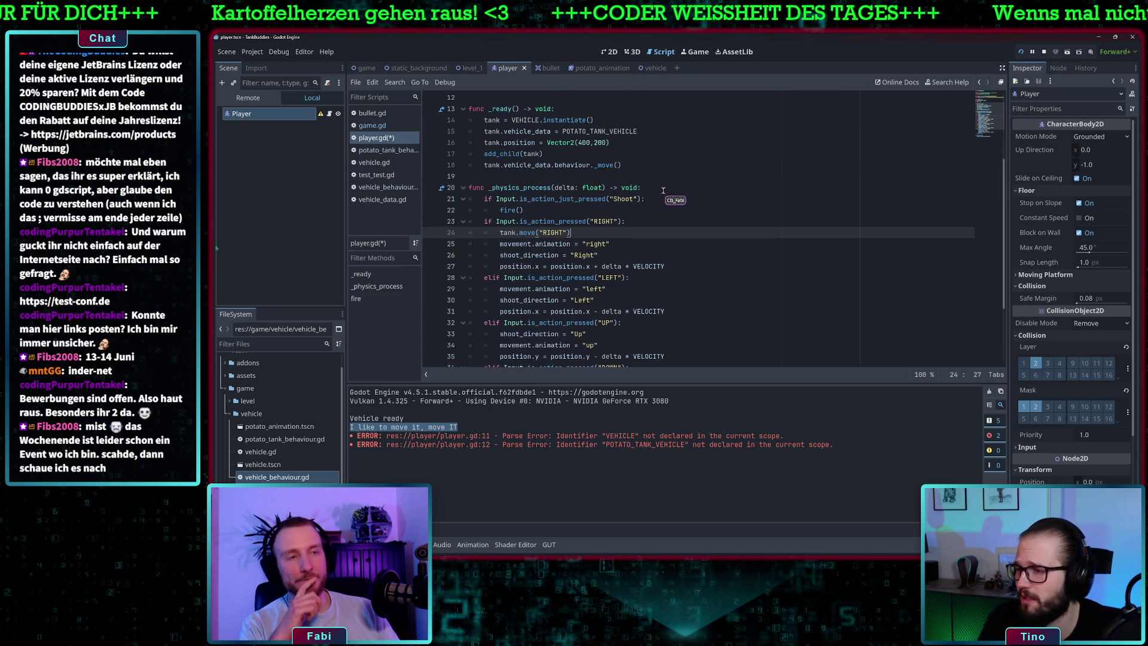
{"action": "key", "text": "Left"}
{"action": "key", "text": "Left"}
{"action": "key", "text": "Left"}
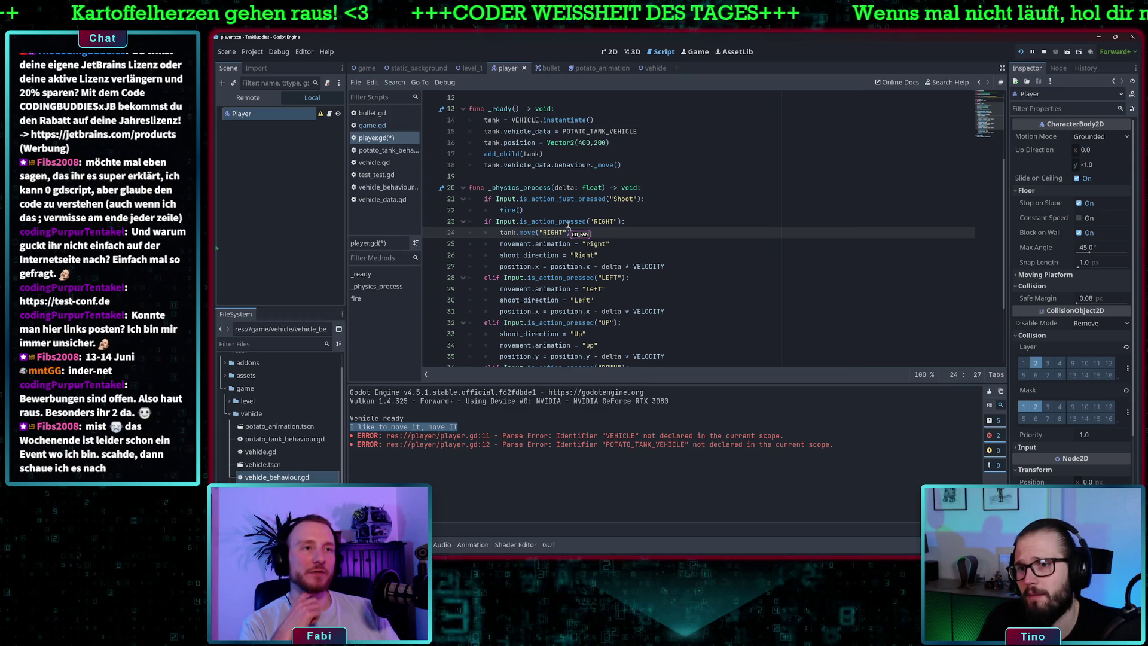
{"action": "key", "text": "End"}
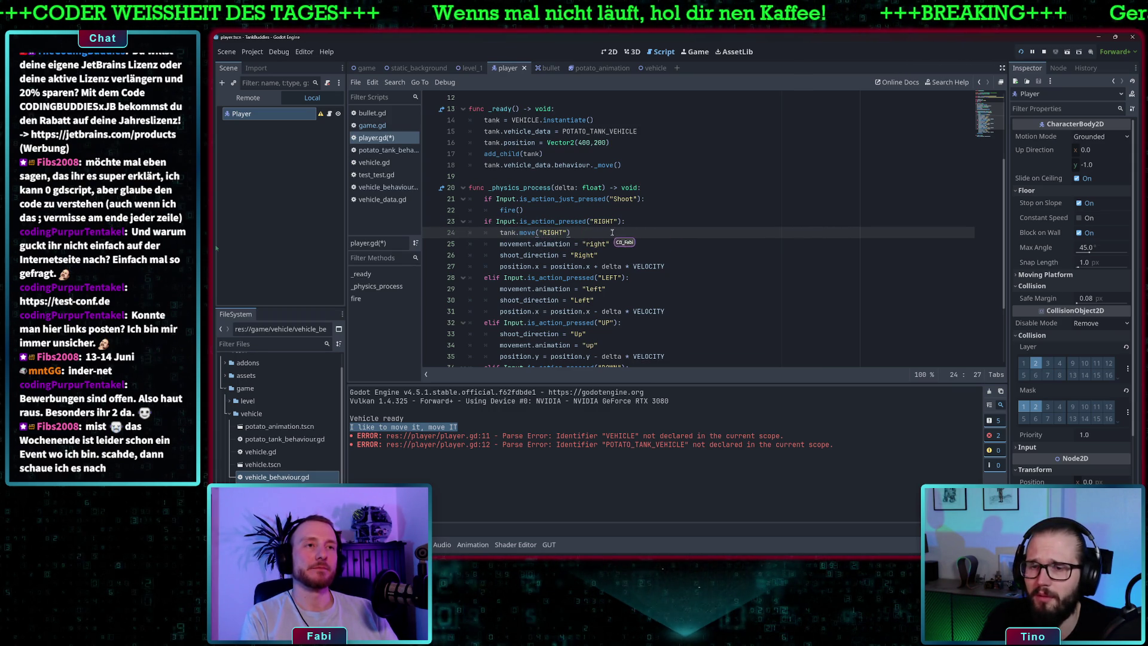
{"action": "scroll", "coordinate": [631, 234], "scroll_direction": "up", "scroll_amount": 2}
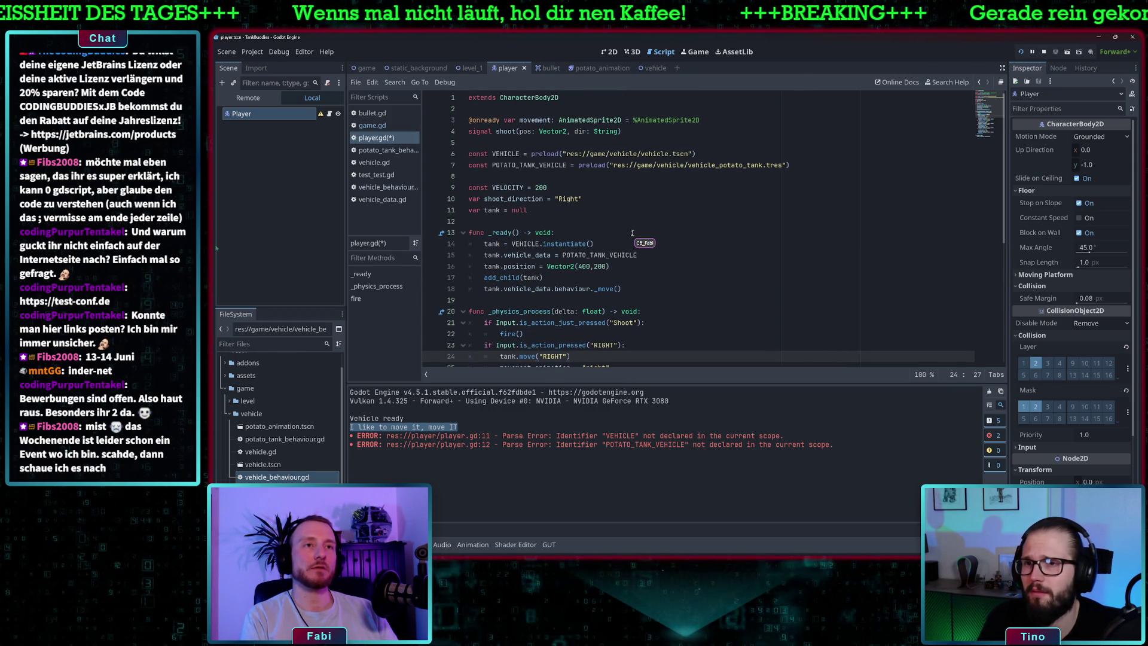
{"action": "scroll", "coordinate": [632, 233], "scroll_direction": "up", "scroll_amount": 2}
{"action": "scroll", "coordinate": [632, 233], "scroll_direction": "down", "scroll_amount": 2}
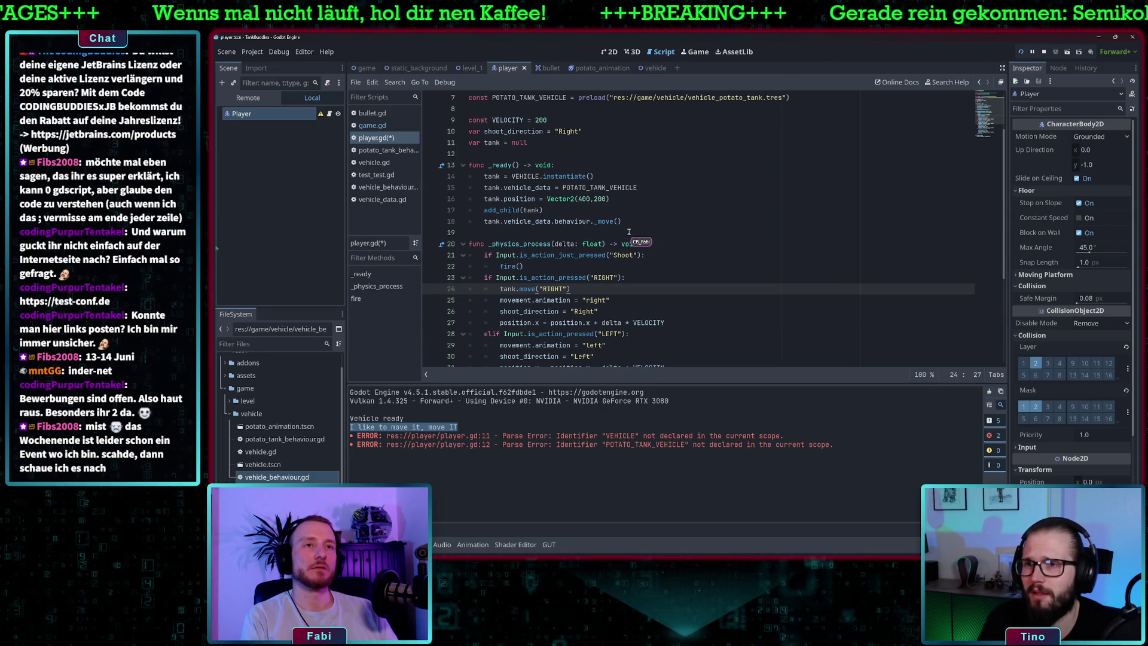
- Search all project files for 'enum' and browse the 19 matches in 8 files
{"action": "key", "text": "ctrl+shift+f"}
{"action": "type", "text": "enum"}
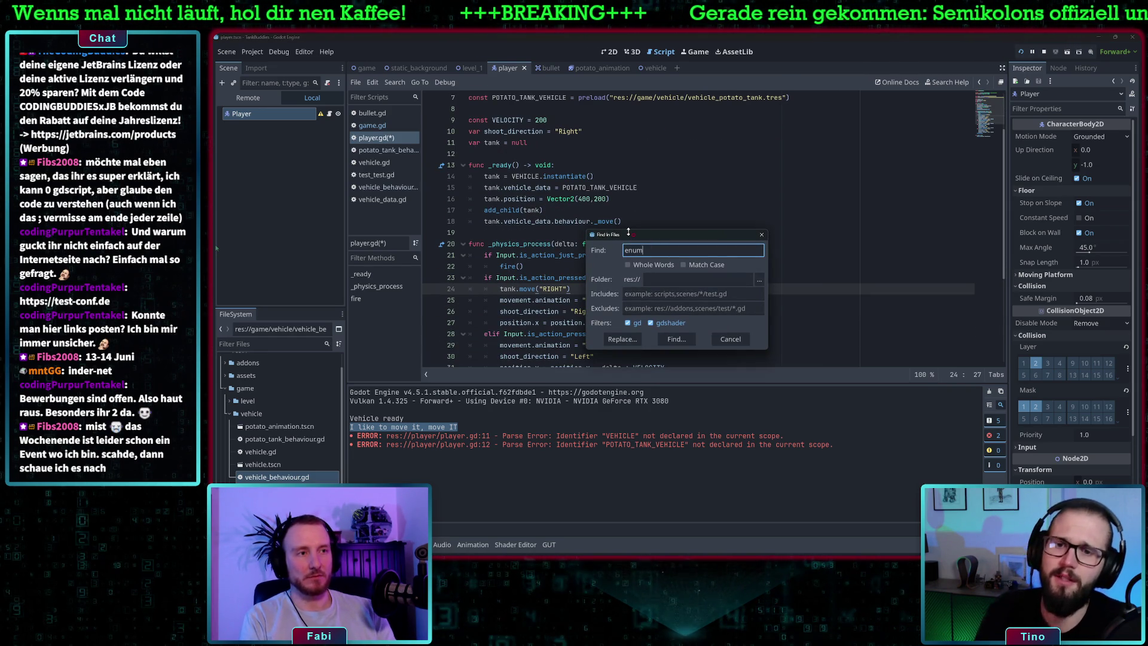
{"action": "left_click", "coordinate": [678, 339]}
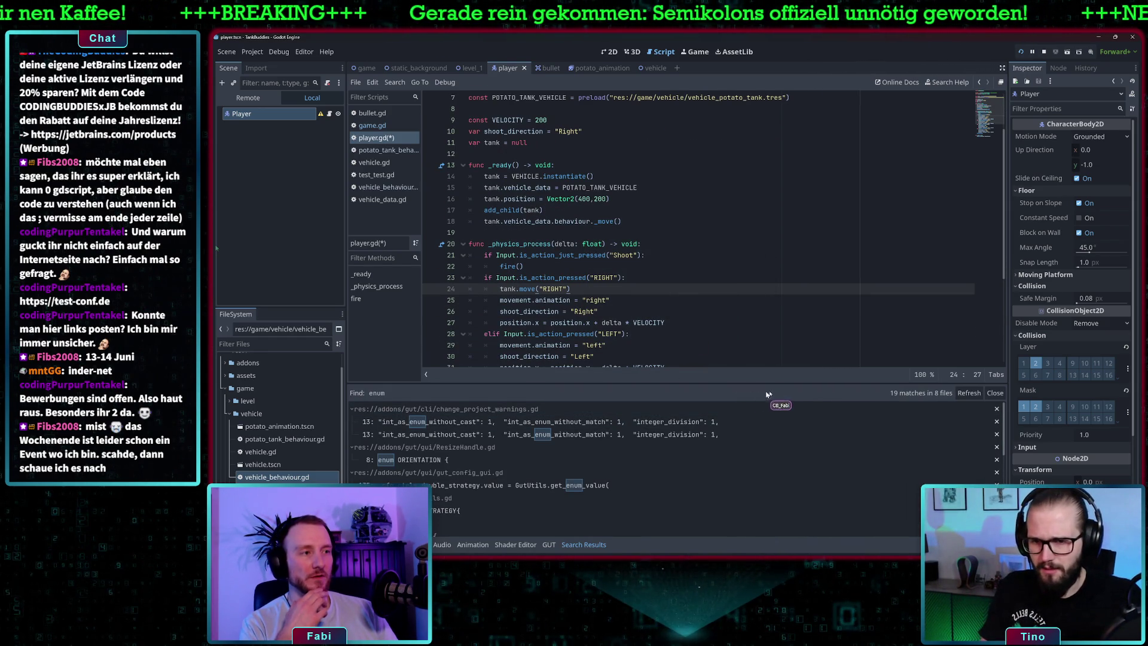
{"action": "scroll", "coordinate": [480, 457], "scroll_direction": "down", "scroll_amount": 3}
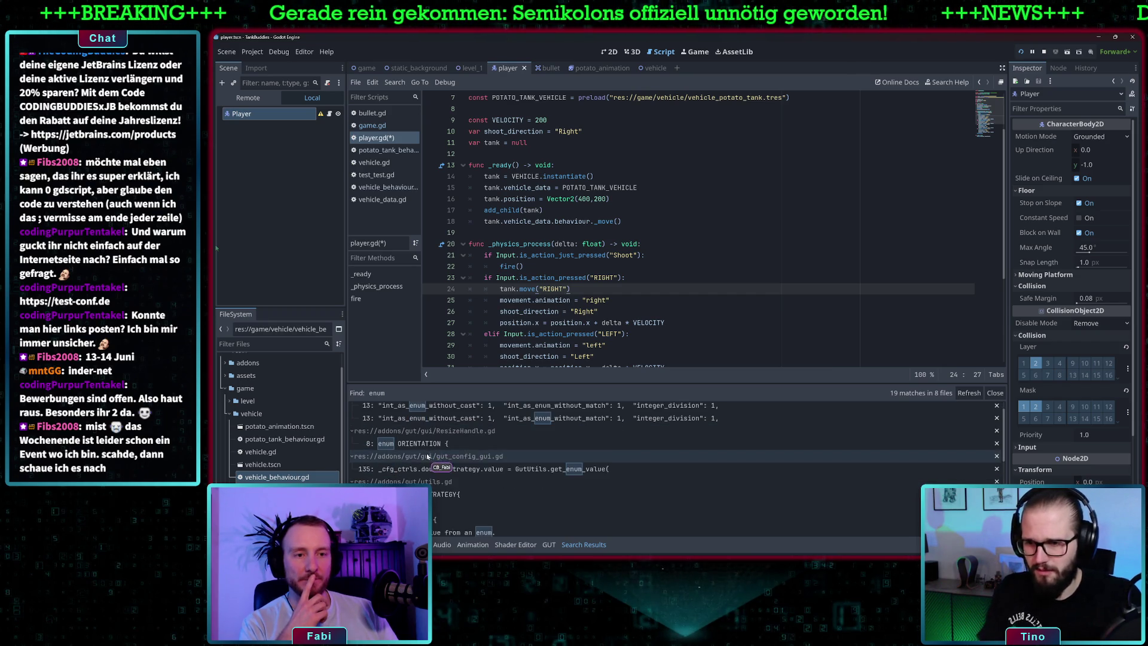
{"action": "scroll", "coordinate": [426, 479], "scroll_direction": "down", "scroll_amount": 4}
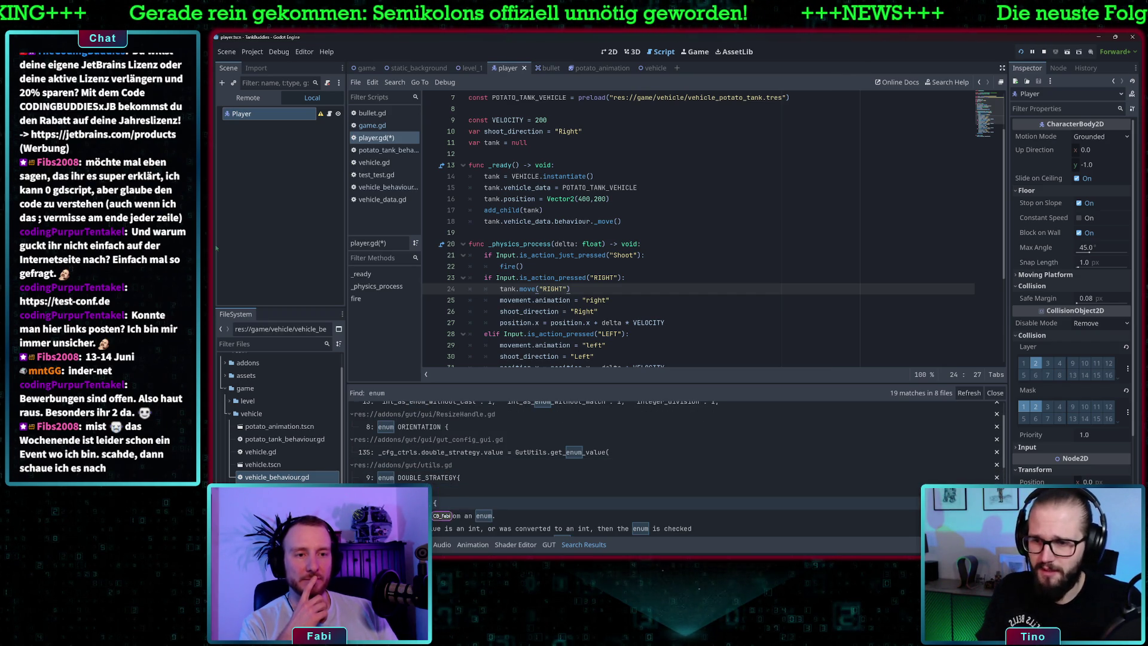
{"action": "scroll", "coordinate": [448, 493], "scroll_direction": "down", "scroll_amount": 10}
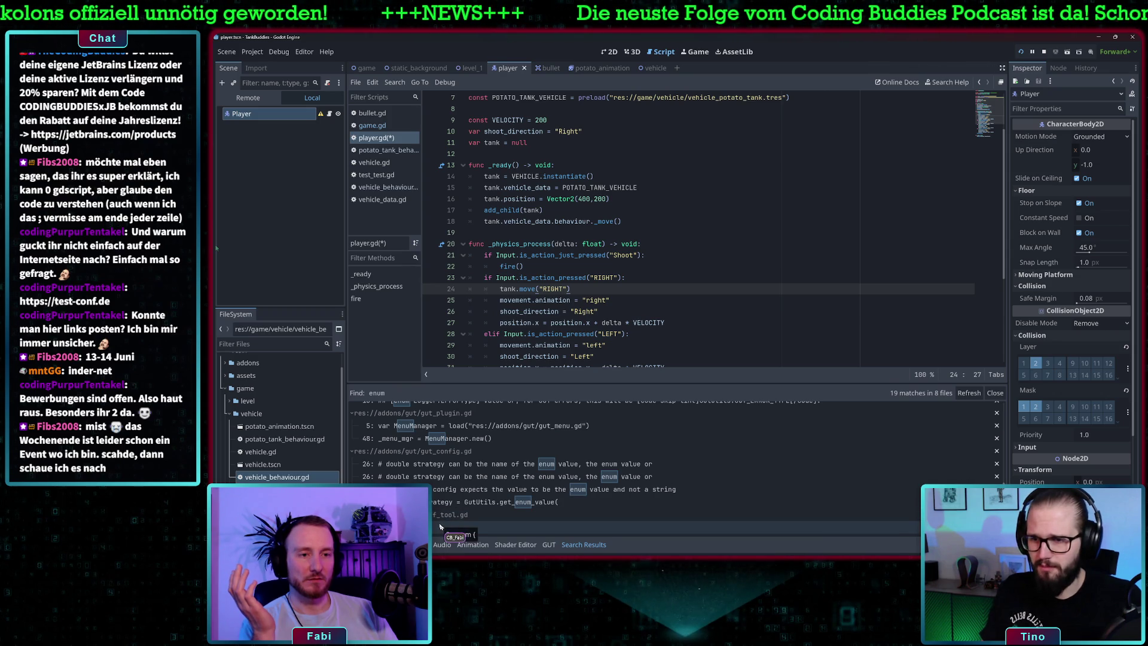
{"action": "scroll", "coordinate": [437, 514], "scroll_direction": "up", "scroll_amount": 5}
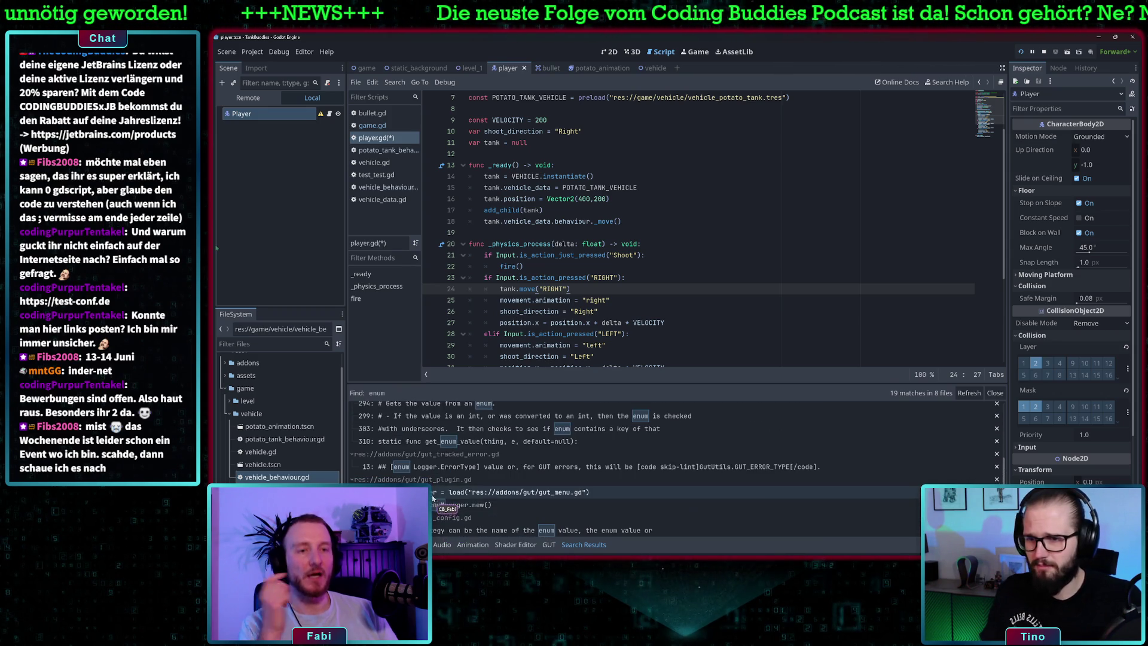
{"action": "scroll", "coordinate": [431, 491], "scroll_direction": "up", "scroll_amount": 6}
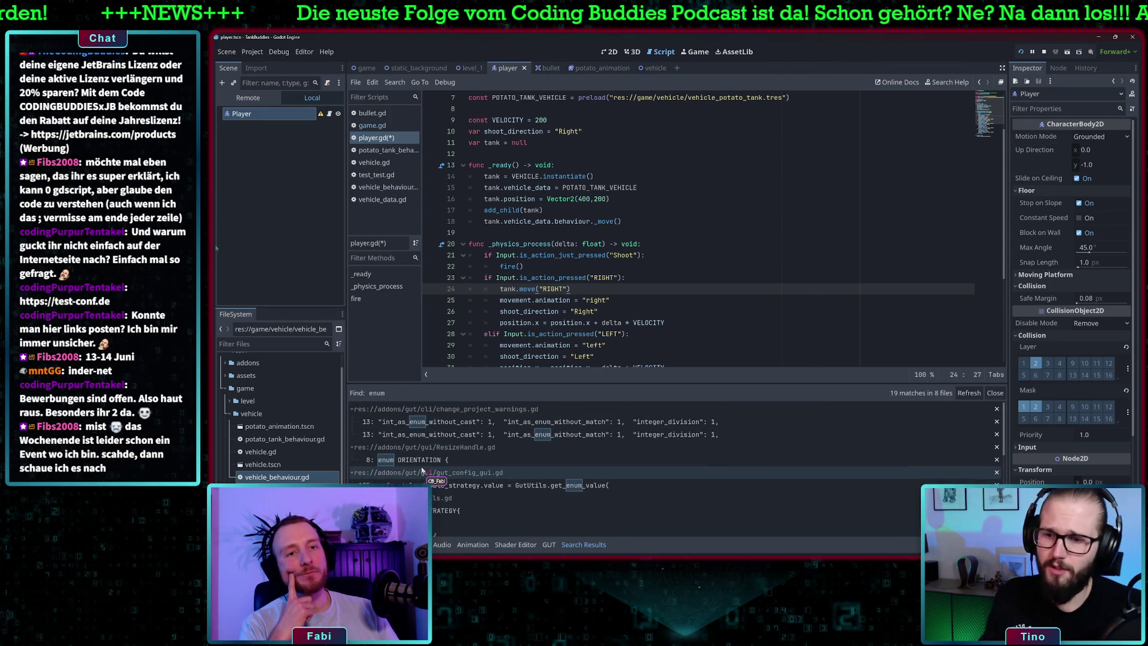
- Review the RIGHT input branch and its tank.move call in player.gd
{"action": "left_click", "coordinate": [673, 232]}
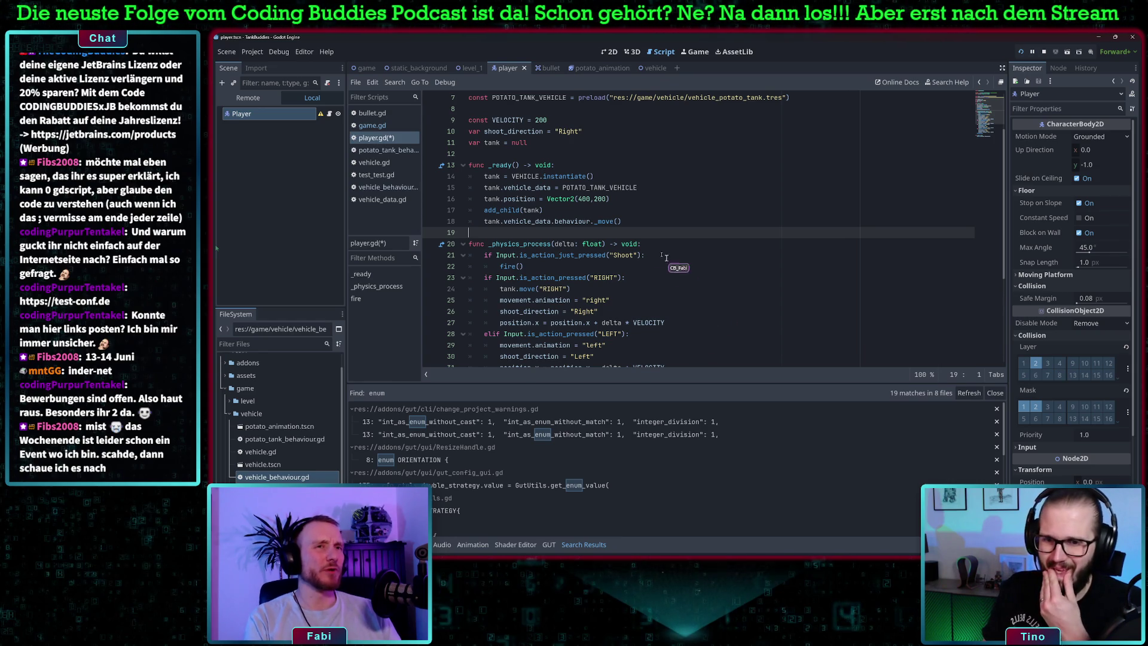
{"action": "scroll", "coordinate": [665, 257], "scroll_direction": "down", "scroll_amount": 1}
{"action": "left_click", "coordinate": [574, 244]}
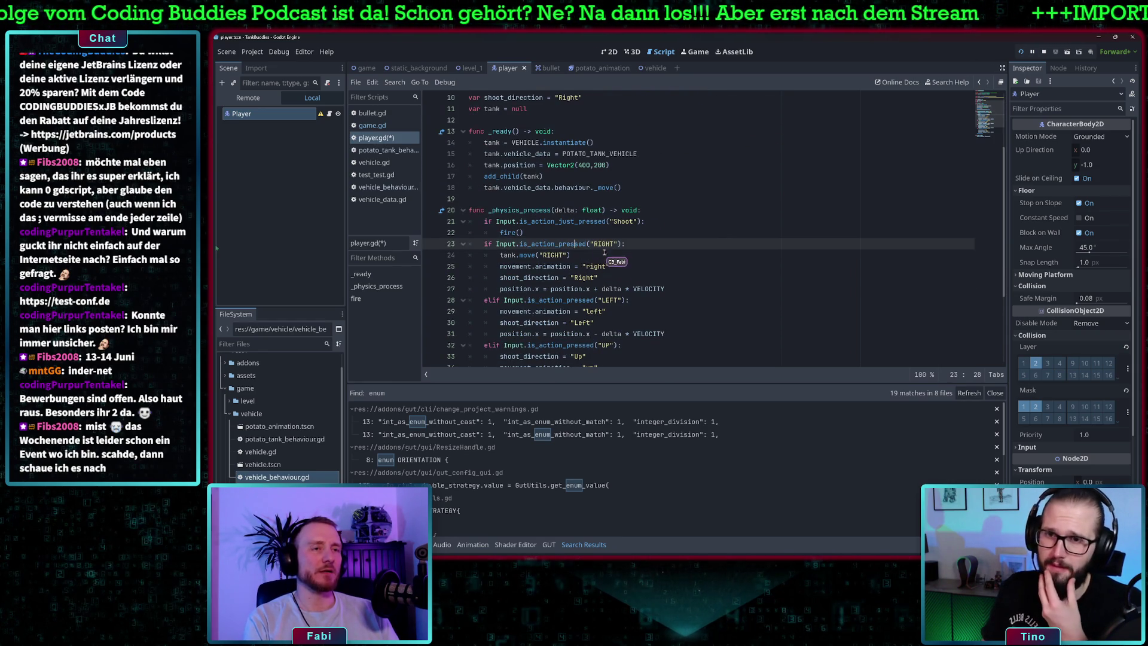
{"action": "left_click", "coordinate": [518, 255]}
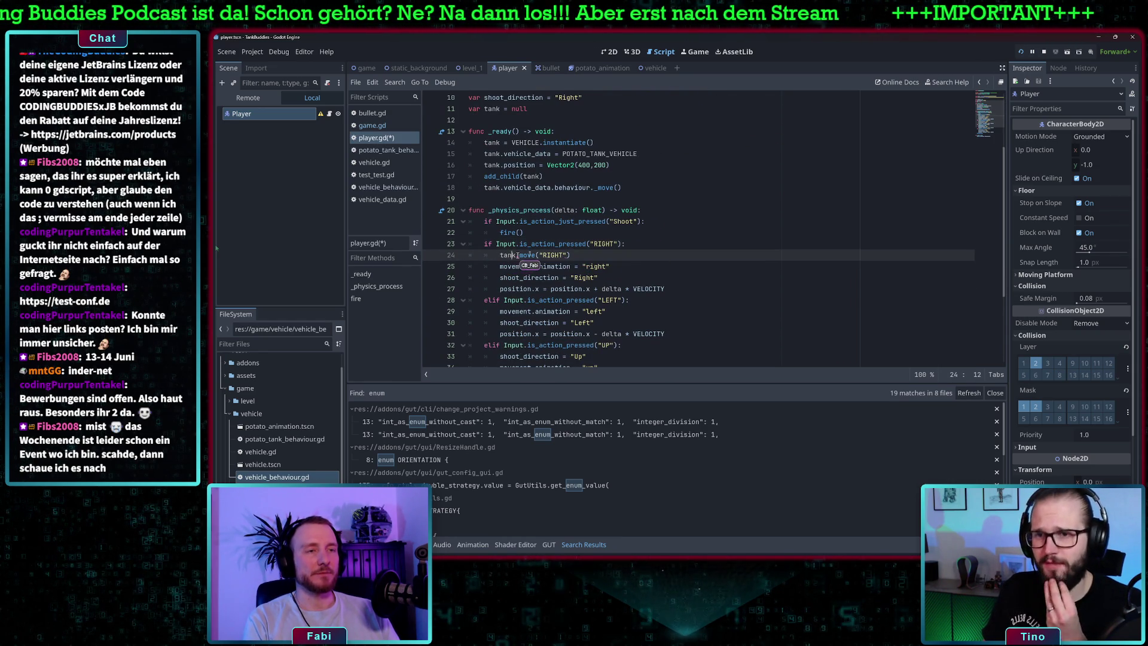
{"action": "scroll", "coordinate": [648, 239], "scroll_direction": "up", "scroll_amount": 3}
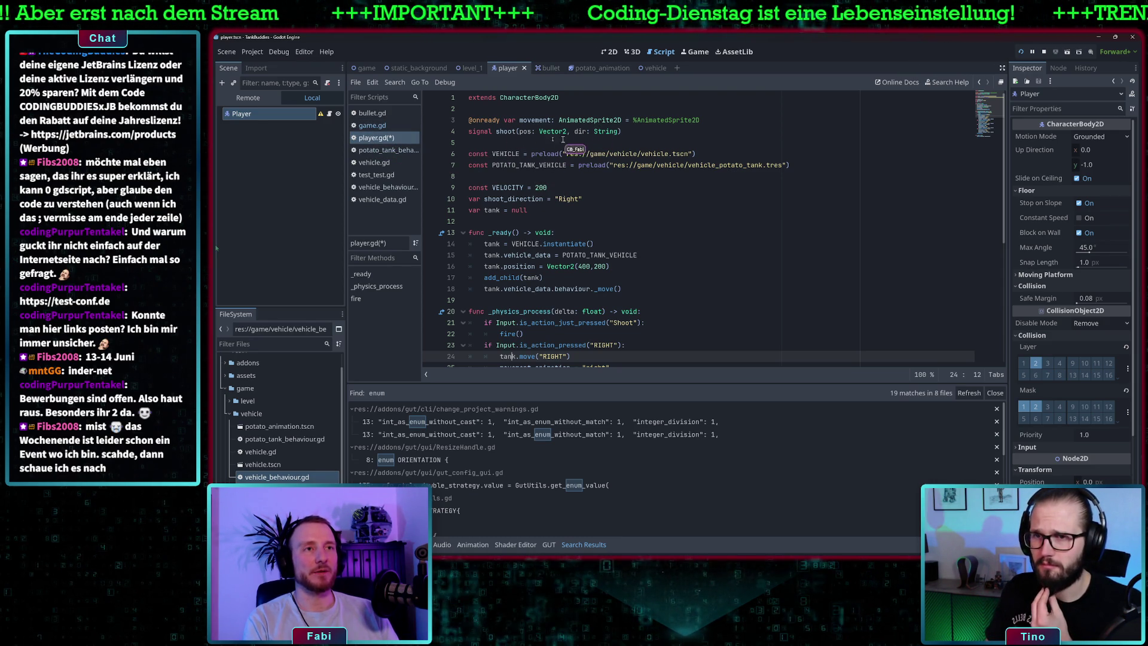
- Type a test enum line below extends in player.gd, delete it again, and save the script
{"action": "left_click", "coordinate": [584, 109]}
{"action": "key", "text": "Return"}
{"action": "key", "text": "Return"}
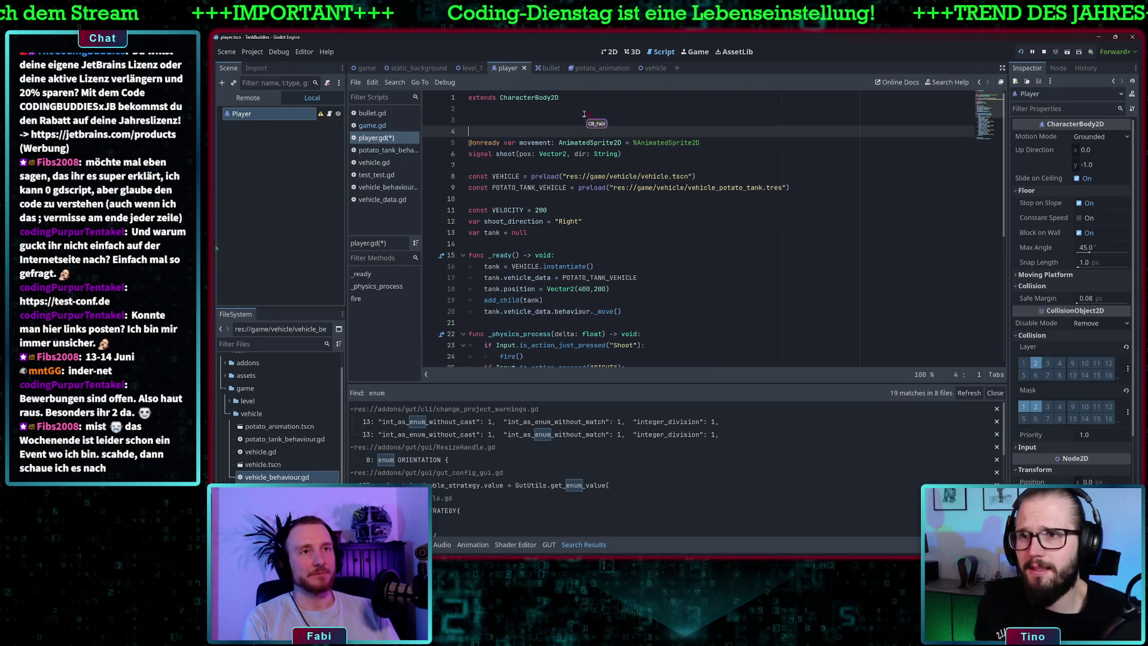
{"action": "key", "text": "Up"}
{"action": "type", "text": "enum"}
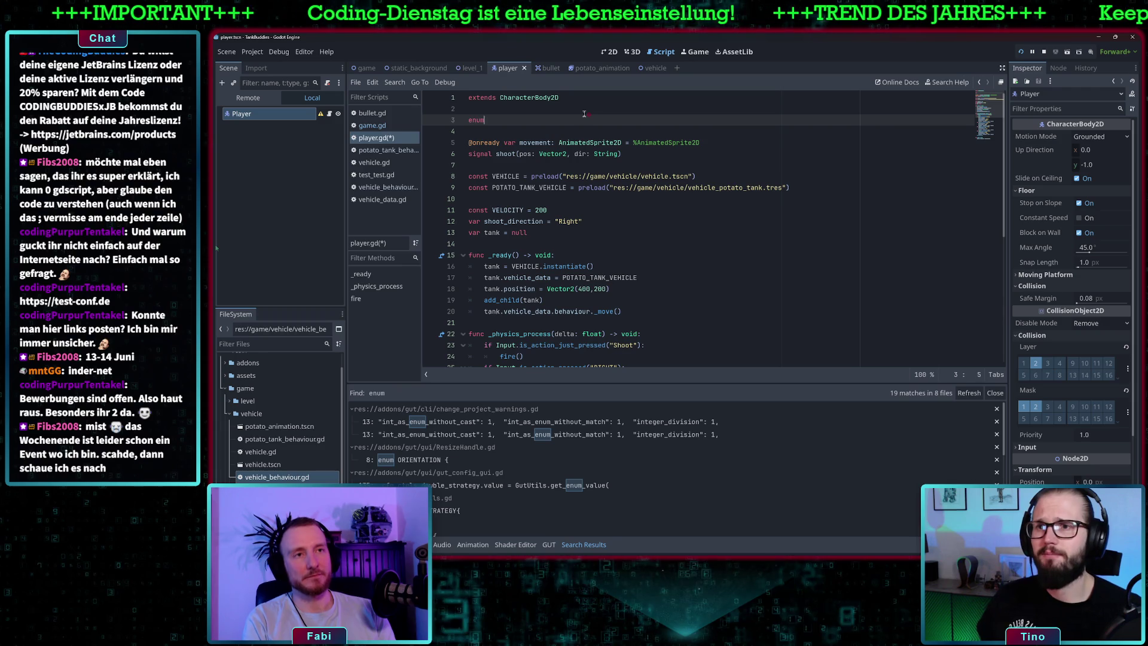
{"action": "key", "text": "BackSpace"}
{"action": "key", "text": "BackSpace"}
{"action": "key", "text": "BackSpace"}
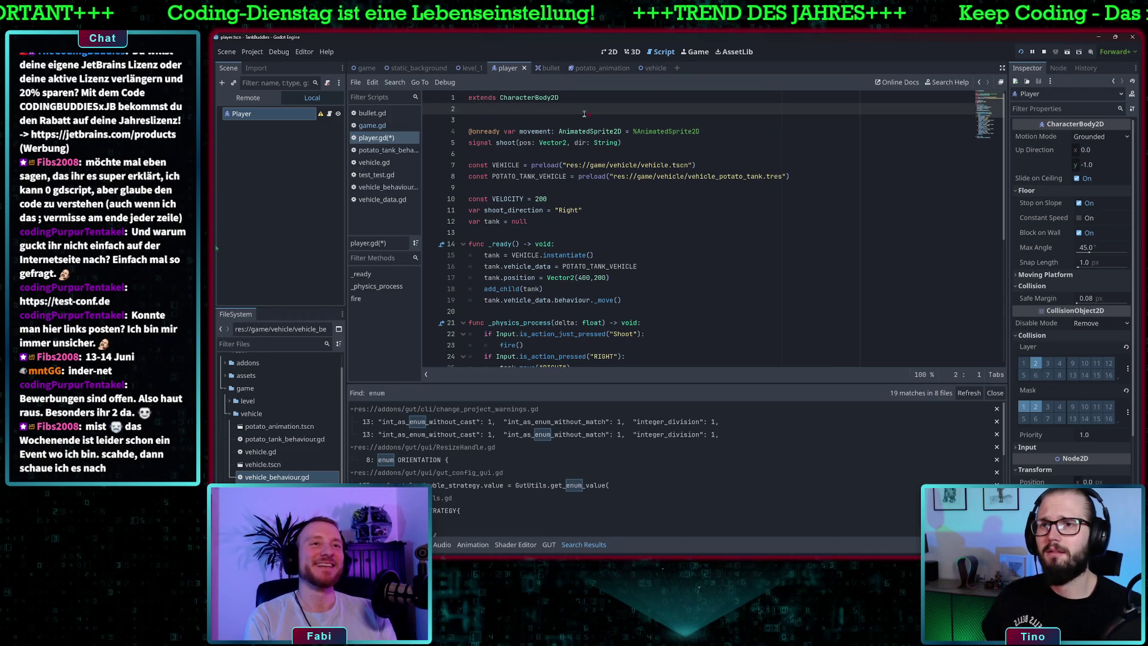
{"action": "key", "text": "Delete"}
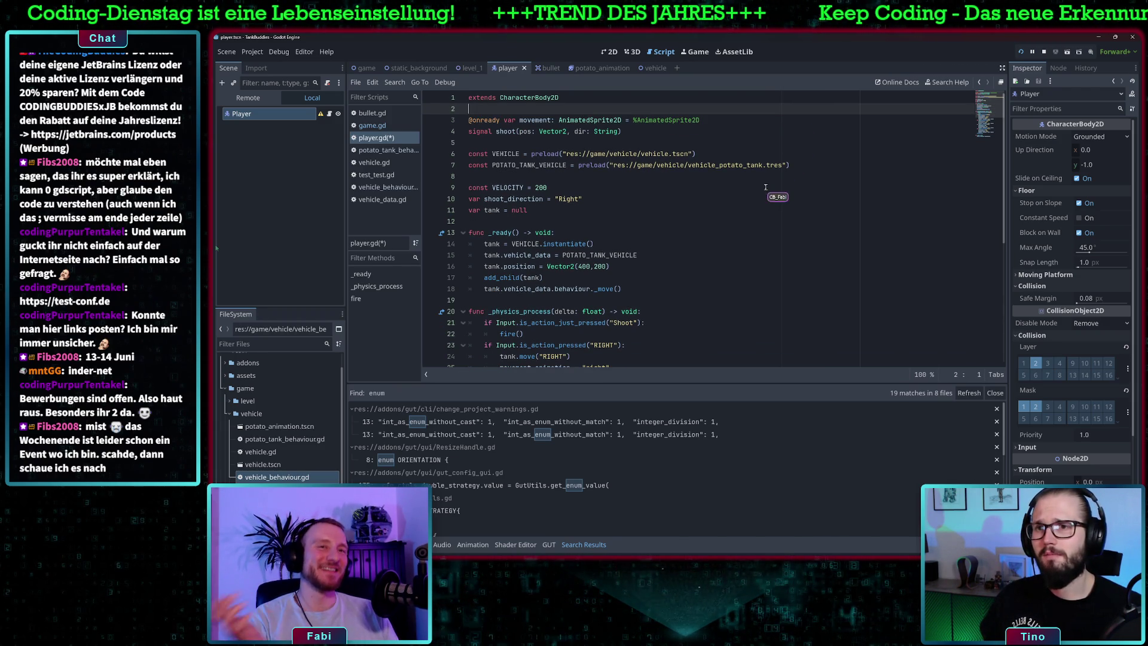
{"action": "key", "text": "ctrl+s"}
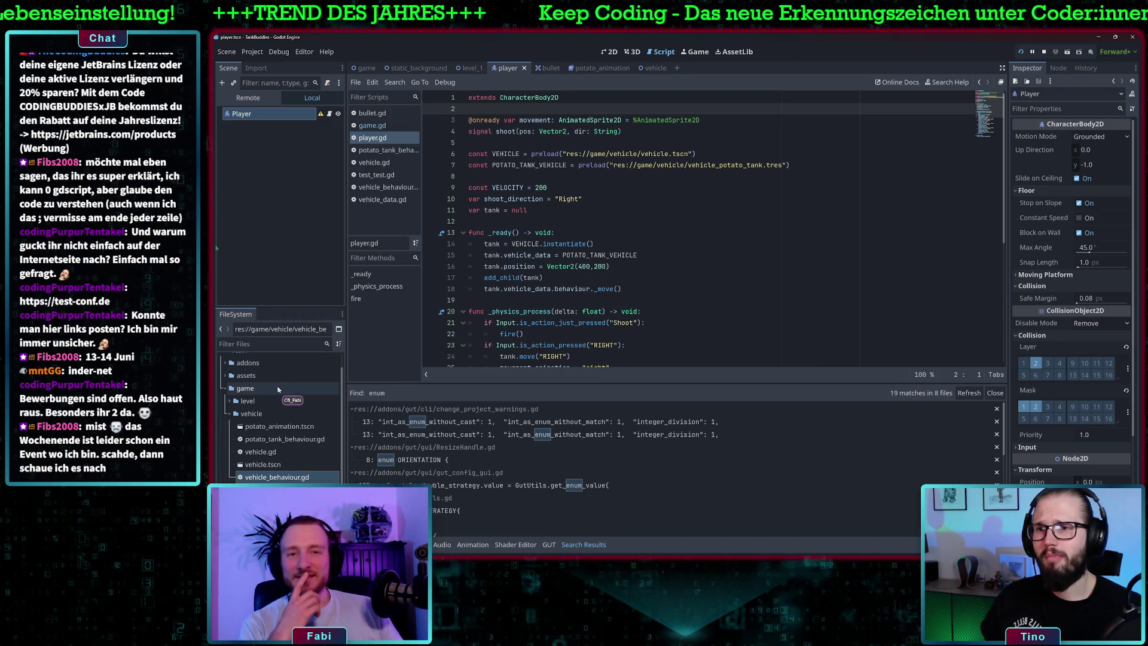
- Expand the vehicle folder in the FileSystem dock to list its files
{"action": "double_click", "coordinate": [251, 414]}
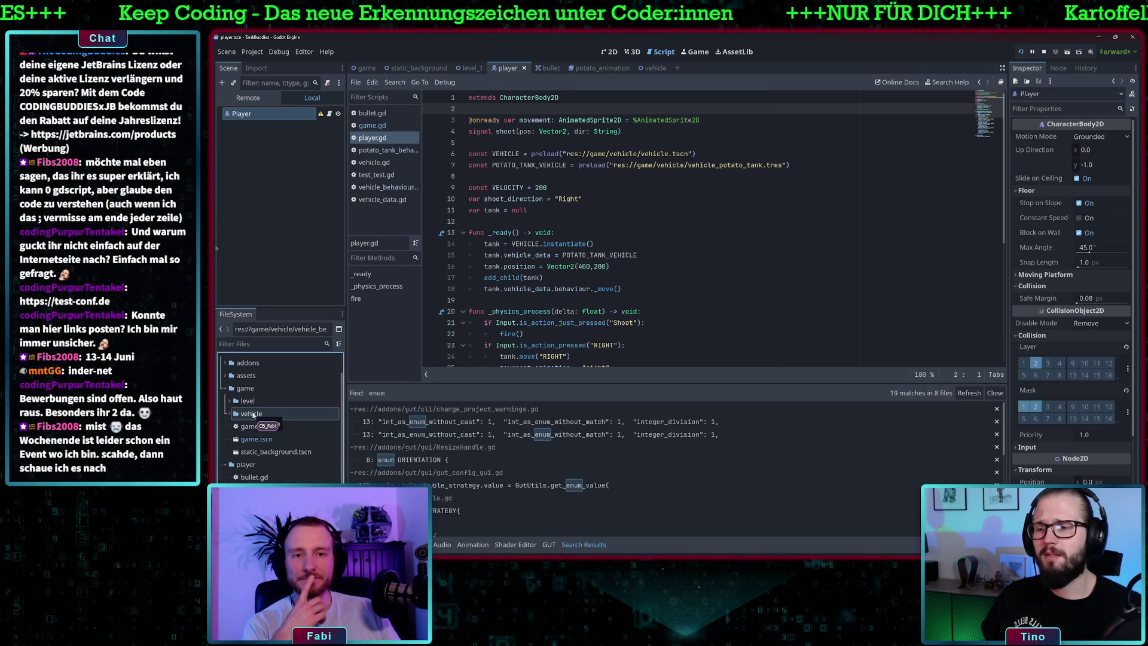
{"action": "left_click", "coordinate": [253, 414]}
{"action": "left_click", "coordinate": [229, 413]}
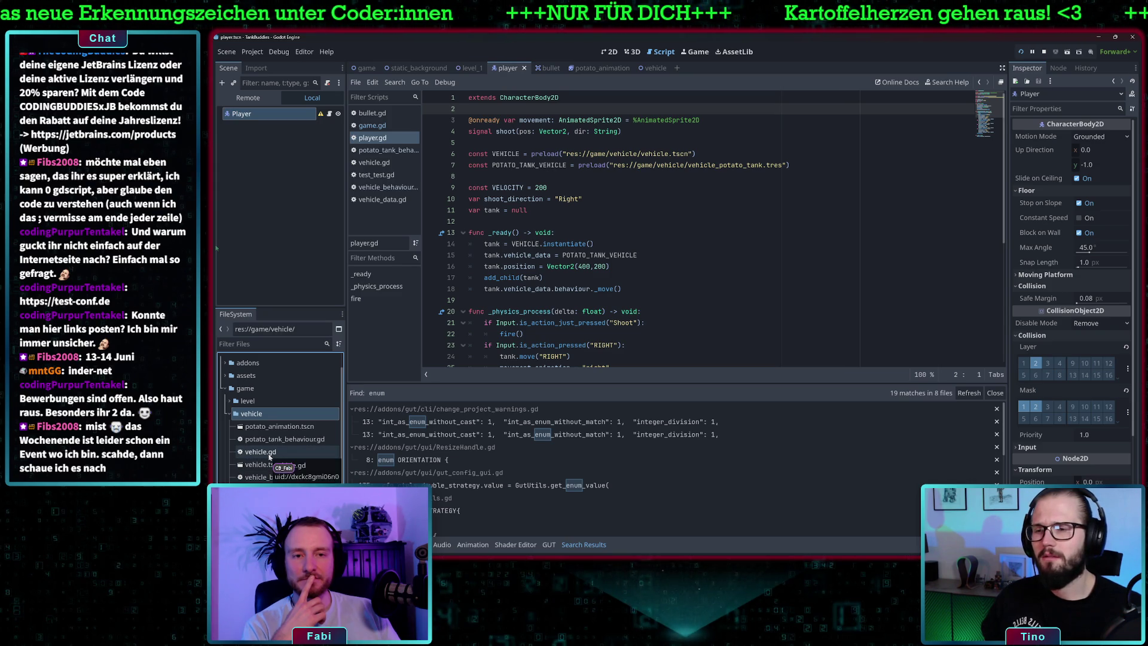
- In vehicle.gd, add an empty 'enum DIRECTION {' block below class_name Vehicle, then open utils.gd's DOUBLE_STRATEGY enum
{"action": "double_click", "coordinate": [269, 455]}
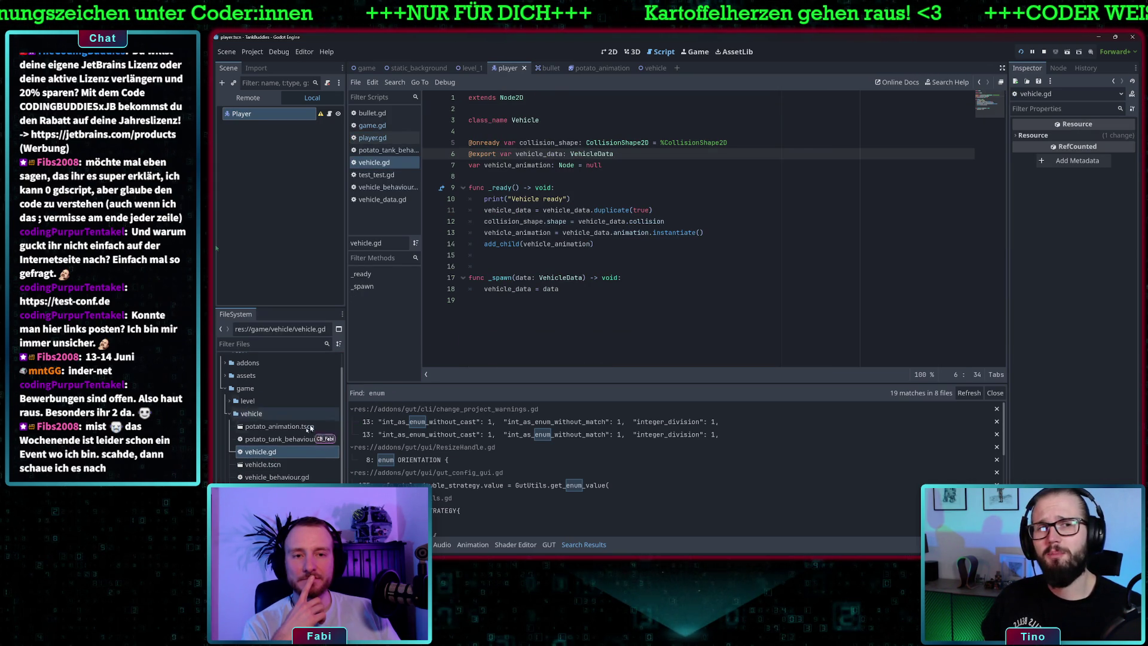
{"action": "left_click", "coordinate": [560, 111]}
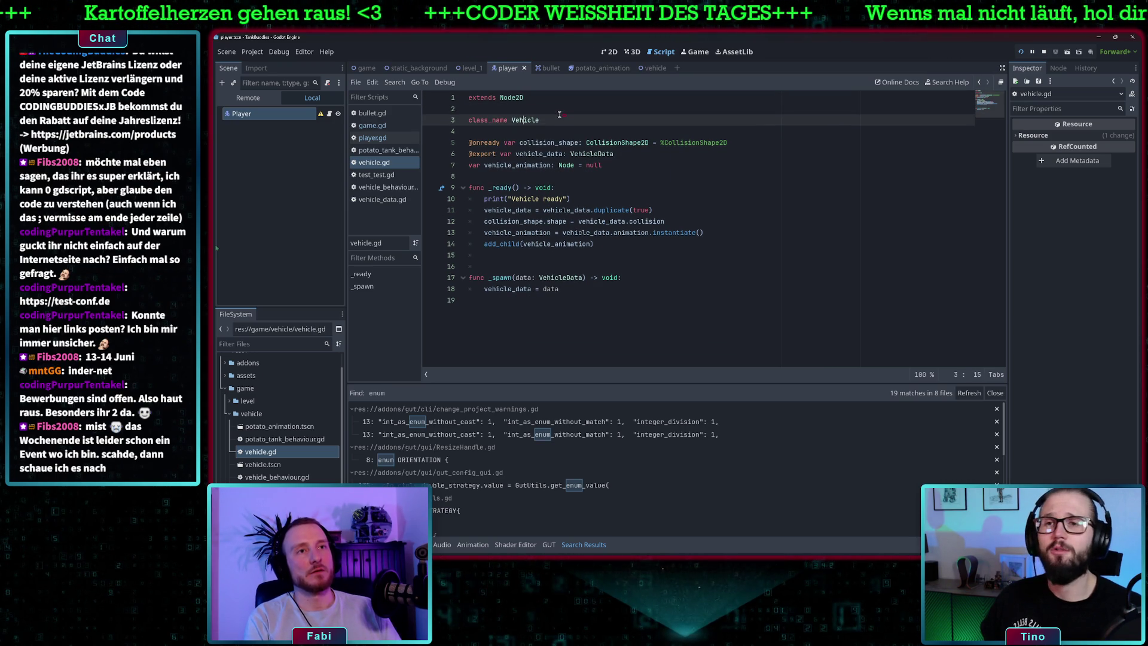
{"action": "key", "text": "End"}
{"action": "key", "text": "Return"}
{"action": "key", "text": "Return"}
{"action": "type", "text": "enum"}
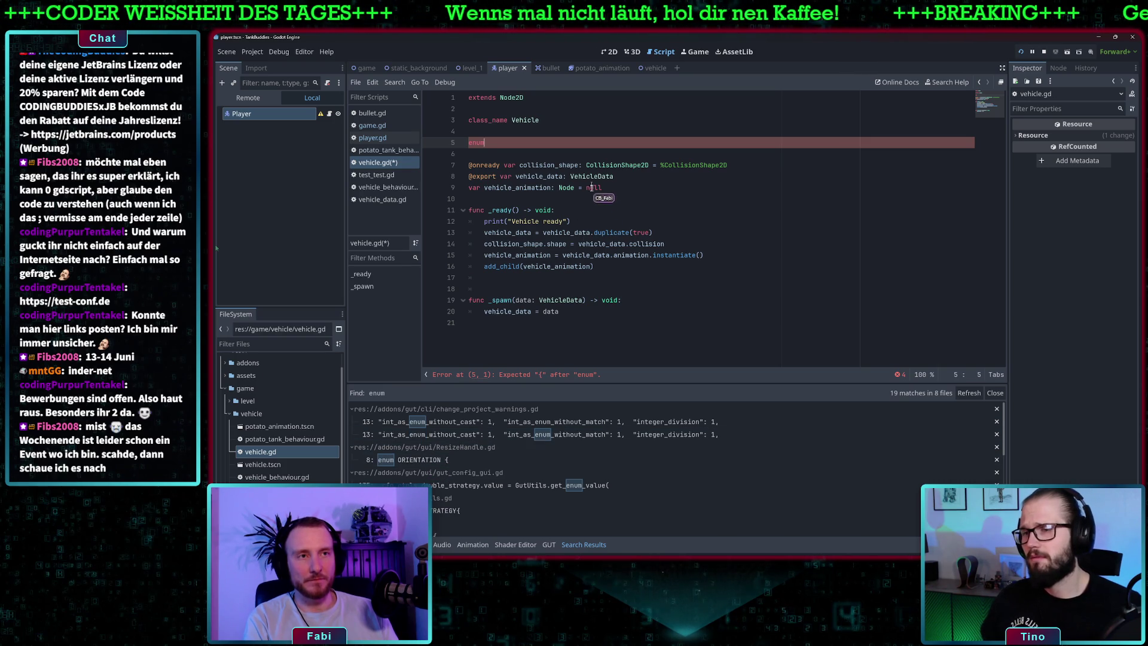
{"action": "type", "text": " DIRECTION {"}
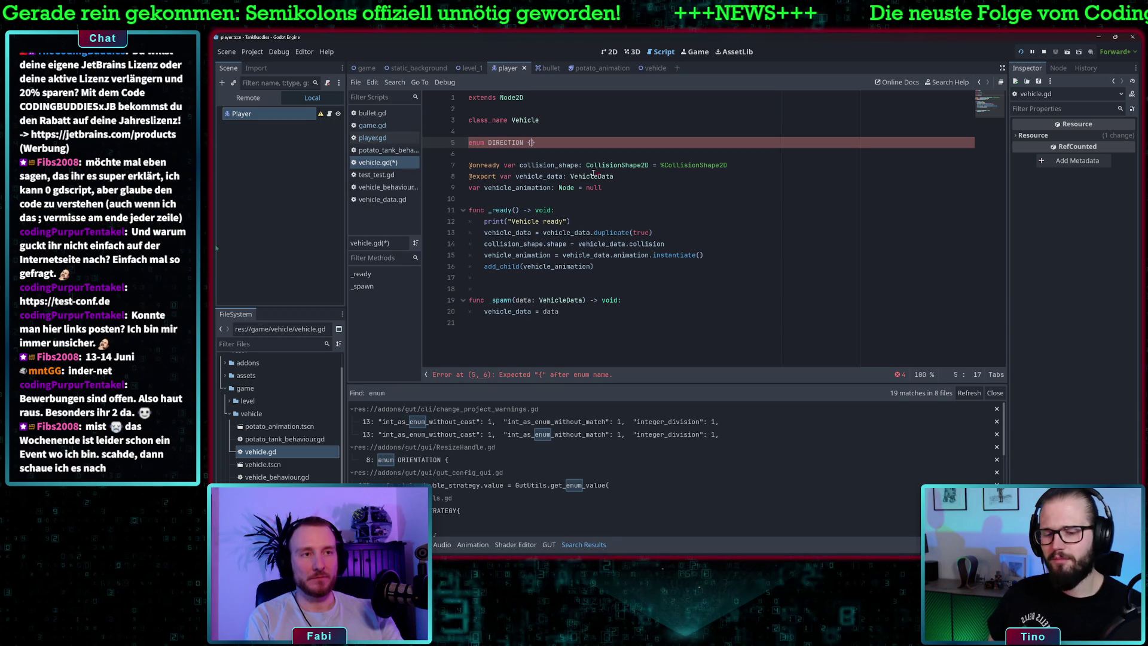
{"action": "type", "text": "{"}
{"action": "key", "text": "Return"}
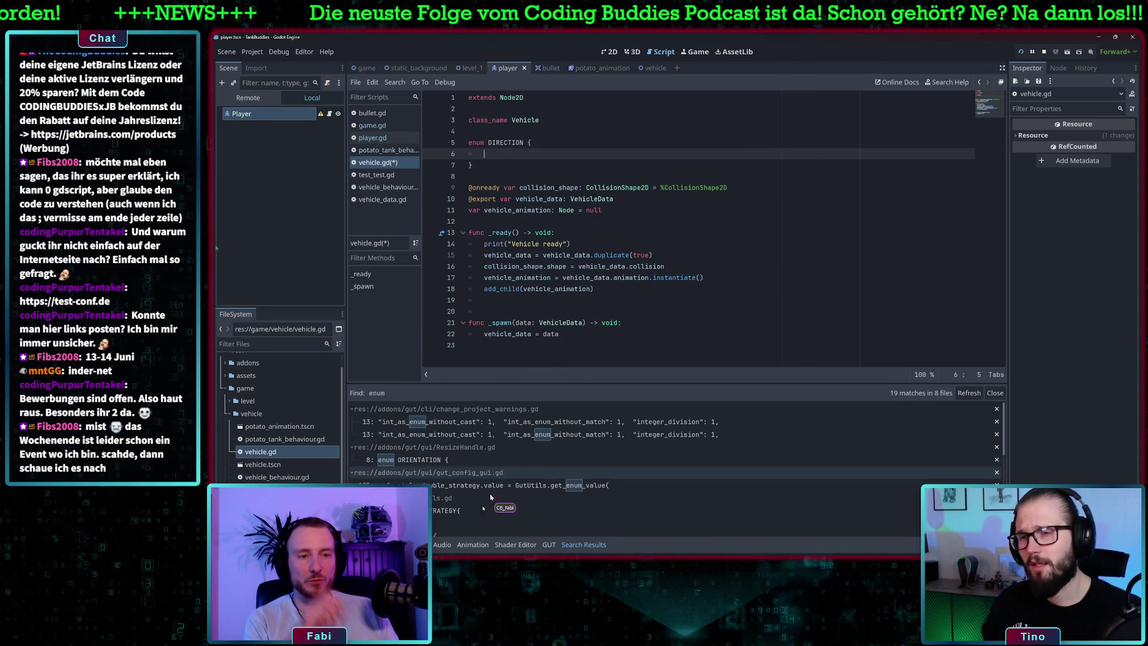
{"action": "left_click", "coordinate": [532, 510]}
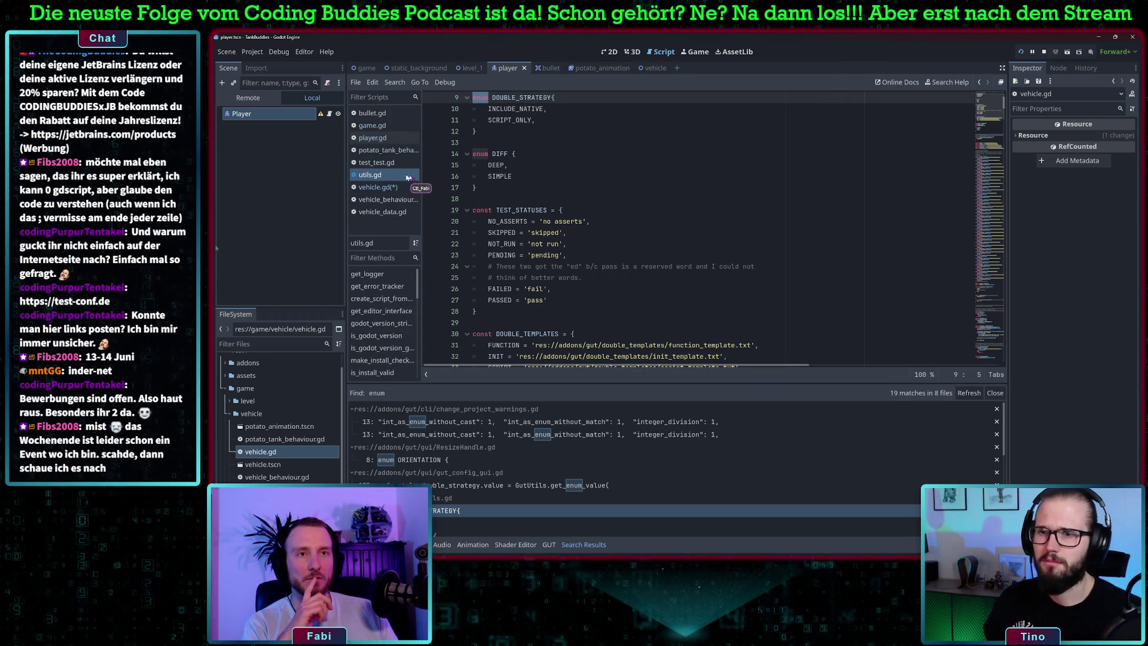
- Close utils.gd, fill the DIRECTION enum with UP, DOWN, LEFT, RIGHT, and save vehicle.gd
{"action": "right_click", "coordinate": [389, 178]}
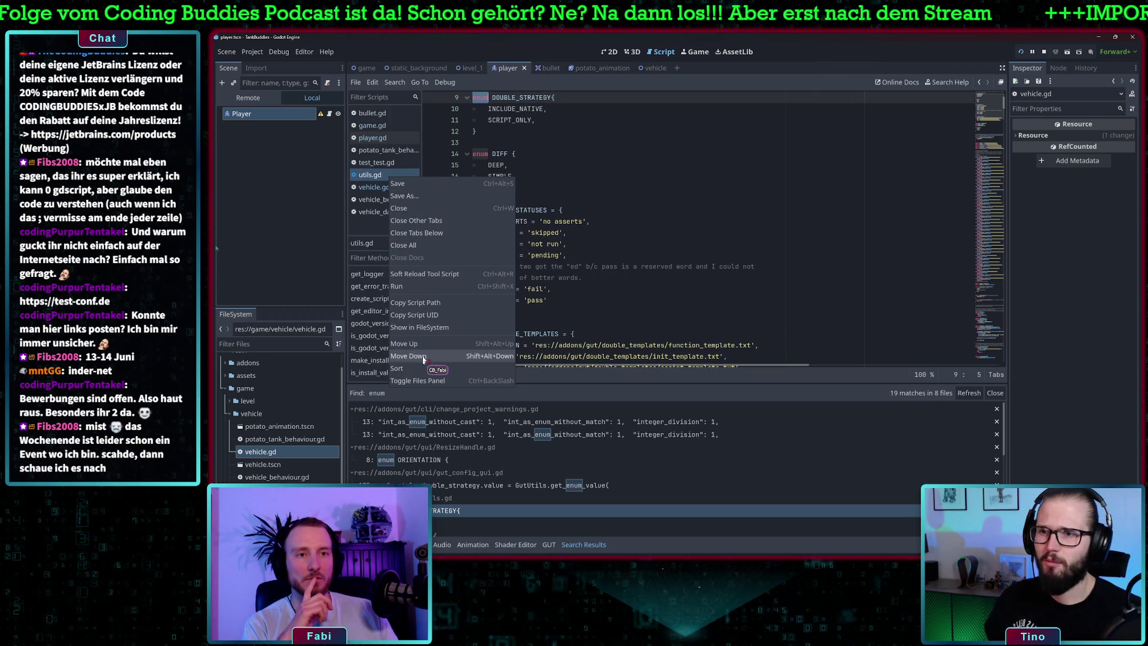
{"action": "left_click", "coordinate": [399, 208]}
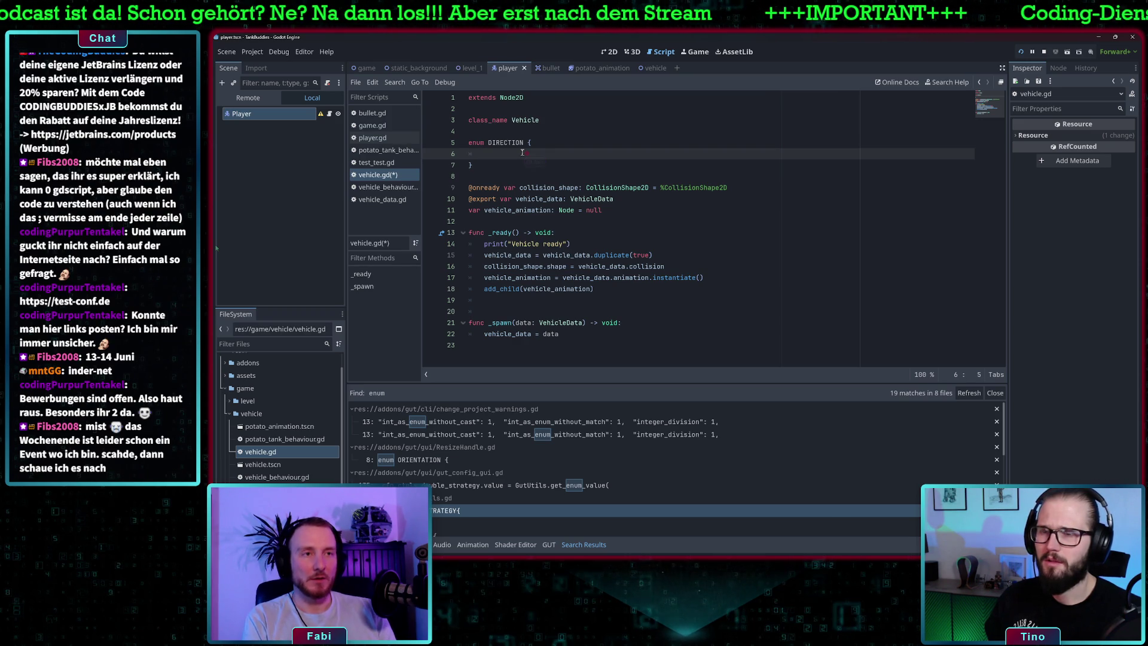
{"action": "type", "text": ","}
{"action": "key", "text": "Return"}
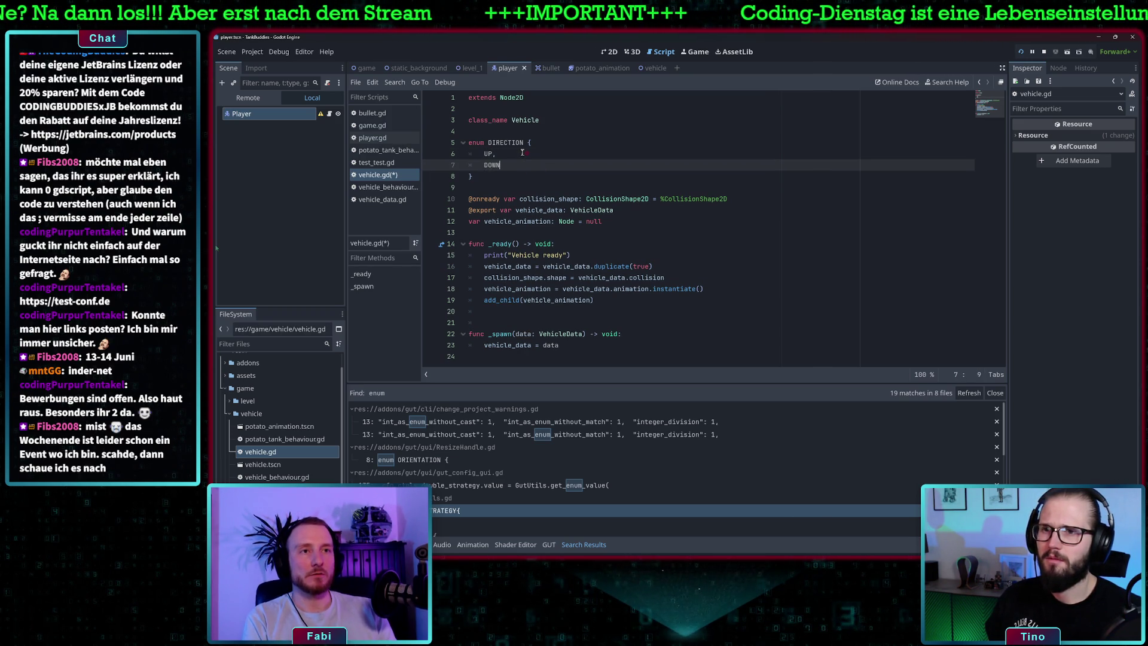
{"action": "type", "text": ","}
{"action": "key", "text": "Return"}
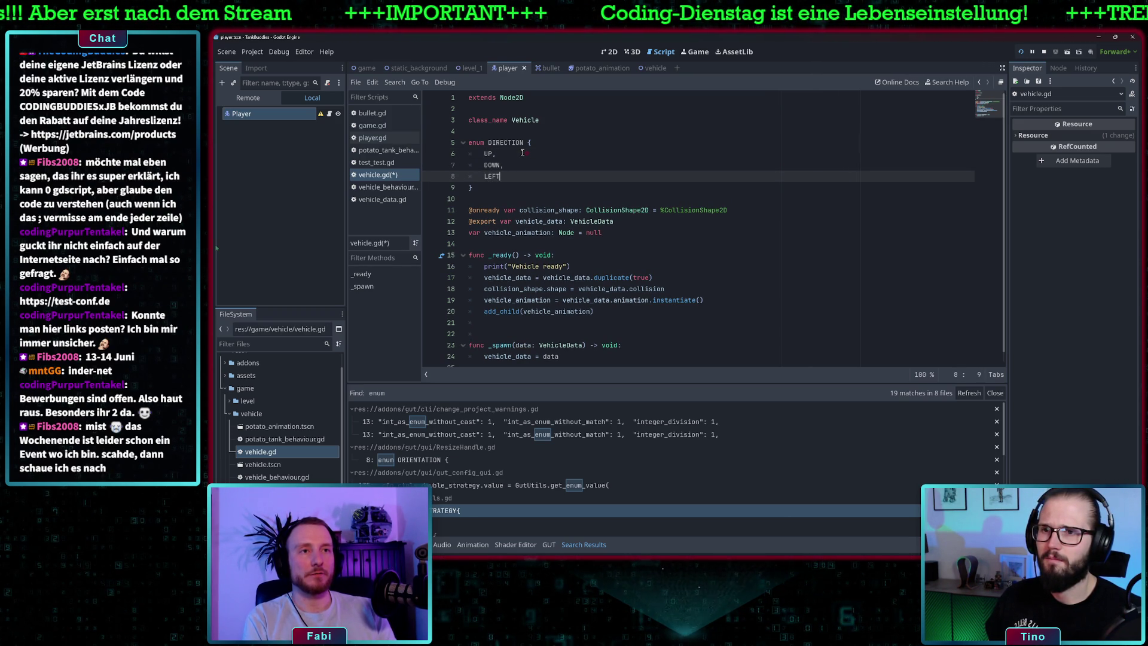
{"action": "type", "text": ","}
{"action": "key", "text": "Return"}
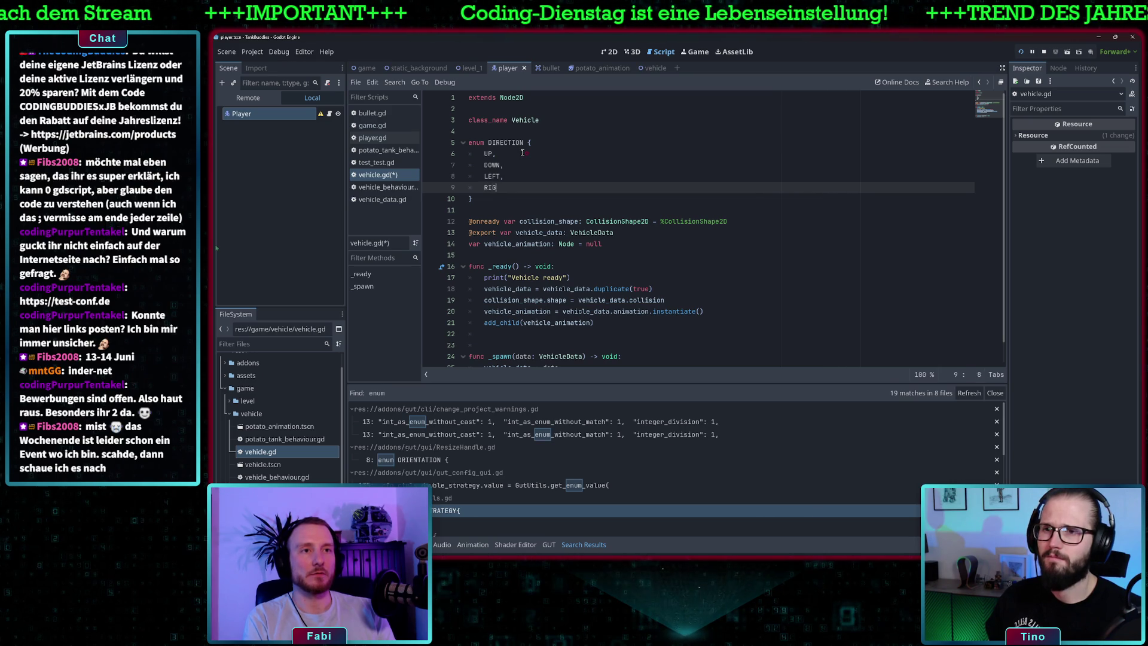
{"action": "scroll", "coordinate": [598, 222], "scroll_direction": "down", "scroll_amount": 1}
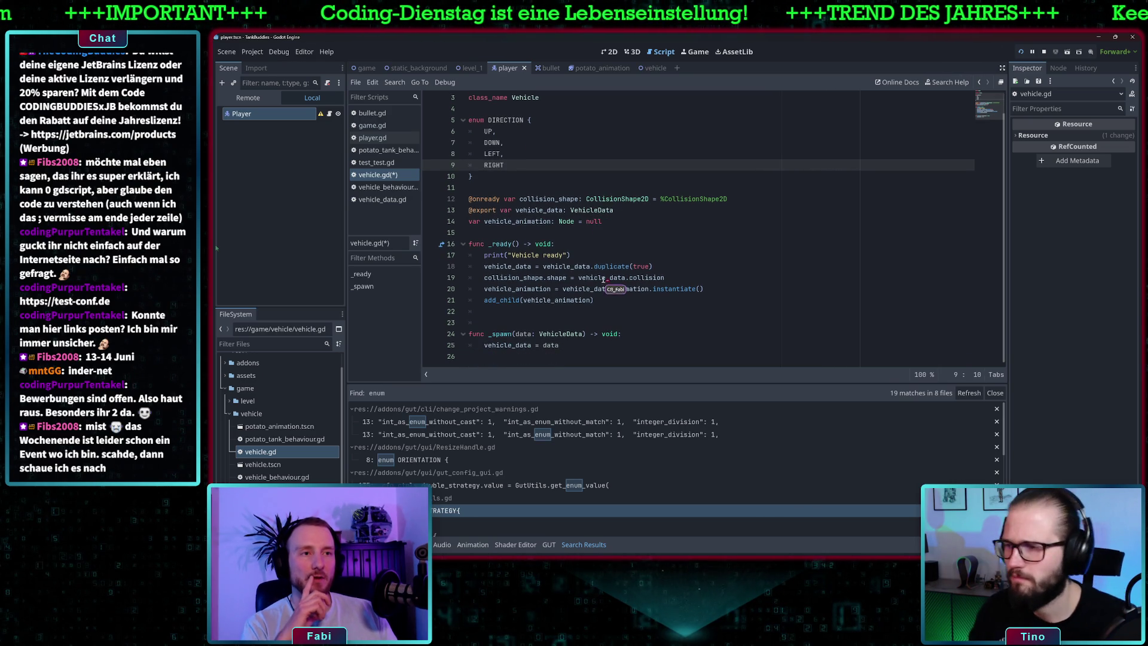
{"action": "scroll", "coordinate": [584, 264], "scroll_direction": "up", "scroll_amount": 1}
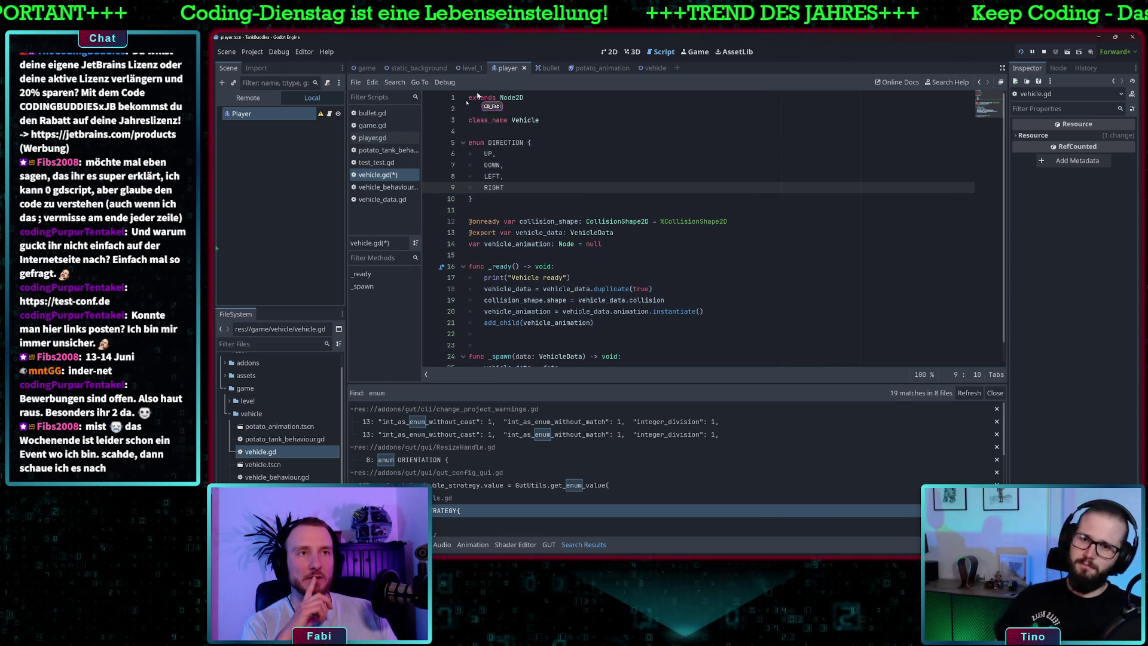
{"action": "key", "text": "ctrl+s"}
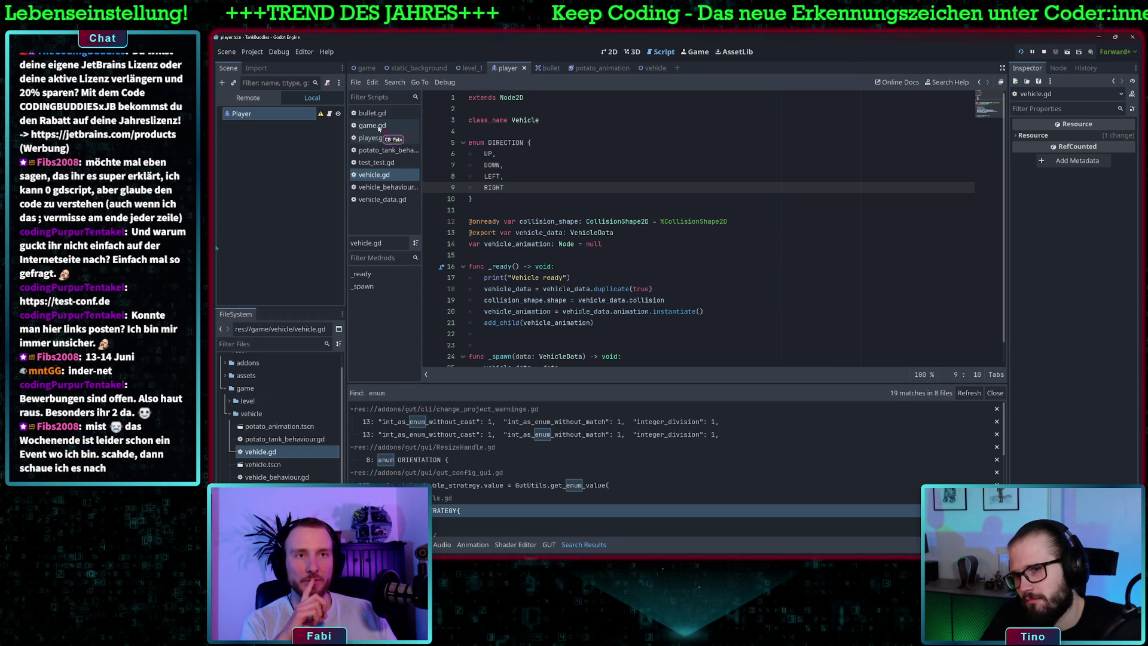
- Switch to player.gd and widen the code editor
{"action": "left_click", "coordinate": [389, 139]}
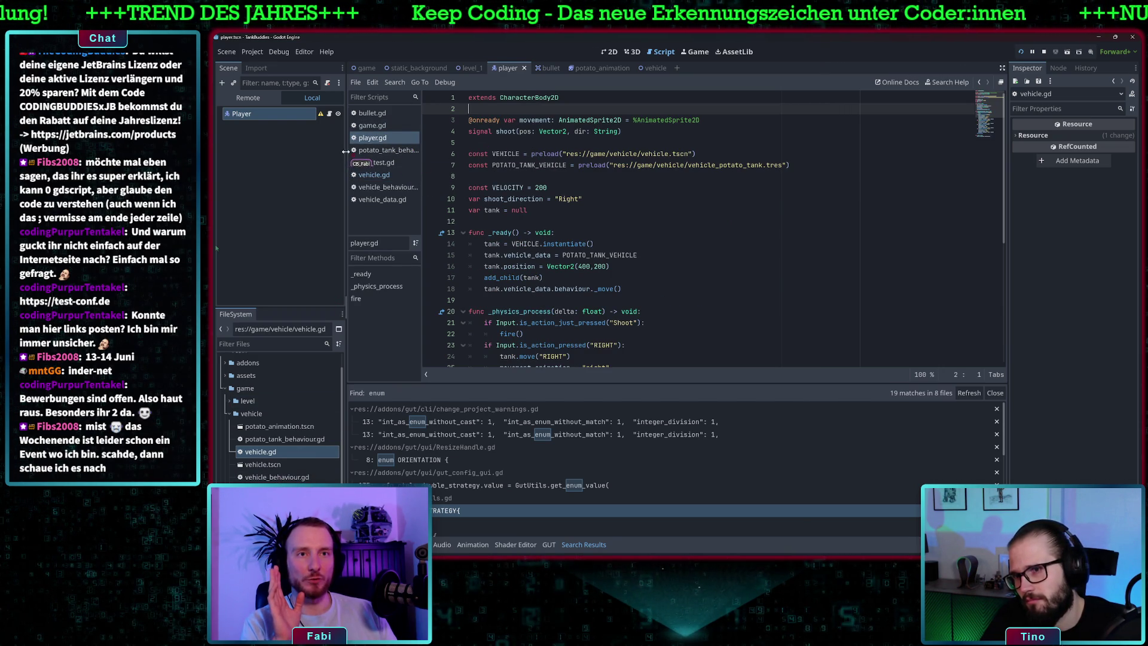
{"action": "left_click_drag", "start_coordinate": [346, 151], "coordinate": [326, 151]}
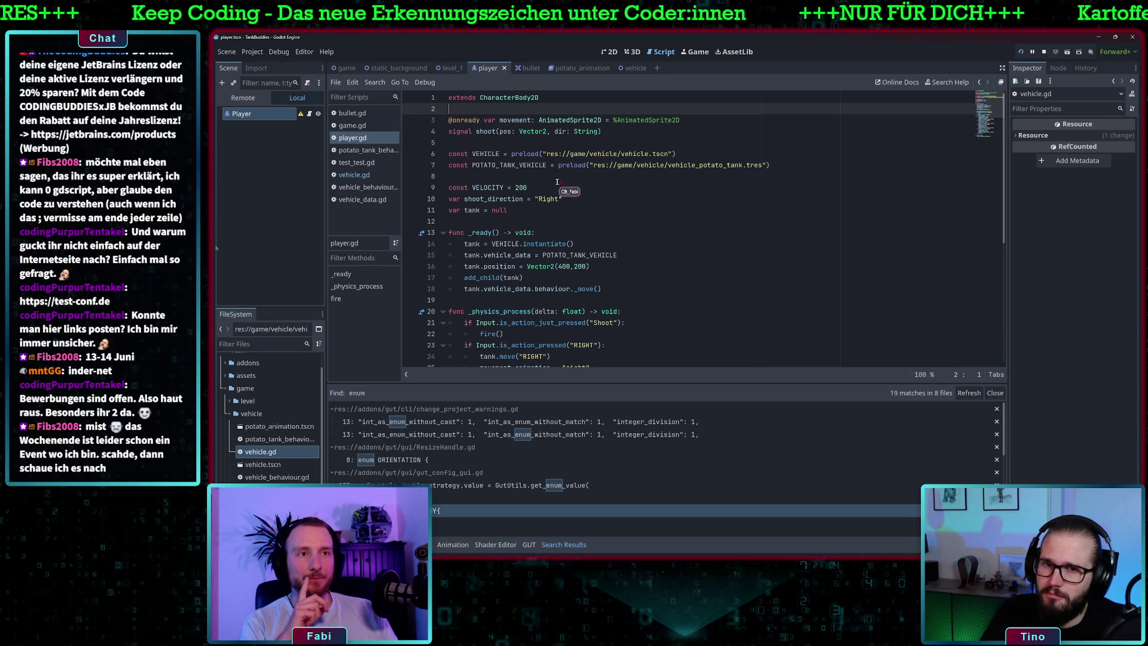
{"action": "scroll", "coordinate": [557, 185], "scroll_direction": "down", "scroll_amount": 2}
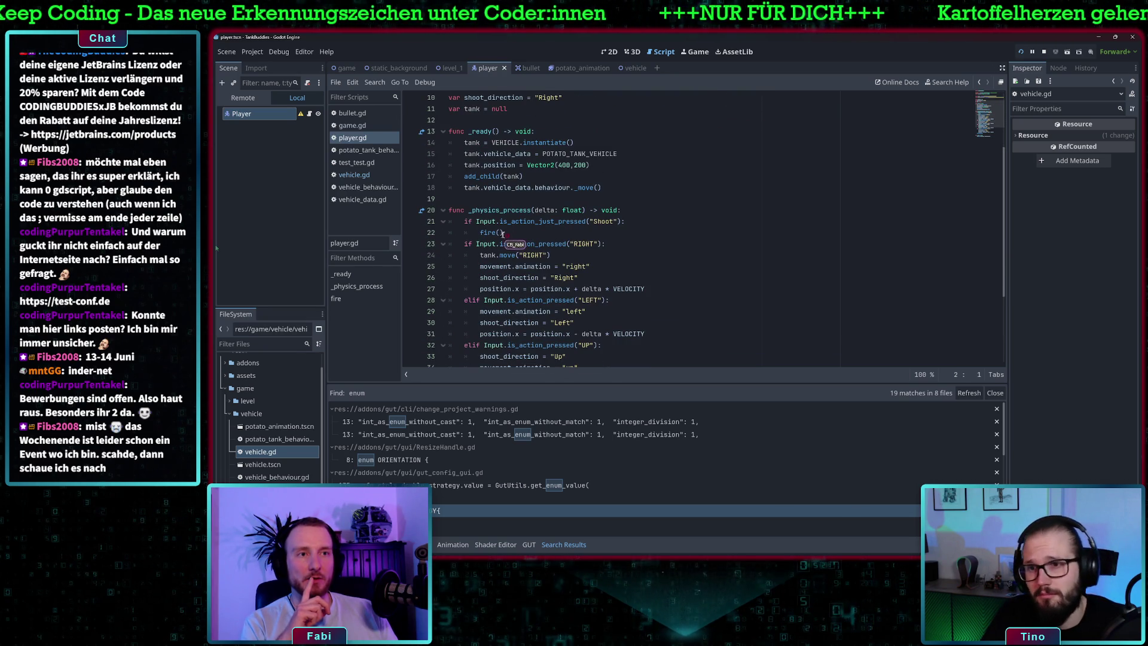
- Change line 24's tank.move argument from "RIGHT" to DIRECTION.RIGHT and save player.gd
{"action": "left_click", "coordinate": [546, 256]}
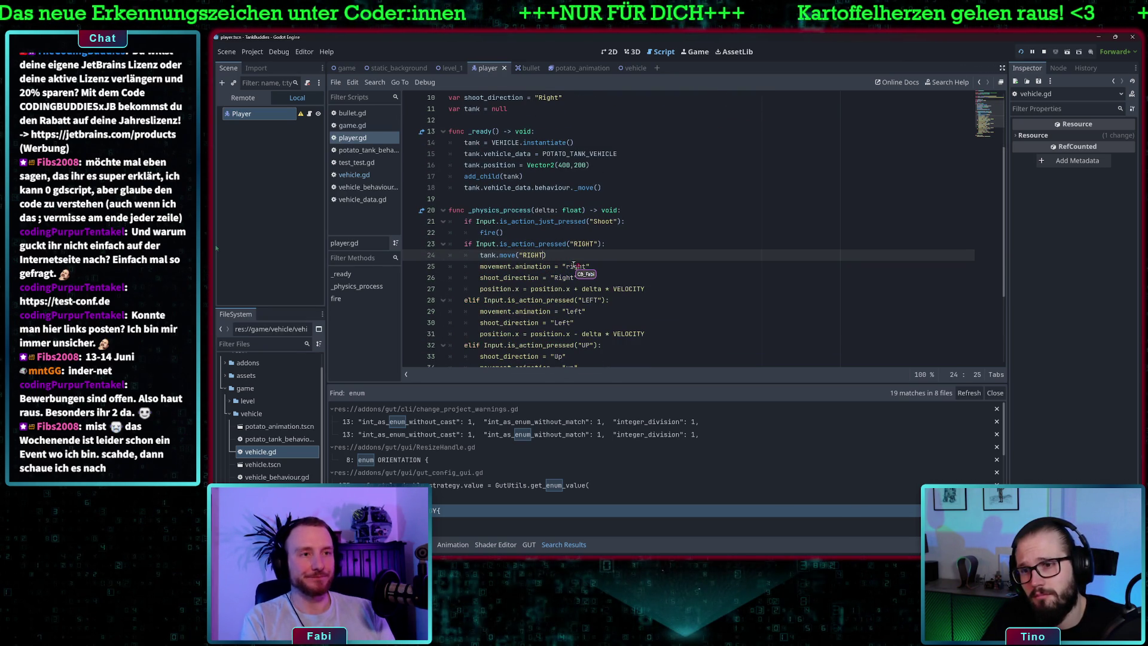
{"action": "key", "text": "BackSpace"}
{"action": "key", "text": "BackSpace"}
{"action": "key", "text": "BackSpace"}
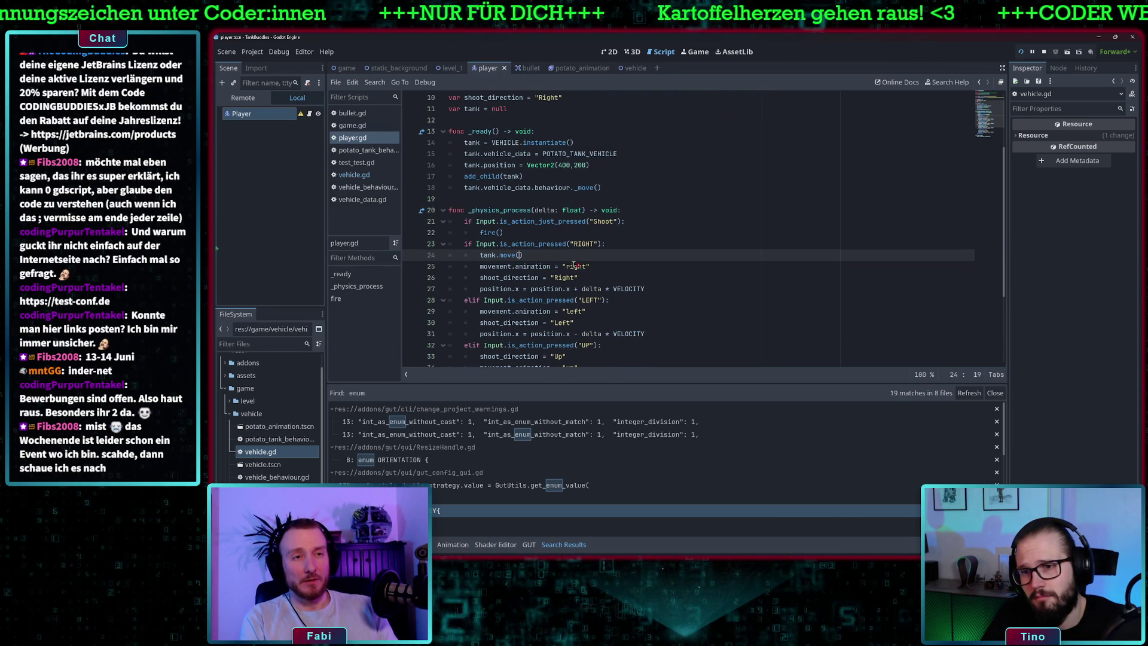
{"action": "type", "text": "d"}
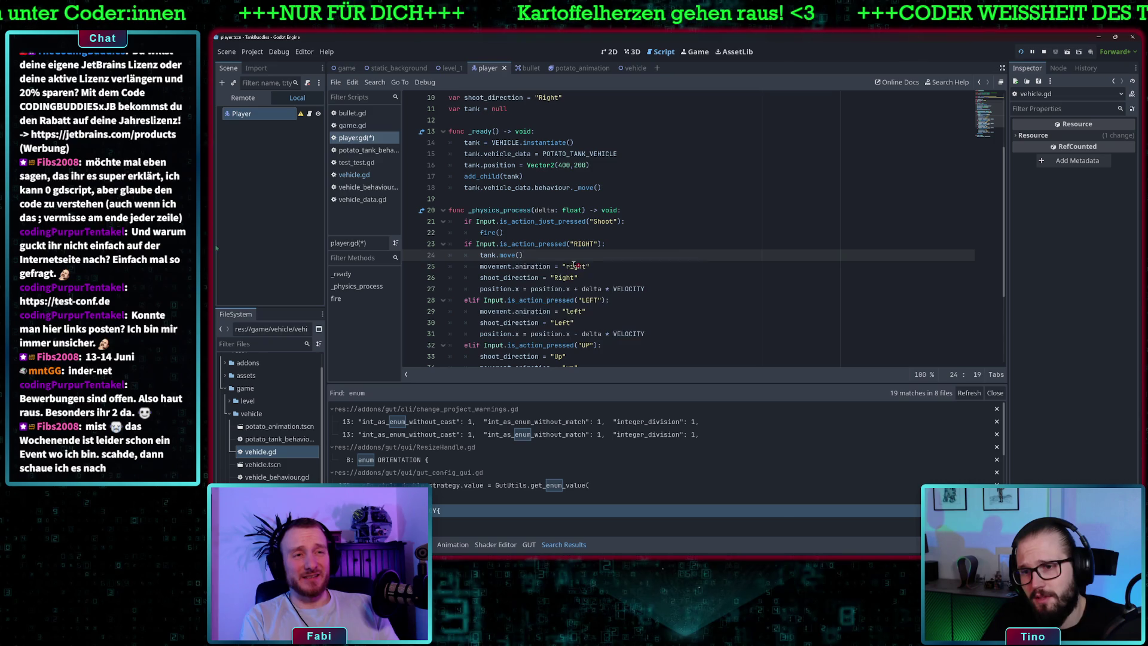
{"action": "key", "text": "BackSpace"}
{"action": "type", "text": "Dir"}
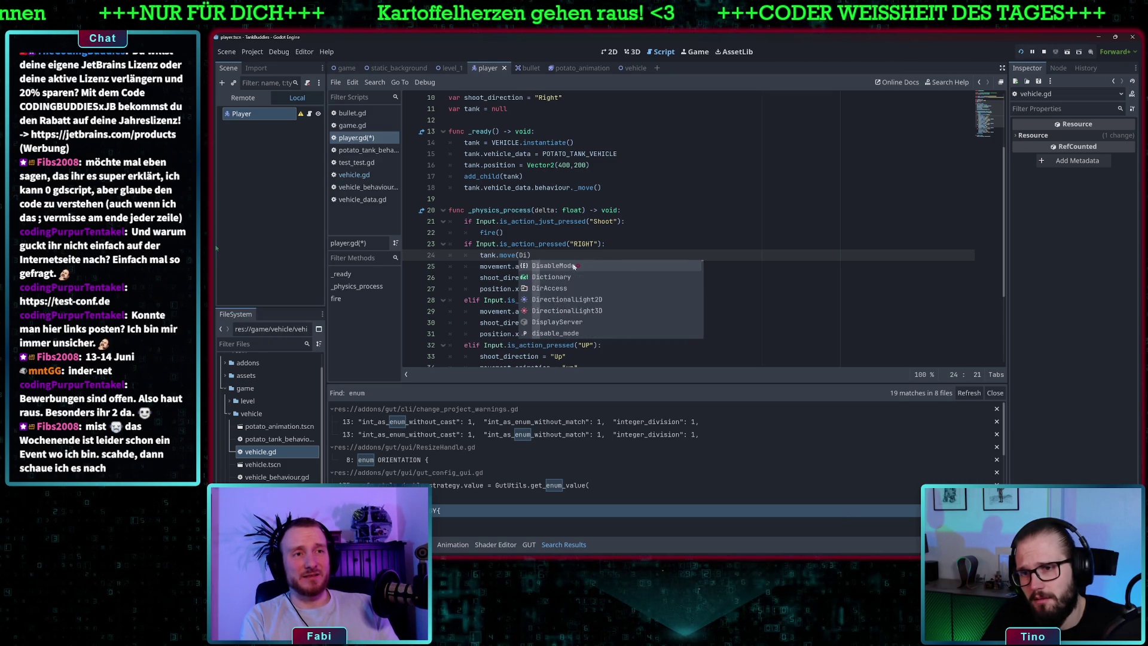
{"action": "key", "text": "BackSpace"}
{"action": "key", "text": "BackSpace"}
{"action": "type", "text": "IRECTION.RI"}
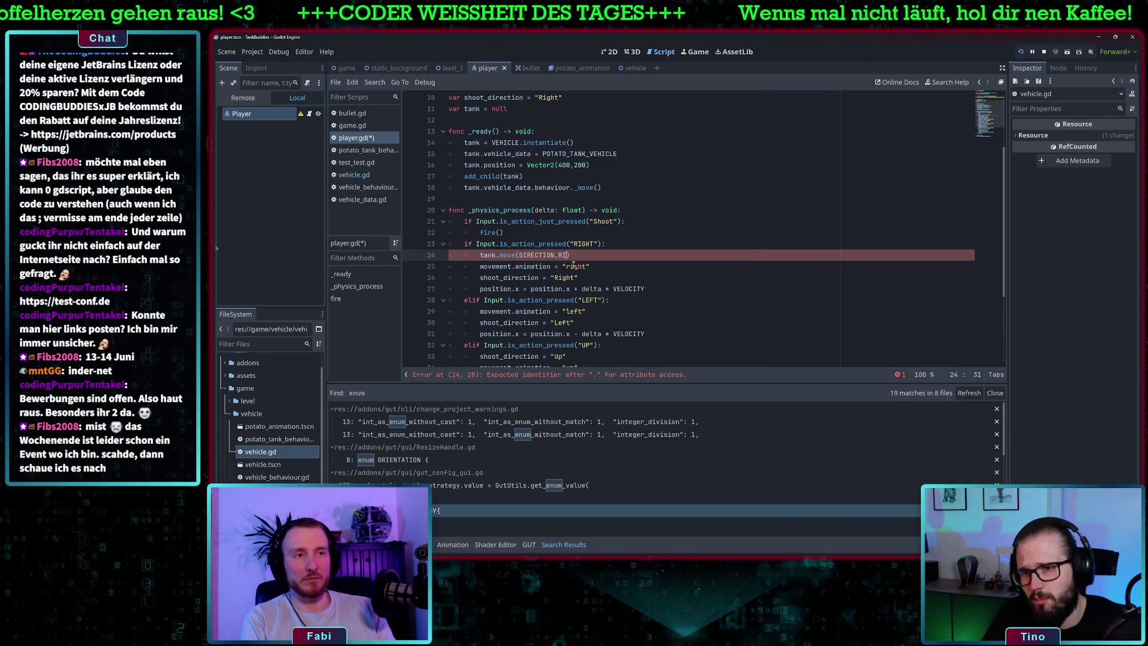
{"action": "type", "text": "GHT"}
{"action": "left_click", "coordinate": [590, 266]}
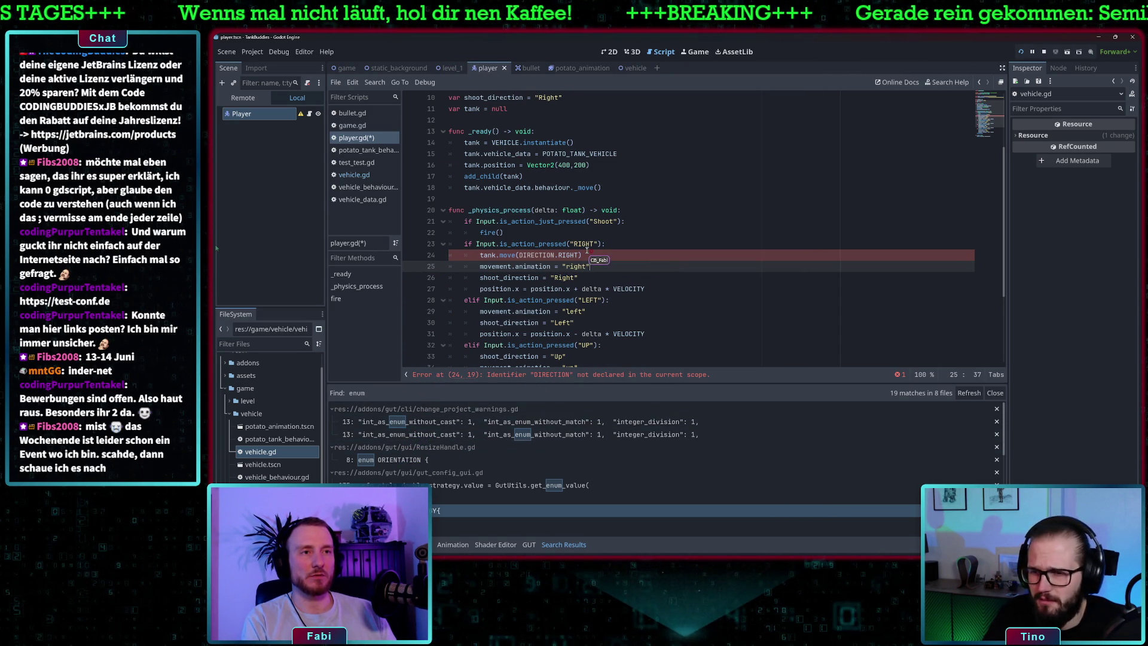
{"action": "key", "text": "Up"}
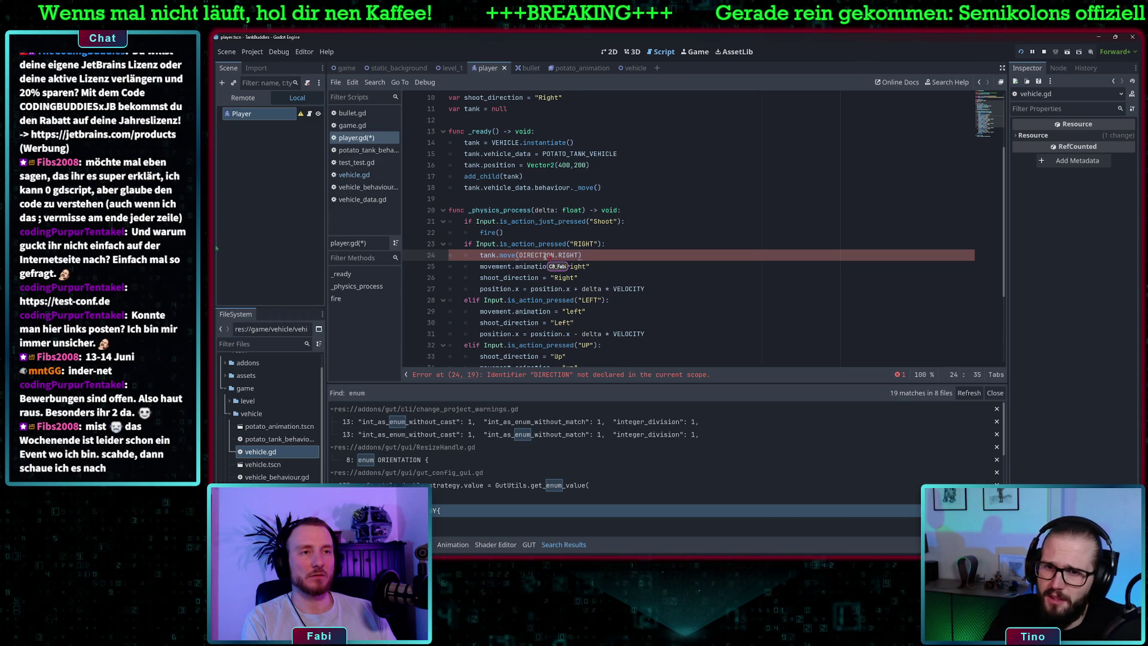
{"action": "key", "text": "ctrl+s"}
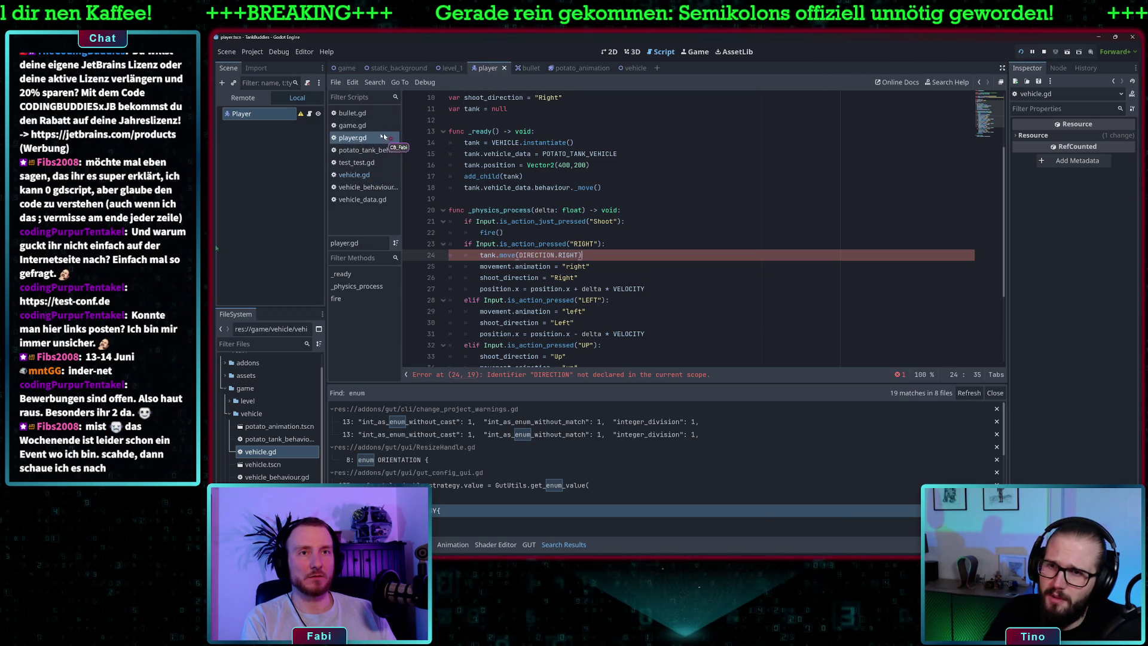
{"action": "left_click", "coordinate": [358, 175]}
{"action": "left_click", "coordinate": [450, 142]}
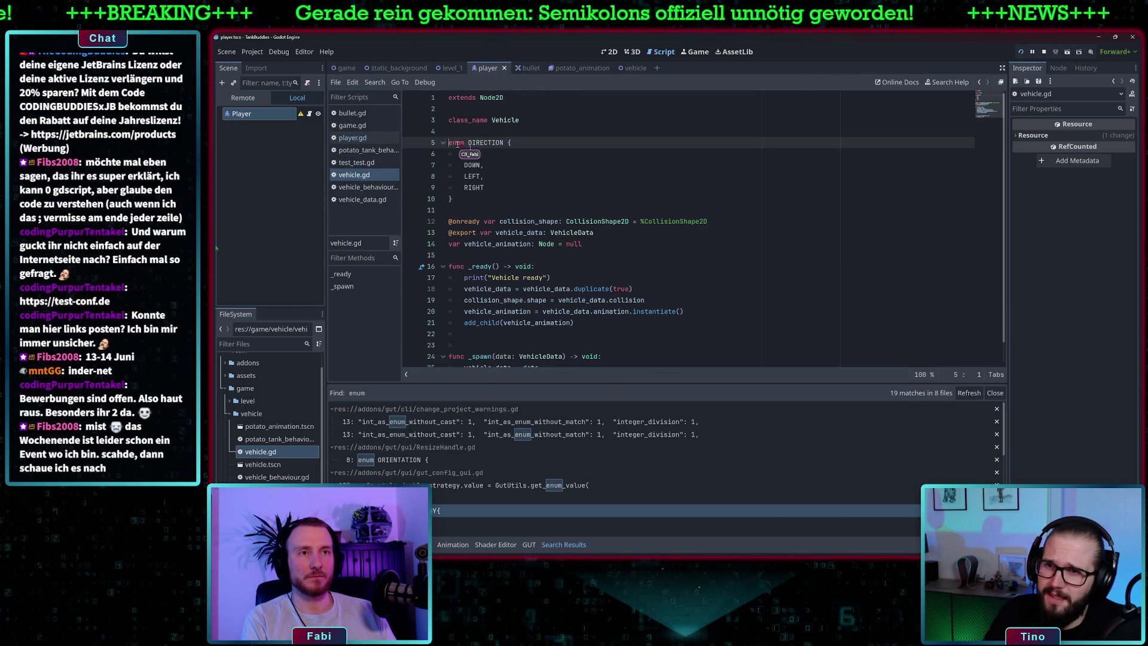
{"action": "type", "text": "EXPORT"}
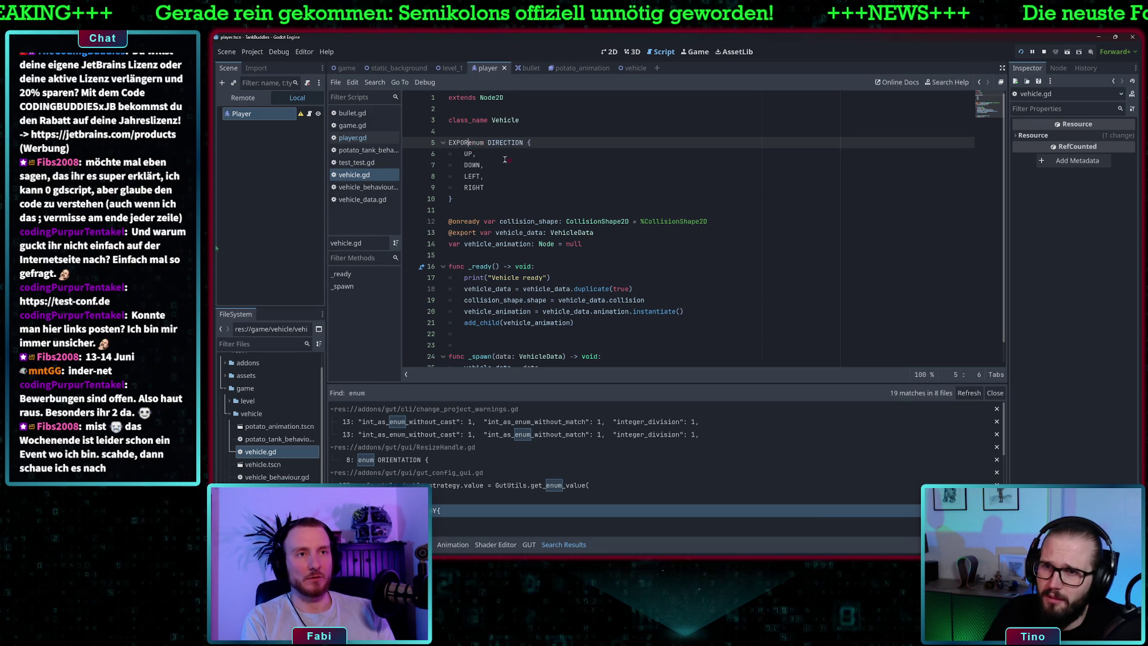
{"action": "key", "text": "BackSpace"}
{"action": "key", "text": "BackSpace"}
{"action": "key", "text": "BackSpace"}
{"action": "type", "text": "export"}
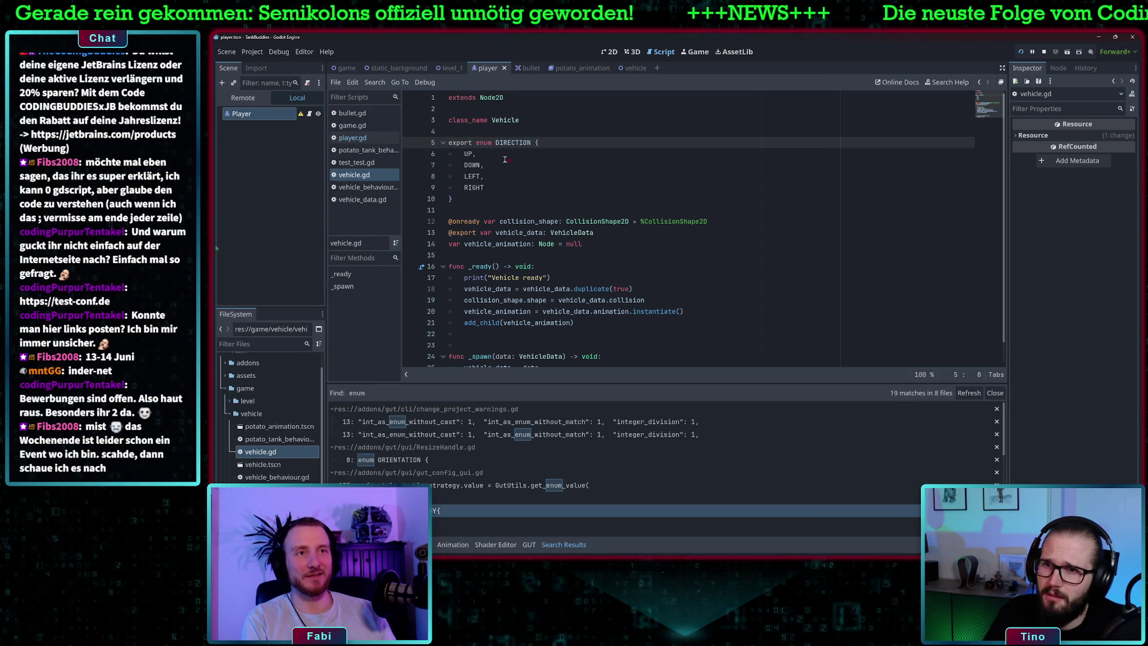
{"action": "left_click", "coordinate": [453, 143]}
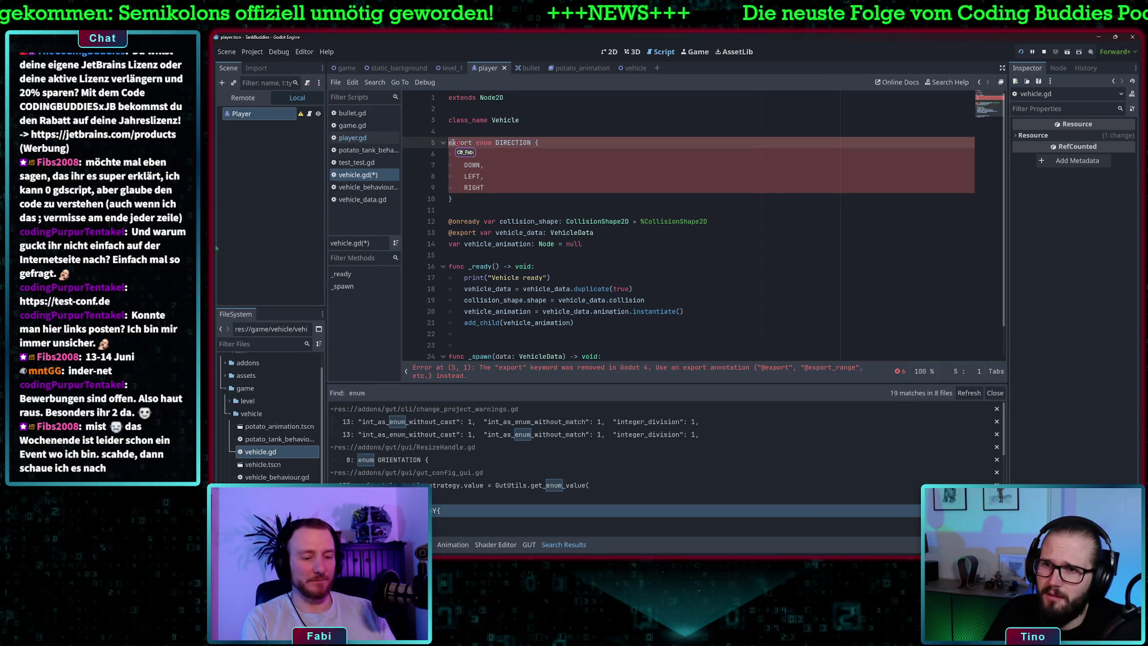
{"action": "type", "text": "@"}
{"action": "left_click", "coordinate": [538, 121]}
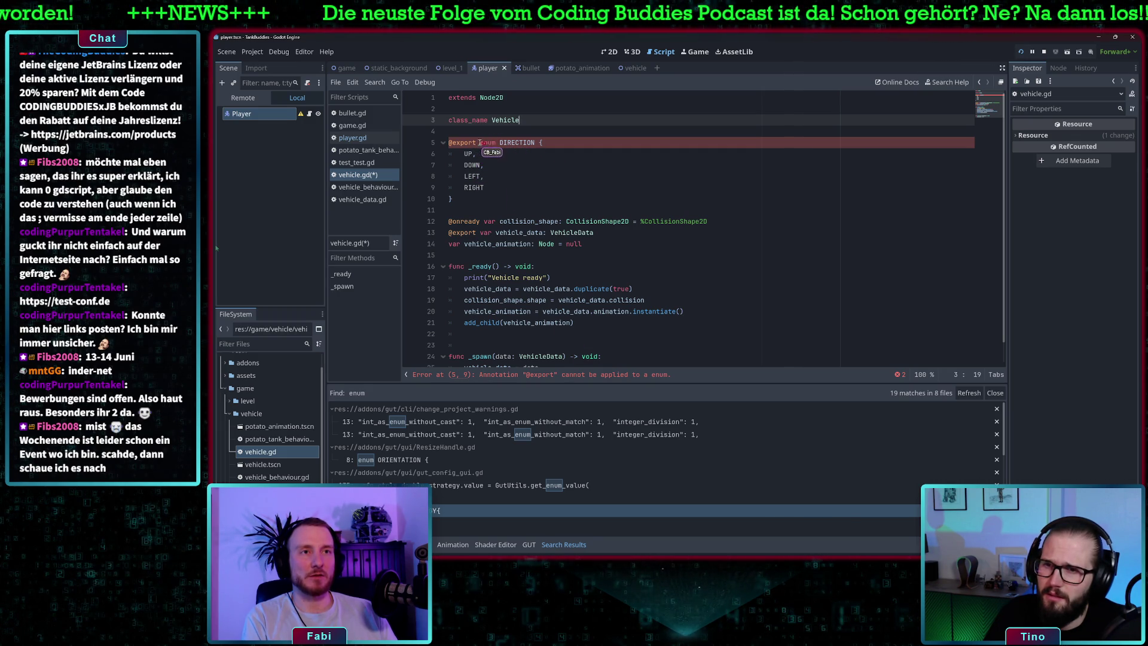
{"action": "left_click_drag", "start_coordinate": [480, 143], "coordinate": [447, 142]}
{"action": "key", "text": "BackSpace"}
{"action": "key", "text": "End"}
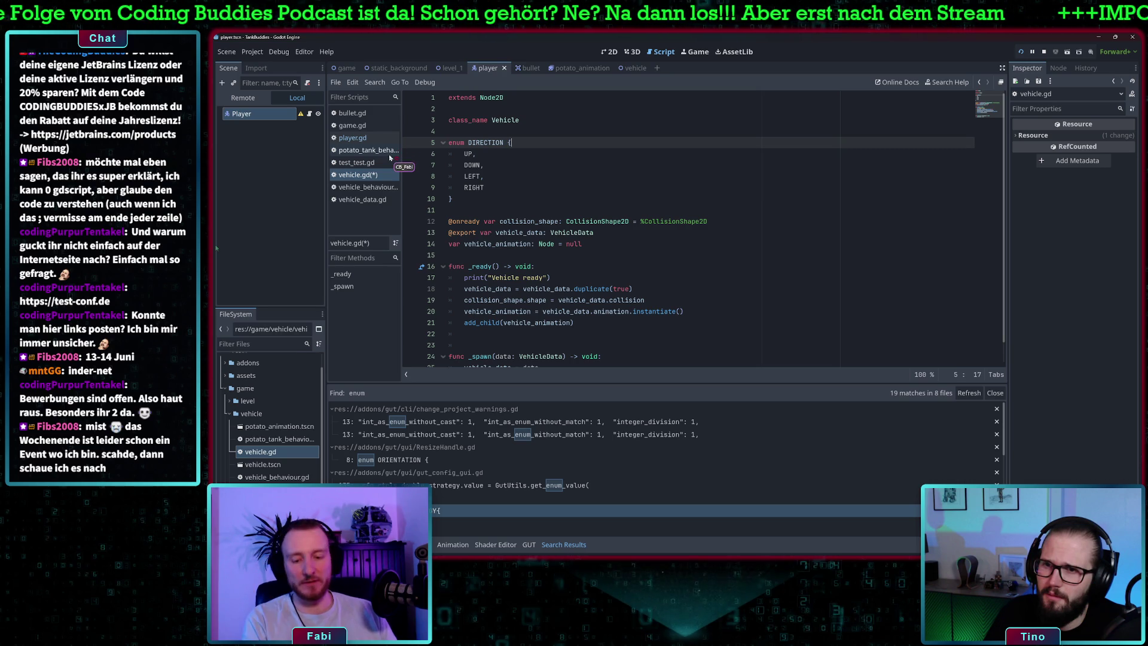
{"action": "key", "text": "ctrl+s"}
{"action": "left_click", "coordinate": [358, 139]}
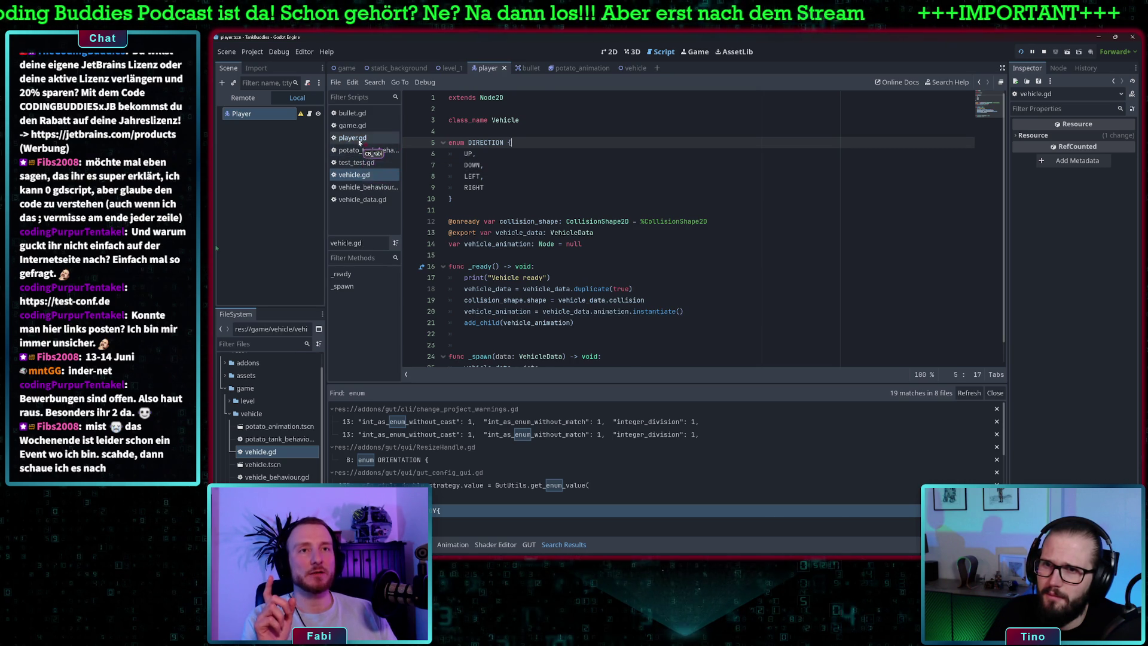
- Qualify the line 24 argument as Vehicle.DIRECTION.RIGHT
{"action": "left_click", "coordinate": [520, 256]}
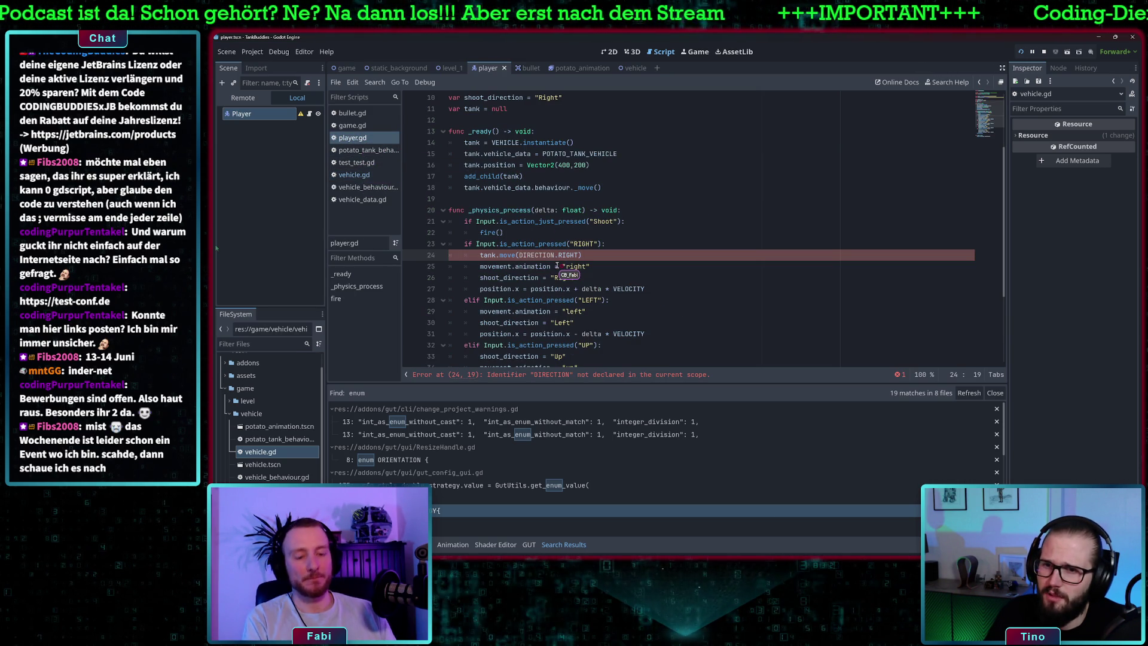
{"action": "type", "text": "V"}
{"action": "type", "text": "ehicle"}
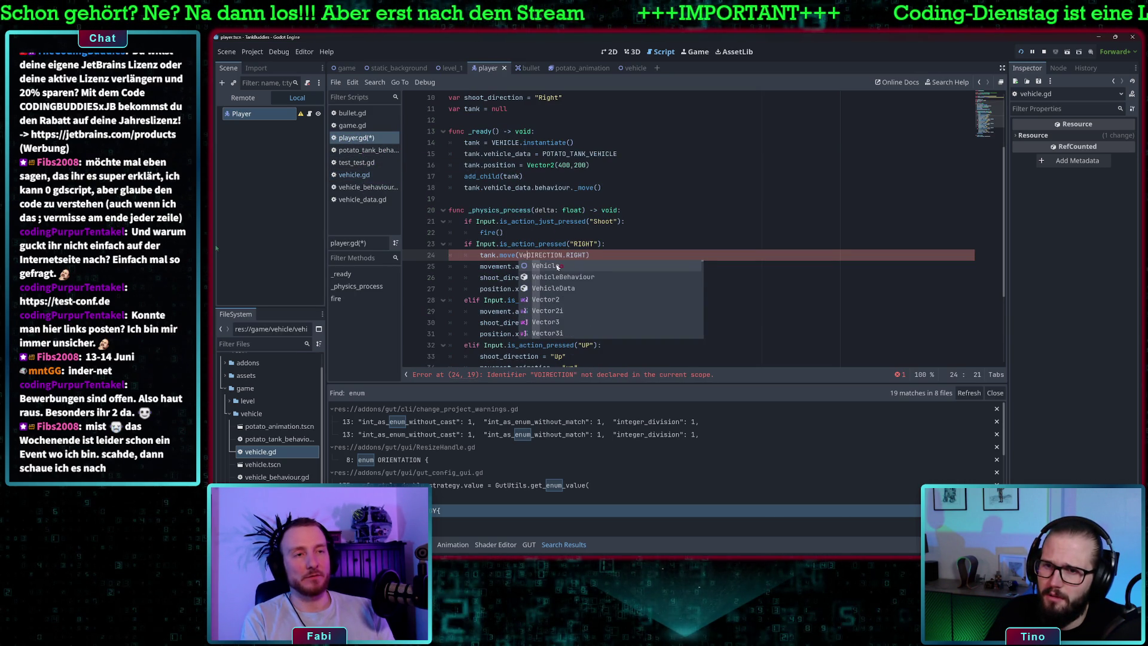
{"action": "type", "text": "."}
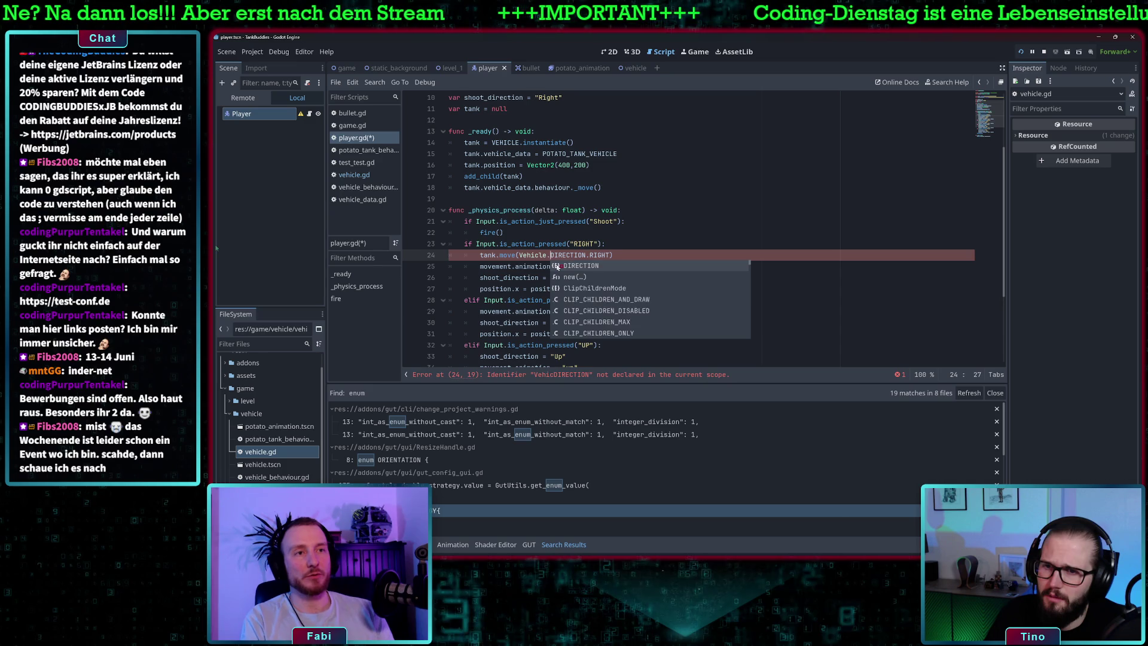
{"action": "key", "text": "End"}
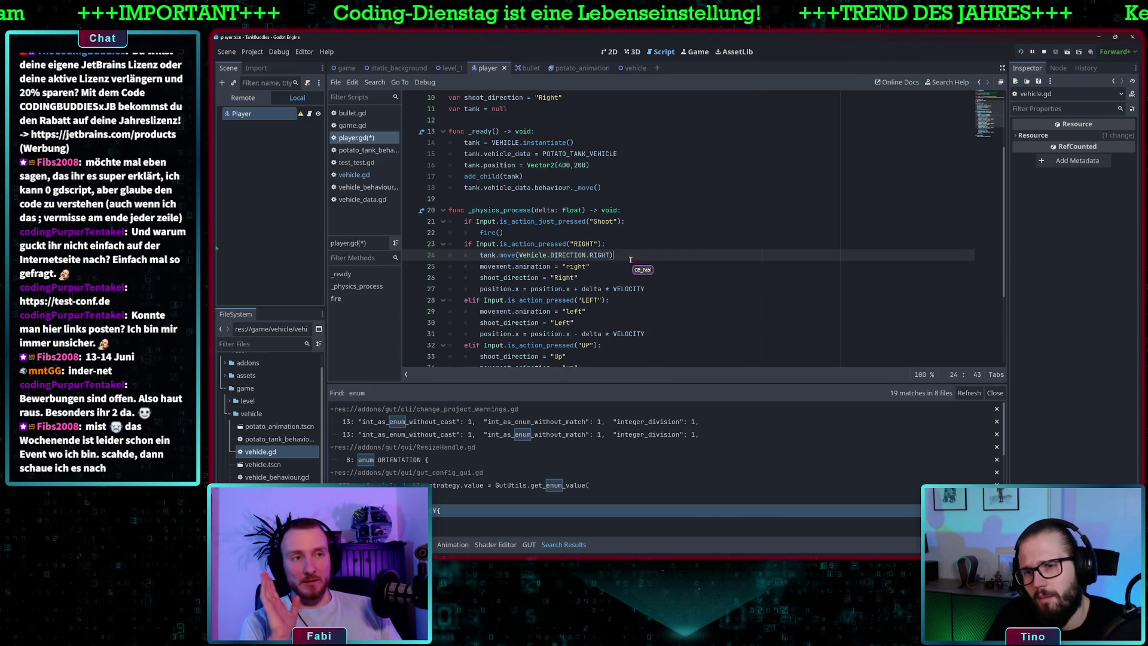
- Comment out the movement.animation, shoot_direction and position lines below the tank.move call with Ctrl+K
{"action": "left_click", "coordinate": [608, 262]}
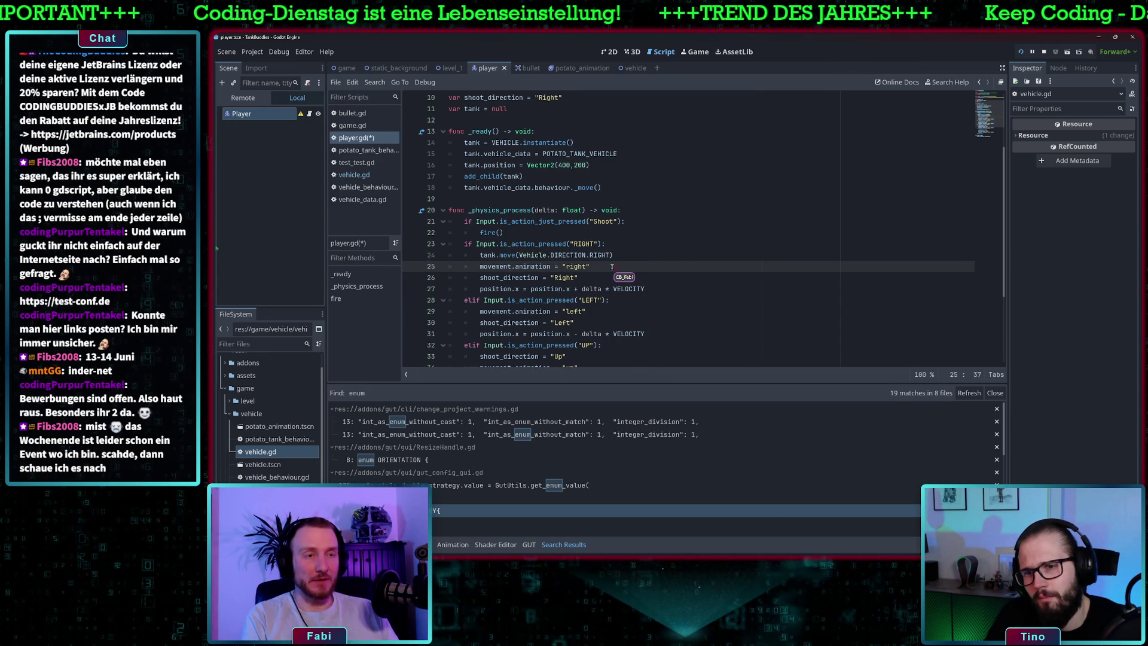
{"action": "key", "text": "ctrl+k"}
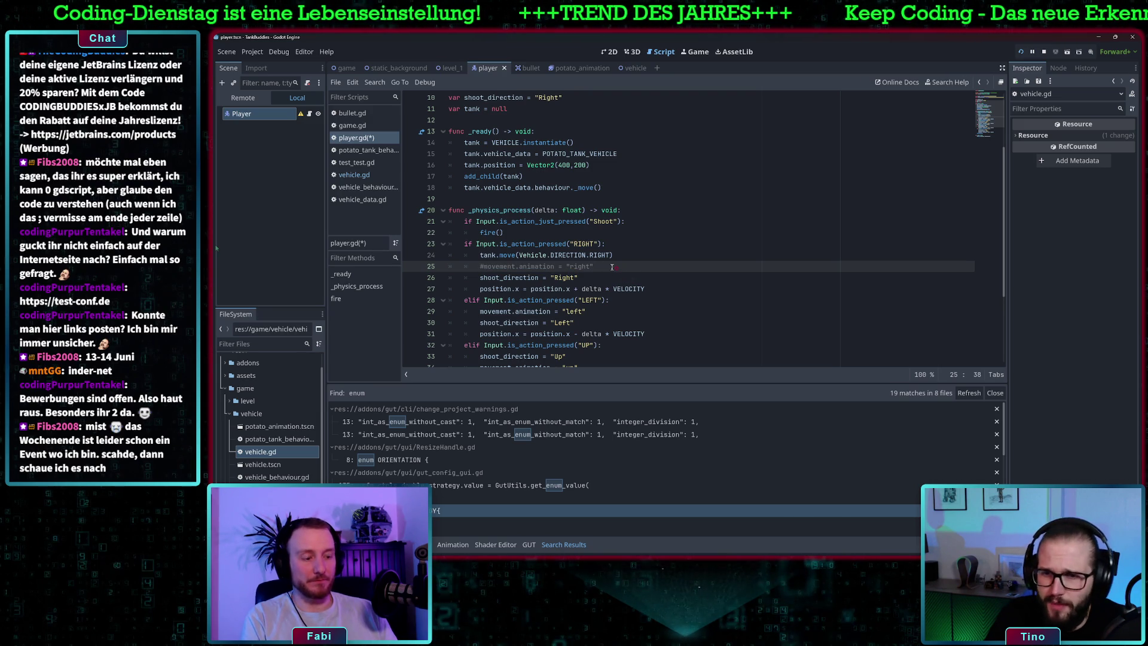
{"action": "key", "text": "Down"}
{"action": "key", "text": "ctrl+k"}
{"action": "key", "text": "Down"}
{"action": "key", "text": "ctrl+k"}
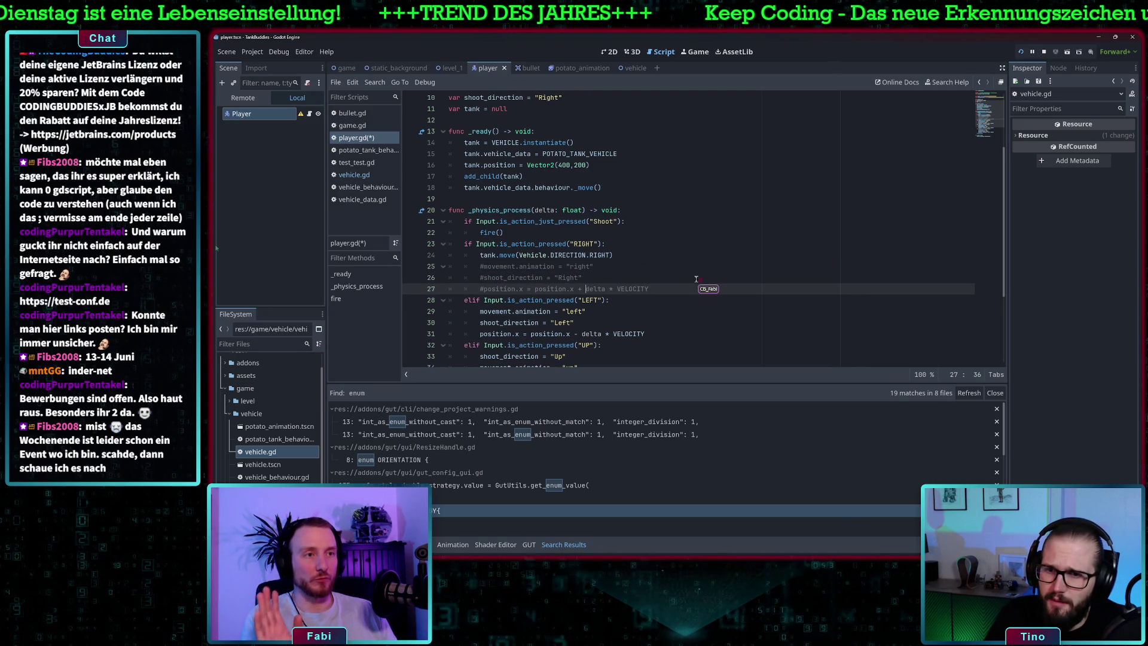
{"action": "scroll", "coordinate": [696, 279], "scroll_direction": "down", "scroll_amount": 1}
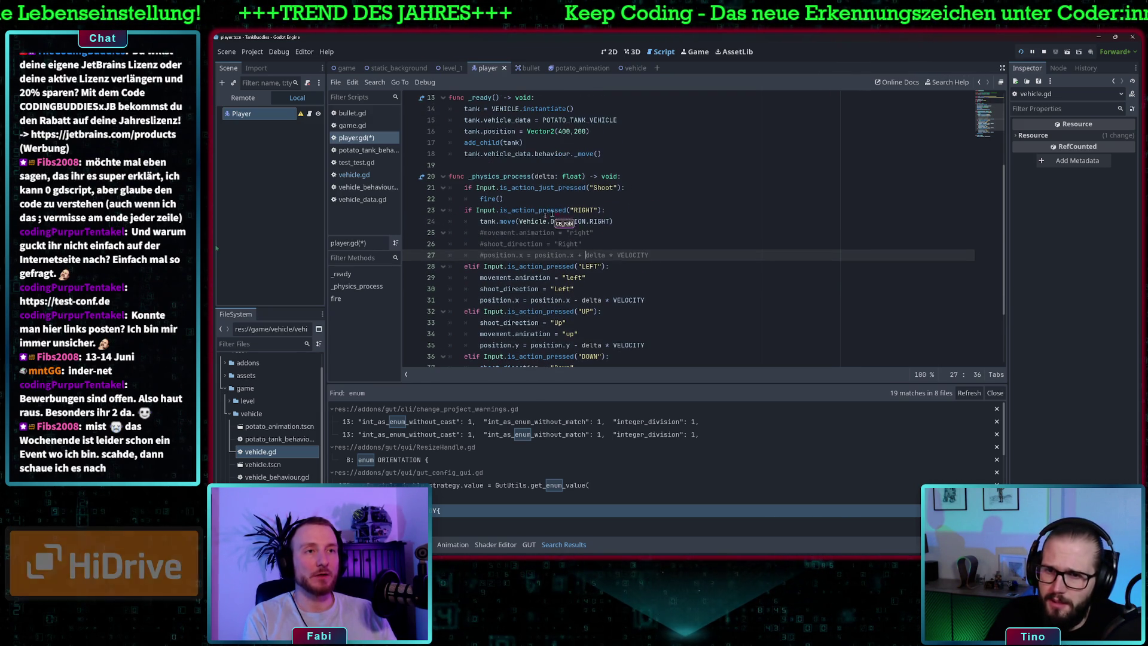
{"action": "left_click", "coordinate": [509, 221]}
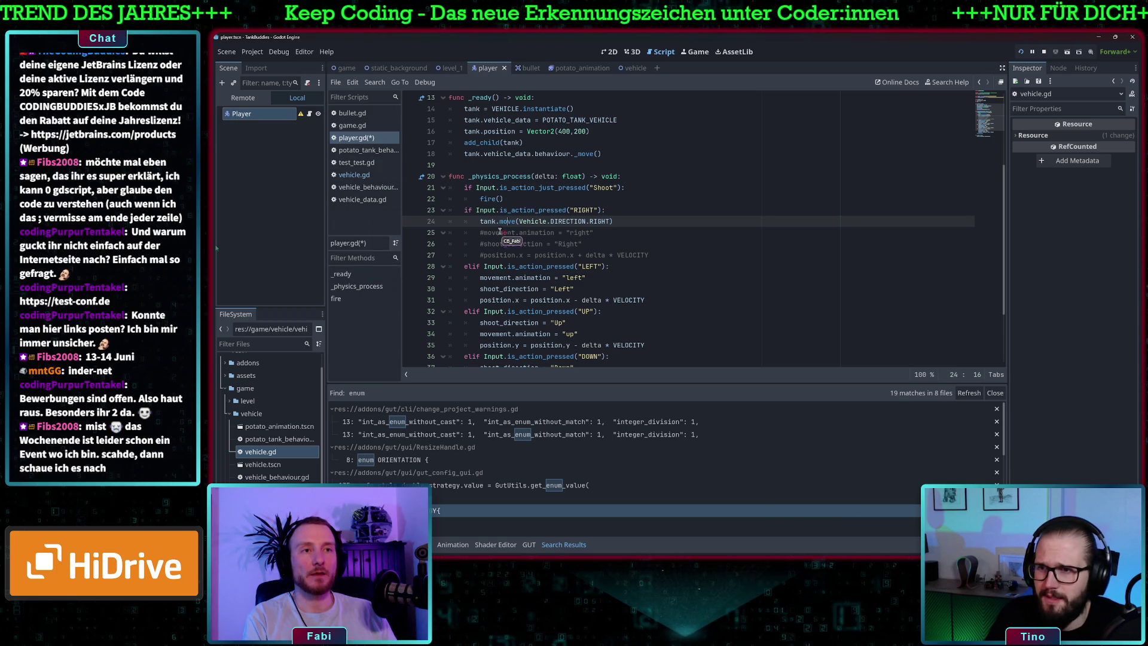
{"action": "scroll", "coordinate": [536, 165], "scroll_direction": "up", "scroll_amount": 1}
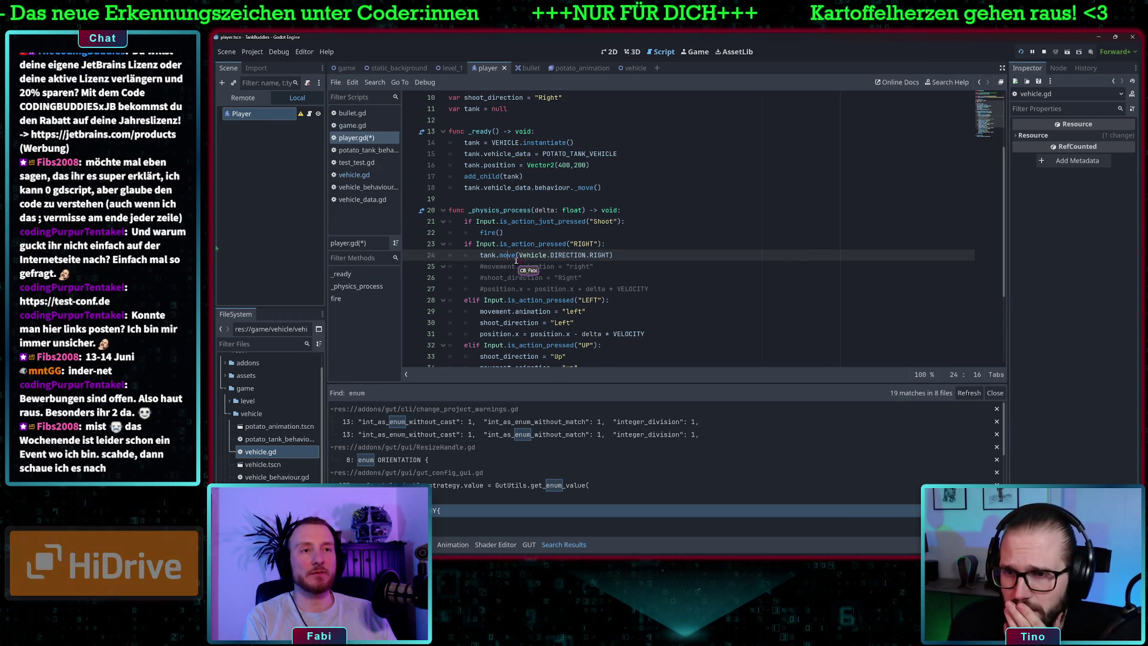
{"action": "left_click", "coordinate": [497, 254]}
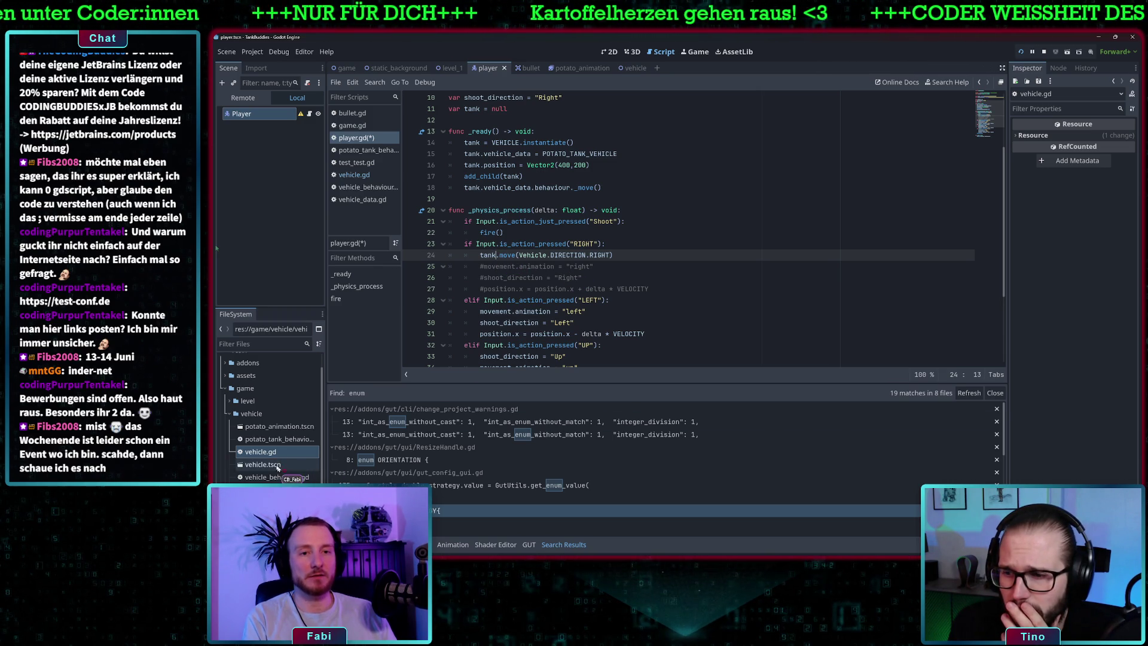
- In vehicle.gd after _ready, declare func move(dir: DIRECTION) -> void:
{"action": "double_click", "coordinate": [261, 452]}
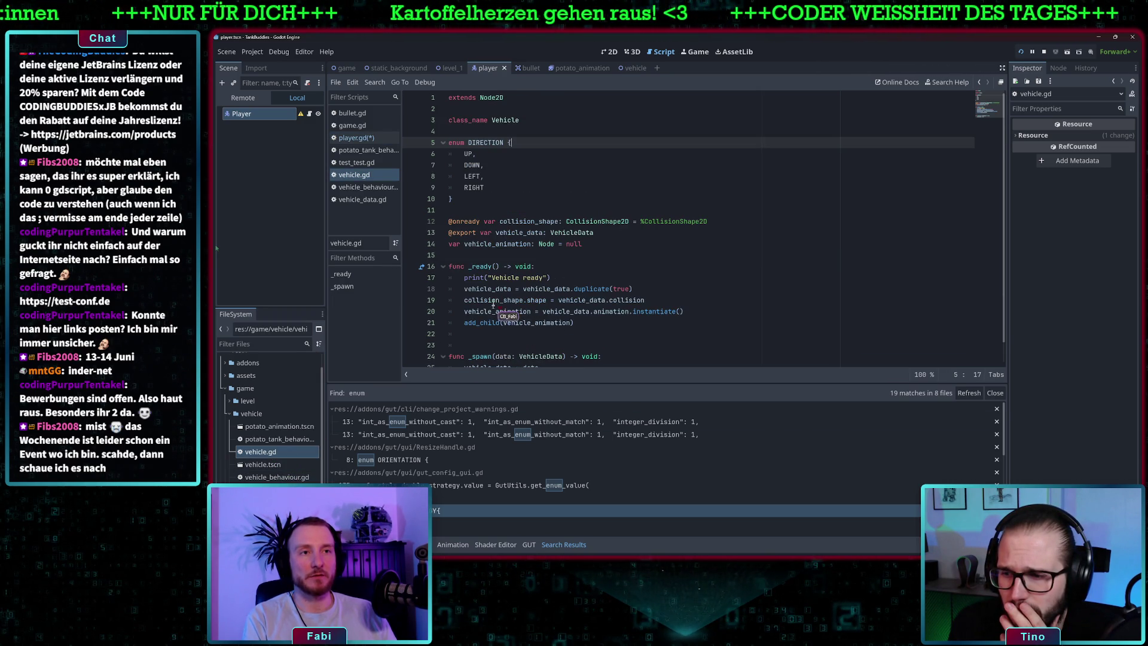
{"action": "left_click", "coordinate": [490, 323]}
{"action": "key", "text": "Return"}
{"action": "key", "text": "Return"}
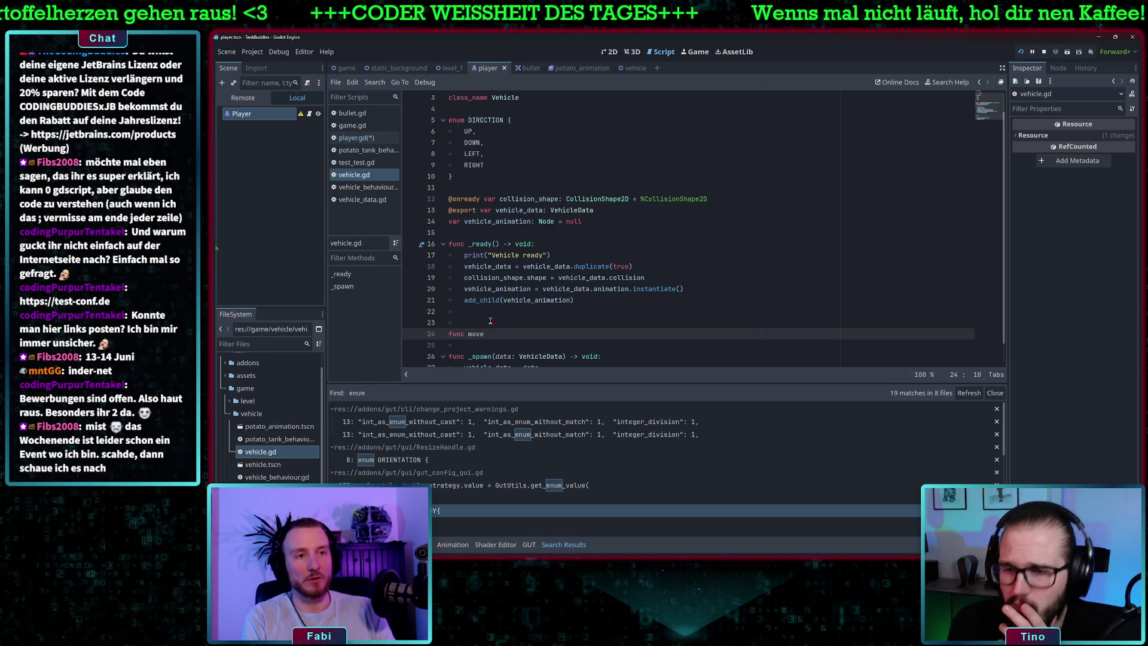
{"action": "type", "text": "(dir:"}
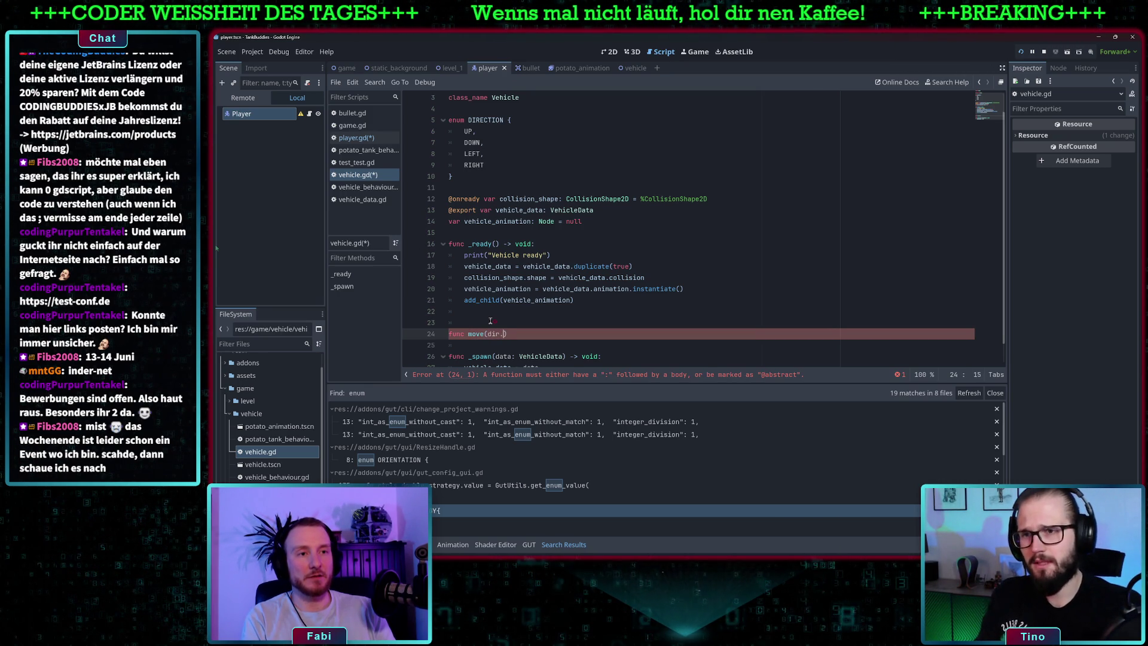
{"action": "key", "text": "BackSpace"}
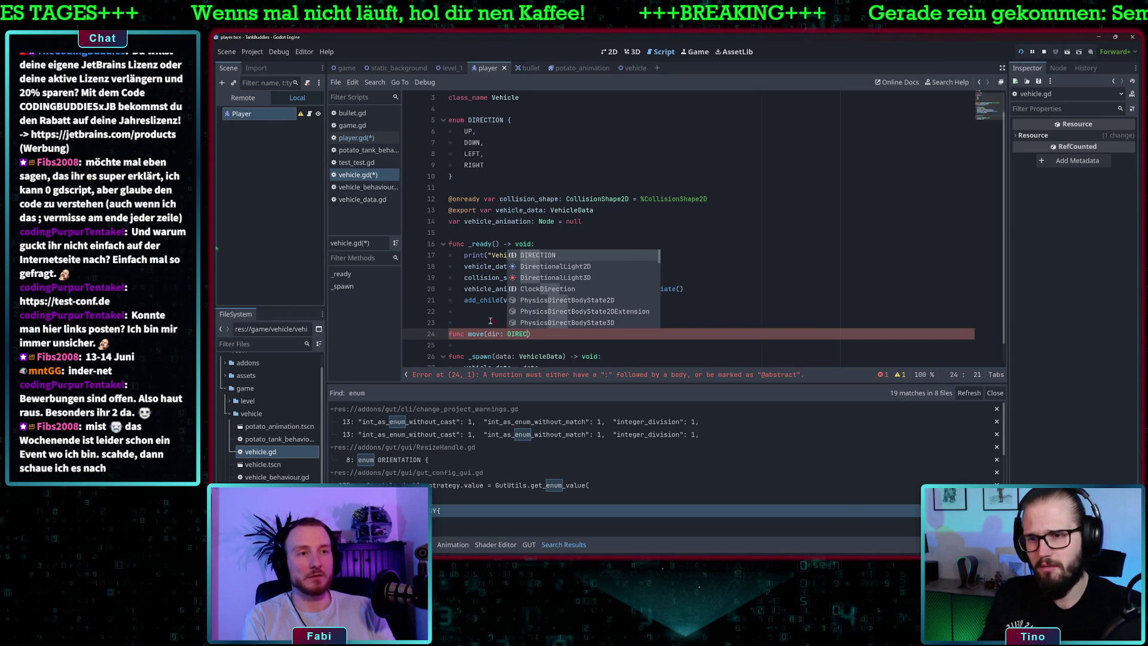
{"action": "key", "text": "Return"}
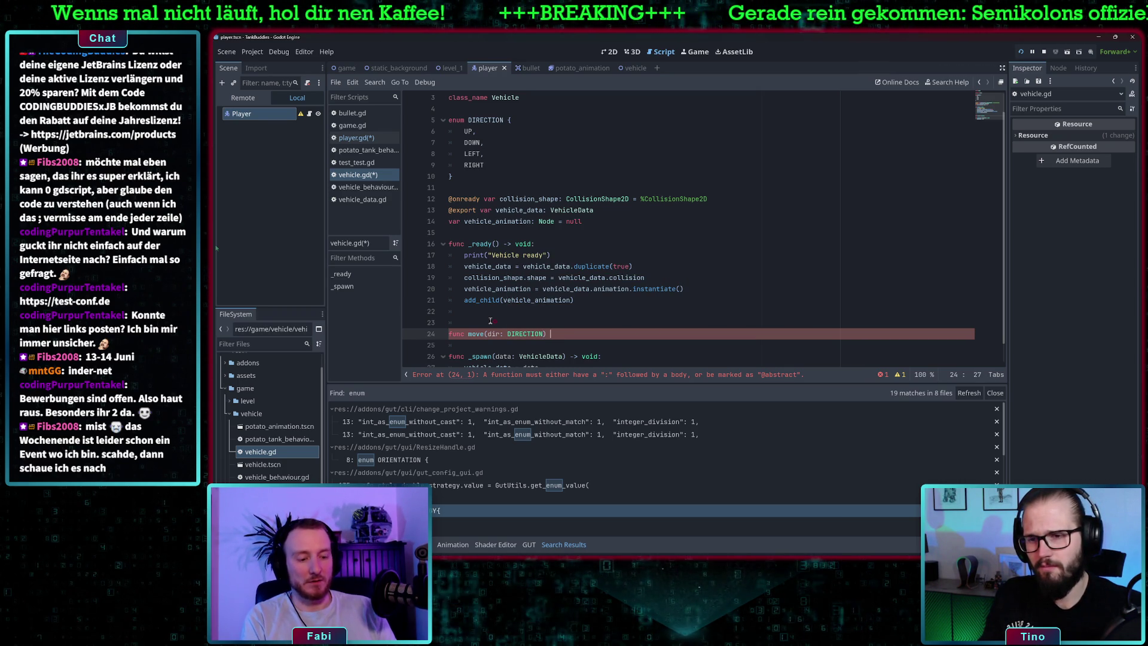
{"action": "type", "text": "void:"}
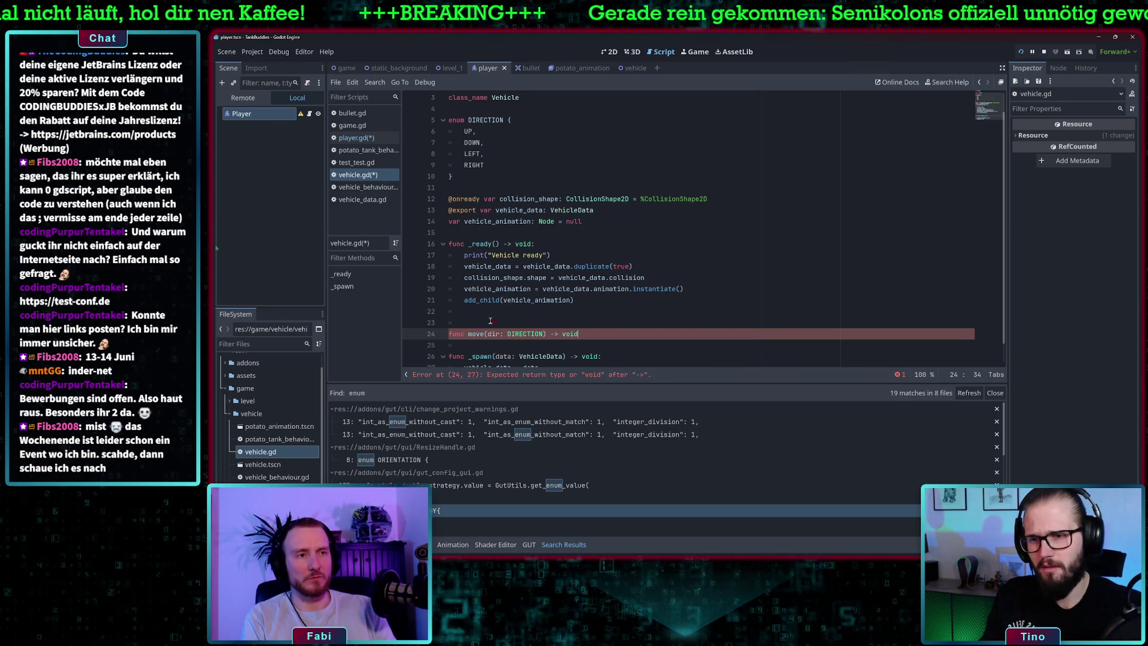
- Give move a body calling vehicle_data.behaviour.move() using autocomplete
{"action": "key", "text": "Return"}
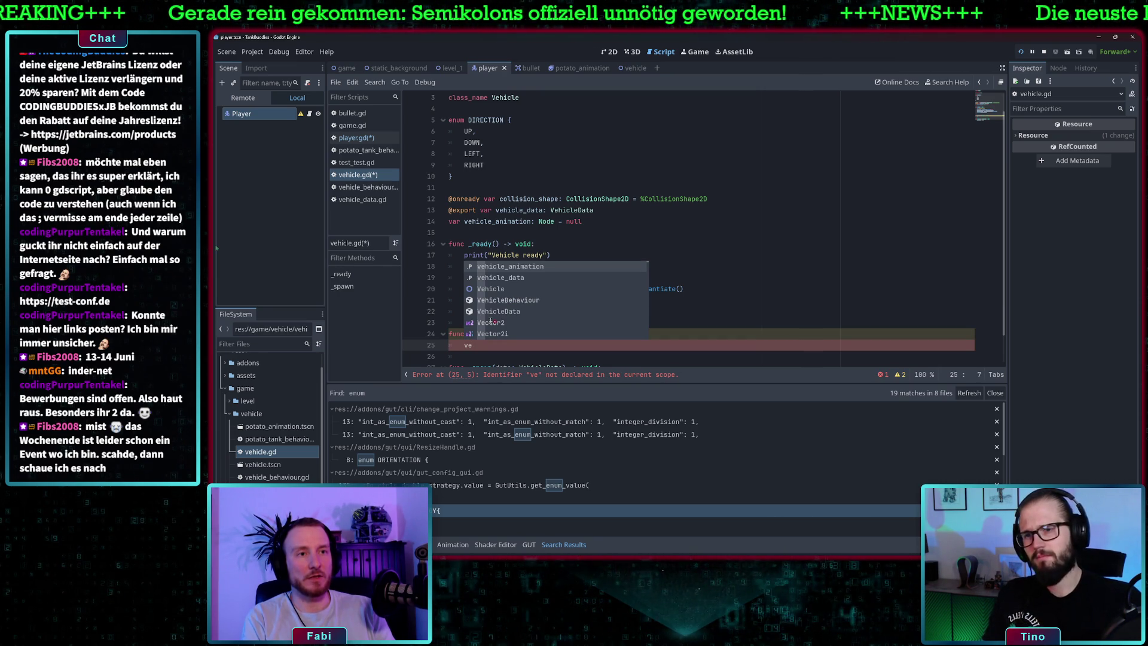
{"action": "key", "text": "Down"}
{"action": "key", "text": "Return"}
{"action": "type", "text": "."}
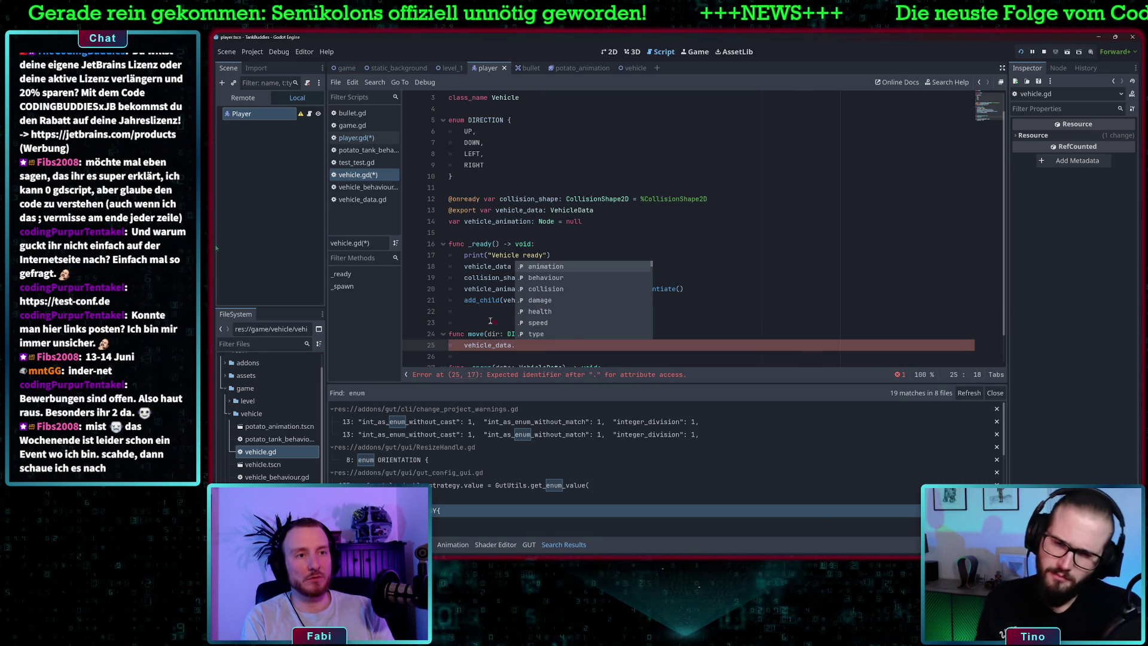
{"action": "type", "text": "be"}
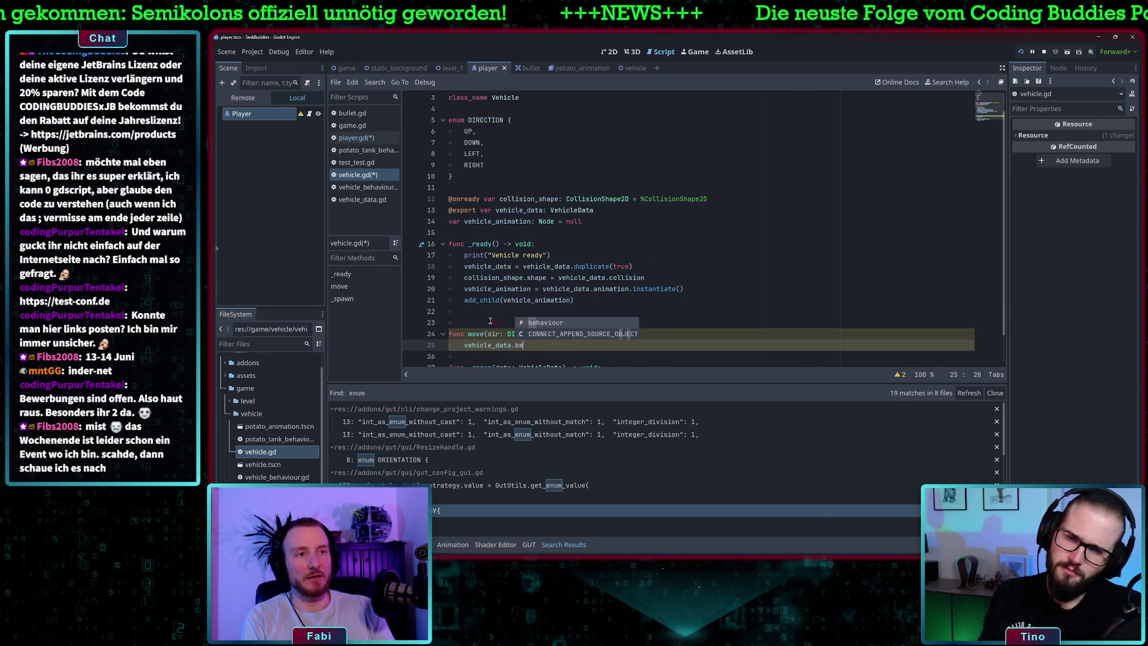
{"action": "key", "text": "Return"}
{"action": "type", "text": ".mo"}
{"action": "key", "text": "Return"}
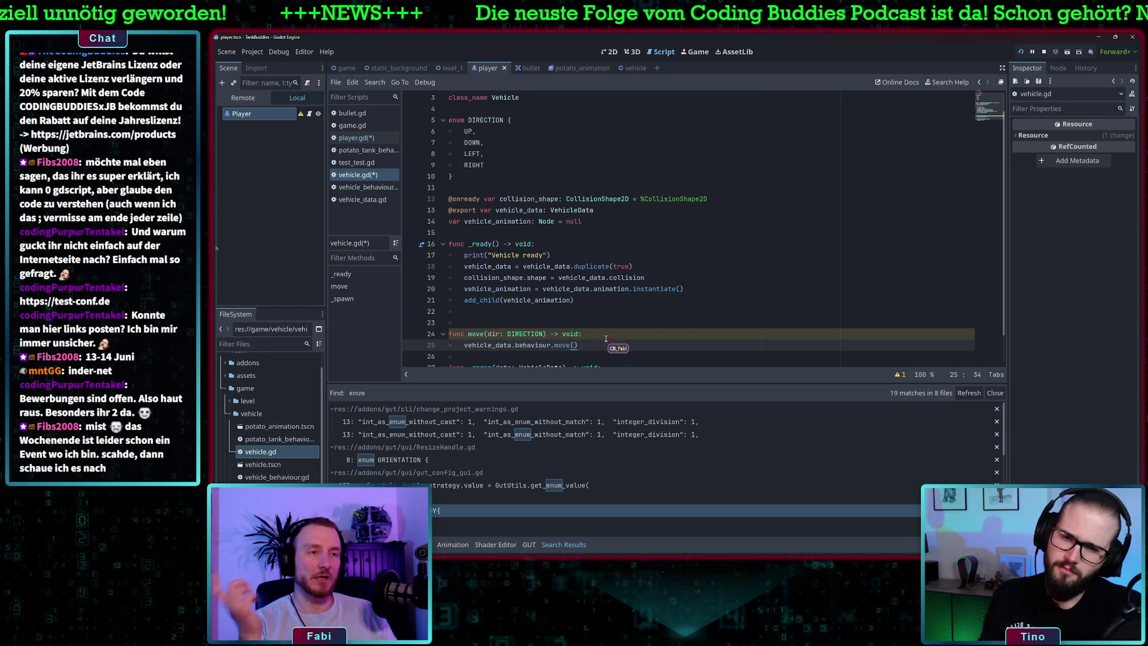
{"action": "scroll", "coordinate": [606, 339], "scroll_direction": "down", "scroll_amount": 1}
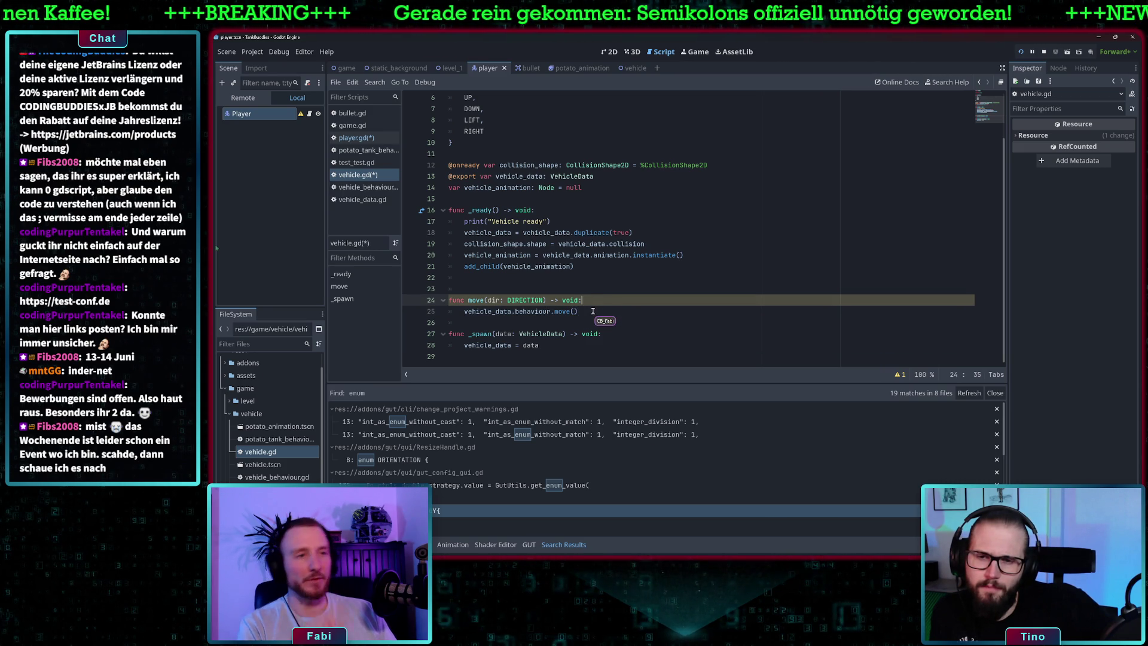
- Delete the .move() call so the move function body reads just vehicle_data.behaviour
{"action": "key", "text": "BackSpace"}
{"action": "key", "text": "BackSpace"}
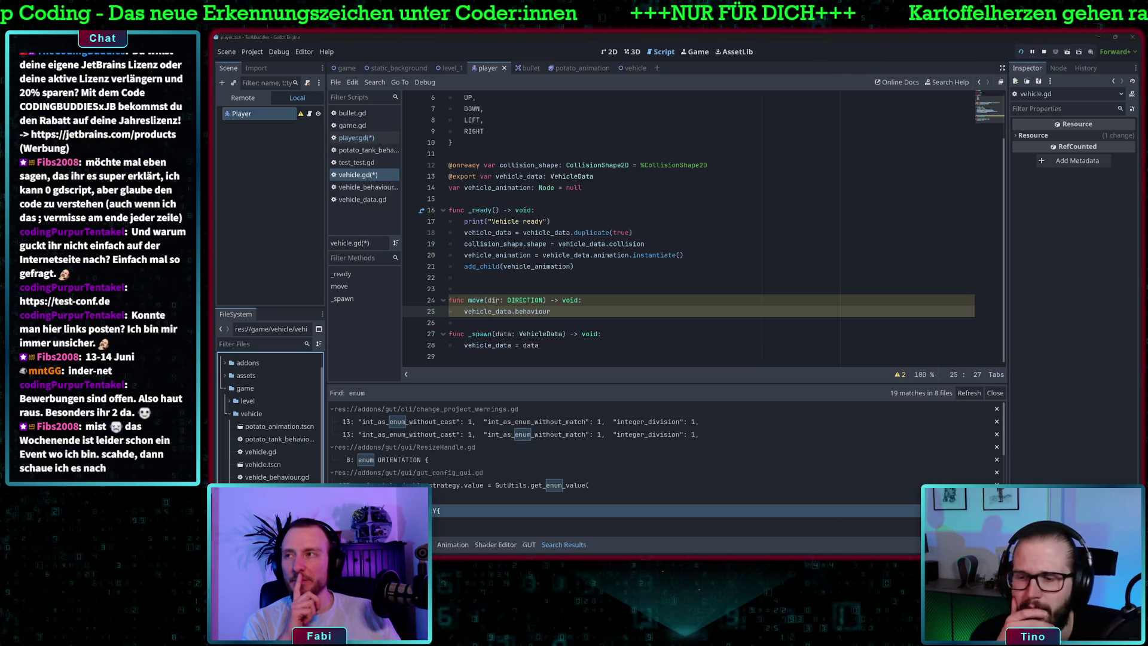
- Check in player.gd where behaviour is used, then return to vehicle.gd
{"action": "left_click", "coordinate": [529, 311], "text": "ctrl"}
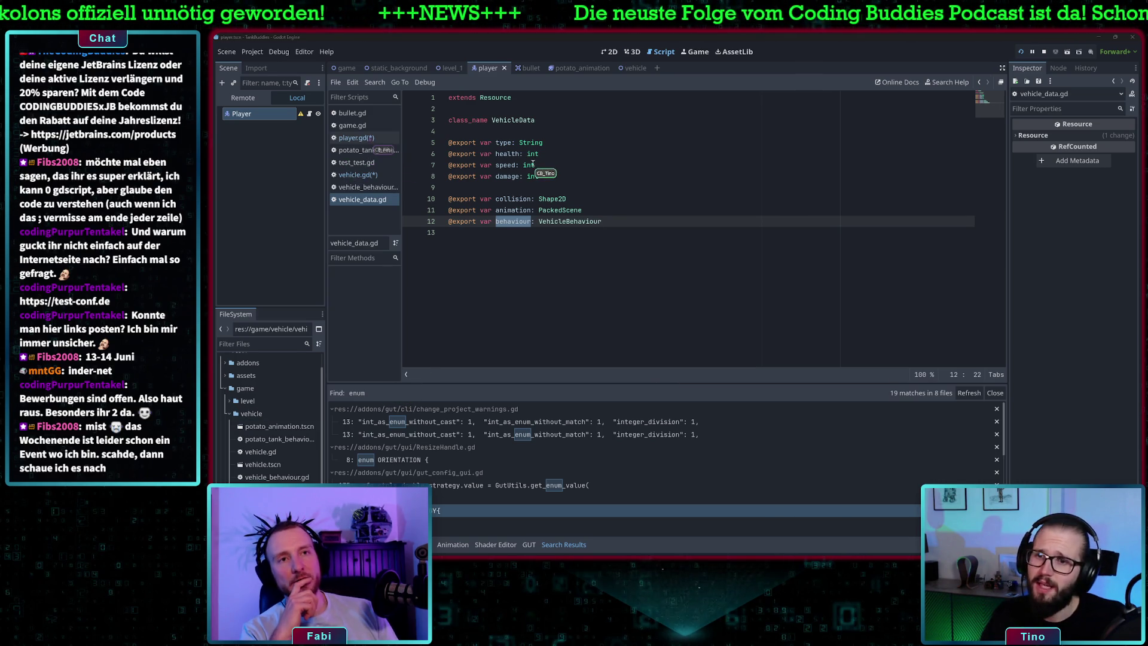
{"action": "left_click", "coordinate": [392, 142]}
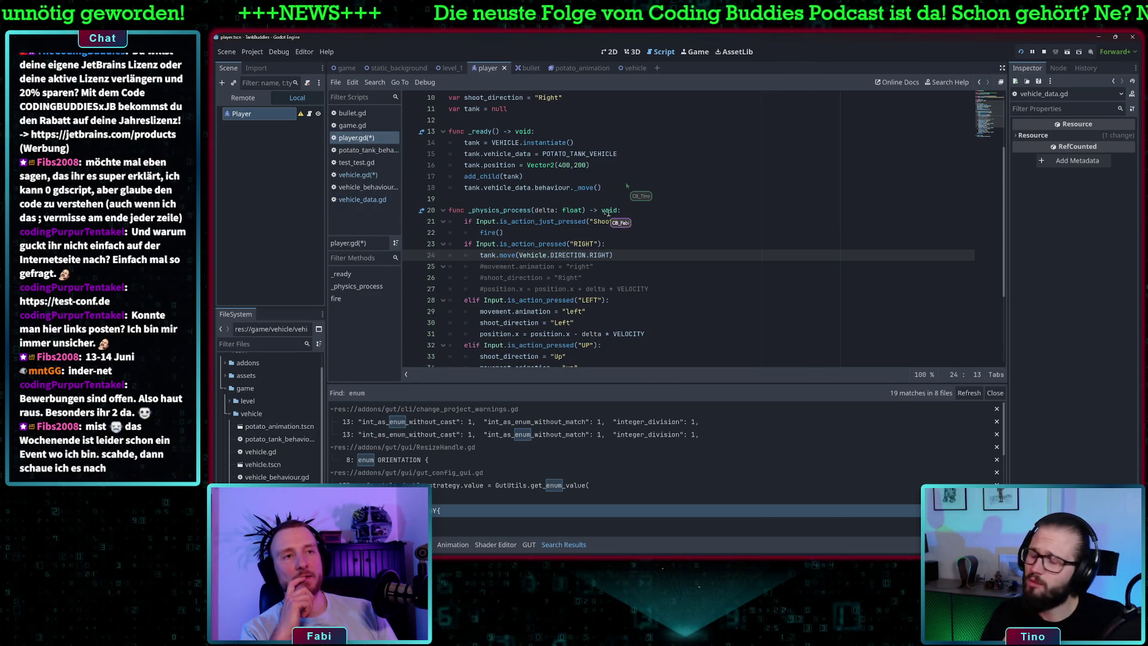
{"action": "left_click", "coordinate": [382, 175]}
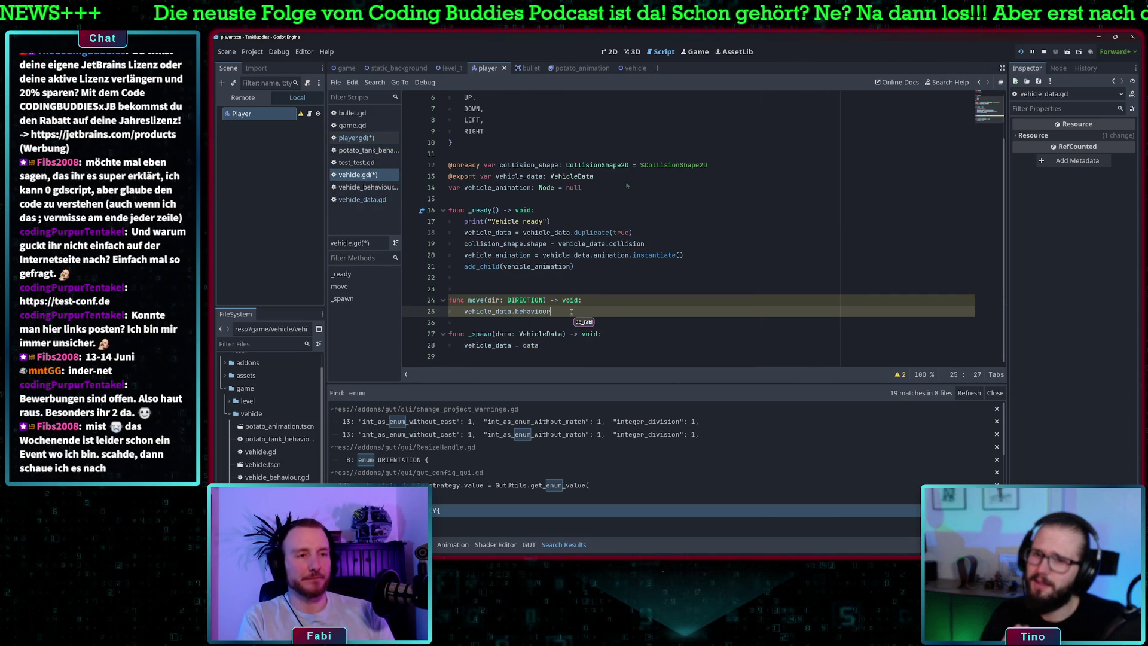
{"action": "scroll", "coordinate": [568, 312], "scroll_direction": "up", "scroll_amount": 1}
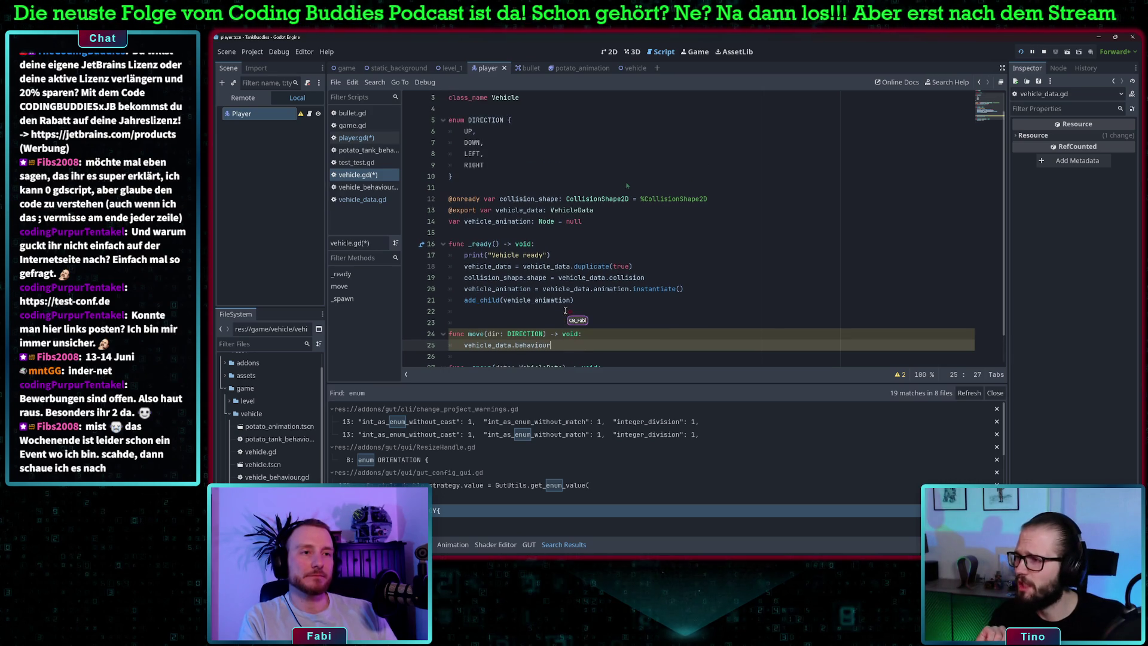
{"action": "scroll", "coordinate": [562, 313], "scroll_direction": "down", "scroll_amount": 1}
- Replace 'behaviour' on line 25 with vehicle_data.animation. using autocomplete
{"action": "left_click_drag", "start_coordinate": [560, 313], "coordinate": [519, 312]}
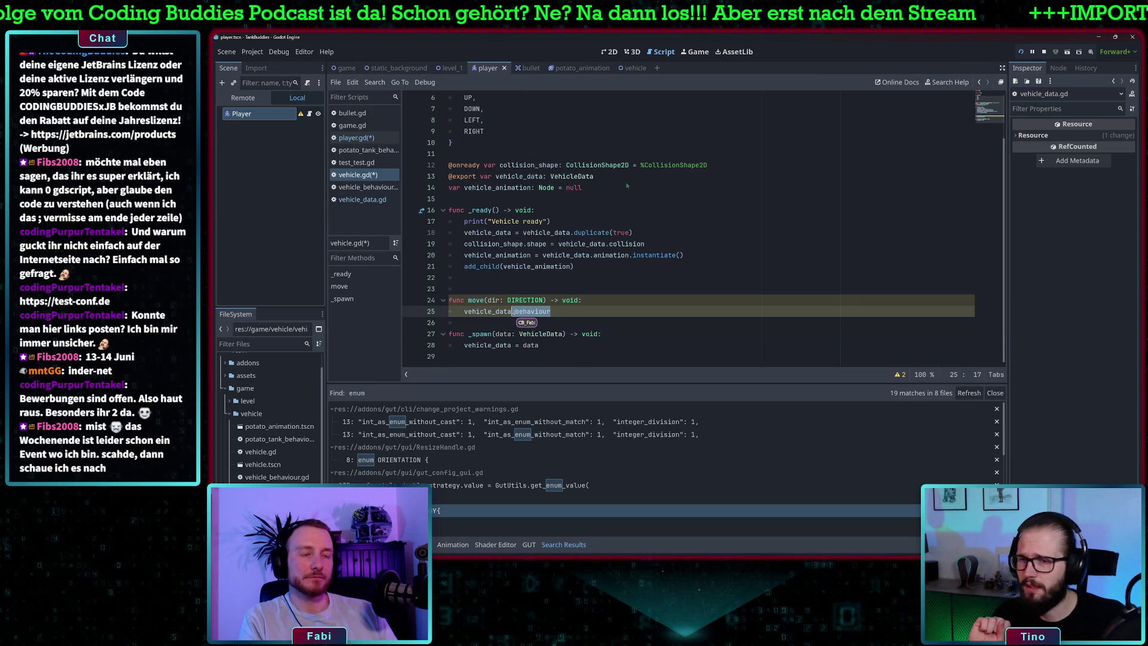
{"action": "key", "text": "BackSpace"}
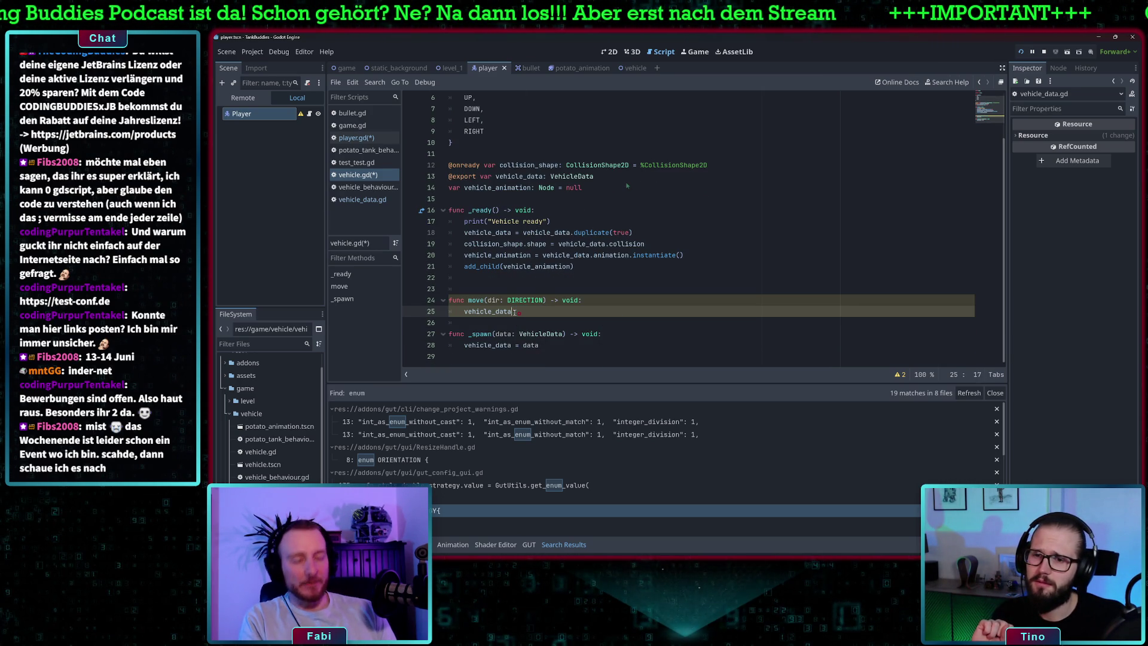
{"action": "key", "text": "ctrl+space"}
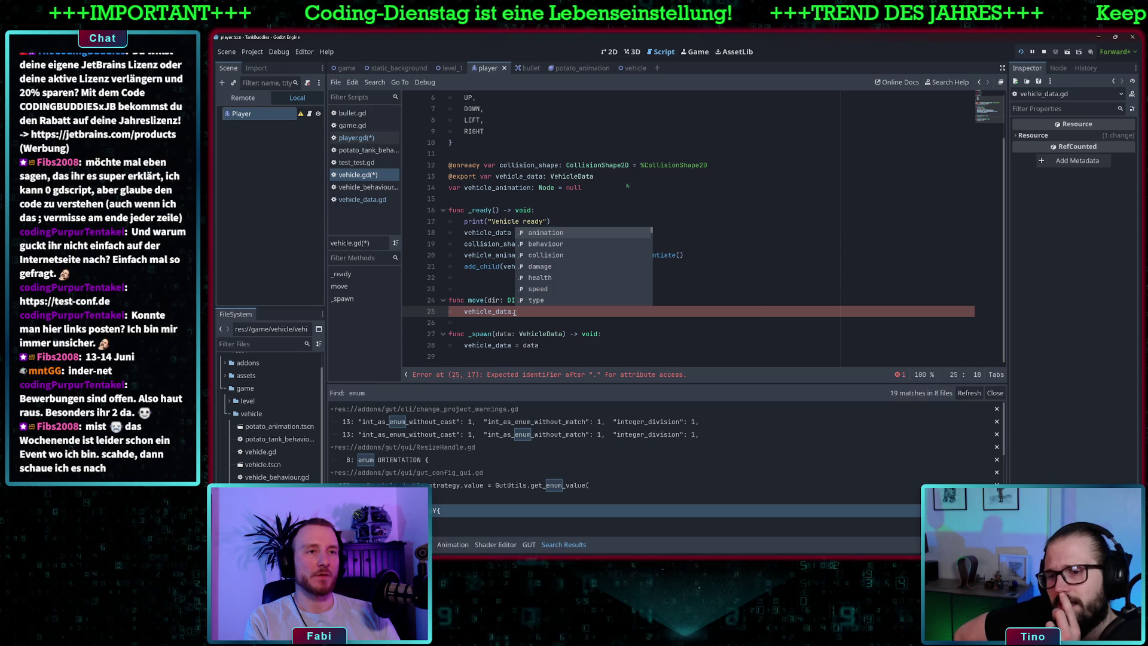
{"action": "key", "text": "Return"}
{"action": "type", "text": "."}
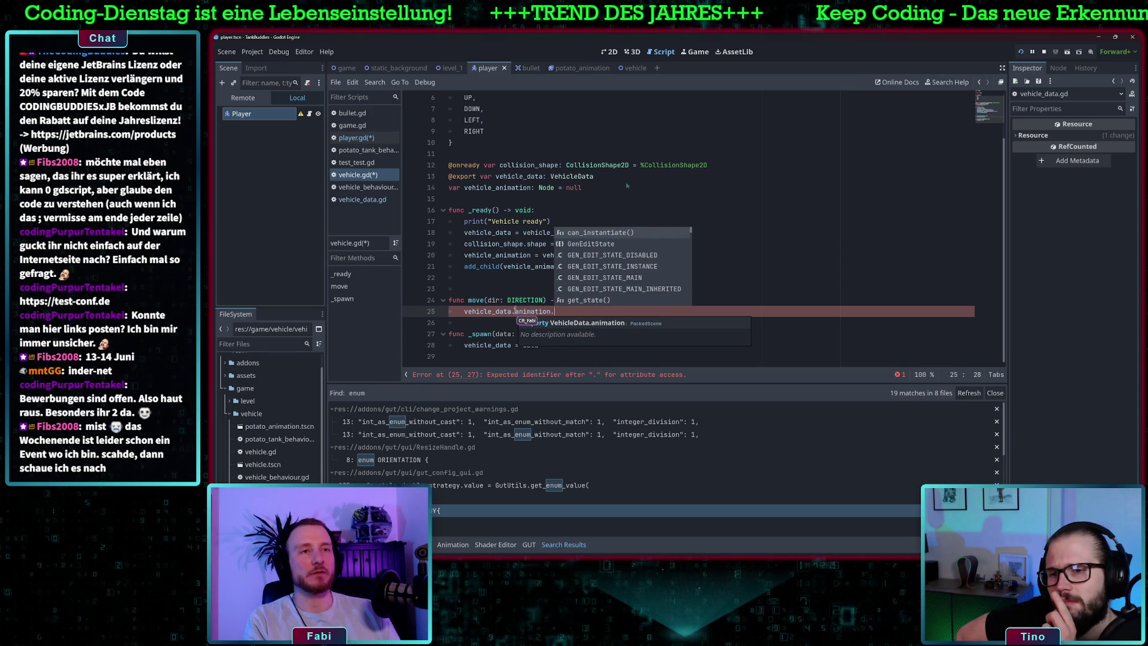
{"action": "key", "text": "Escape"}
{"action": "key", "text": "Up"}
{"action": "key", "text": "Up"}
{"action": "key", "text": "Up"}
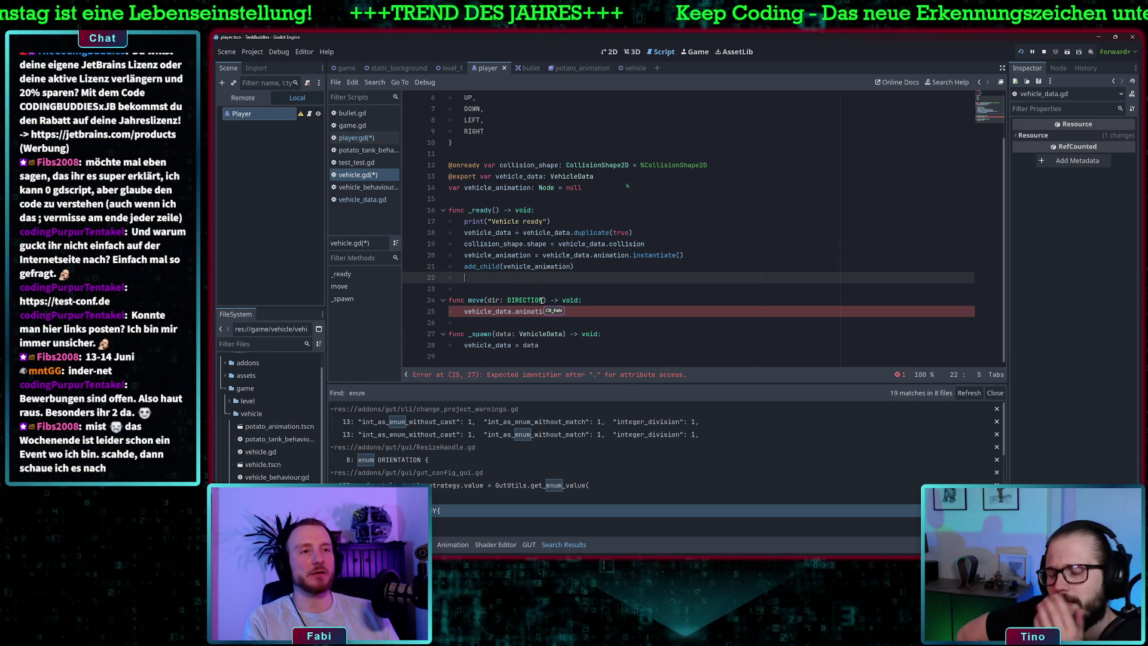
{"action": "left_click", "coordinate": [542, 300]}
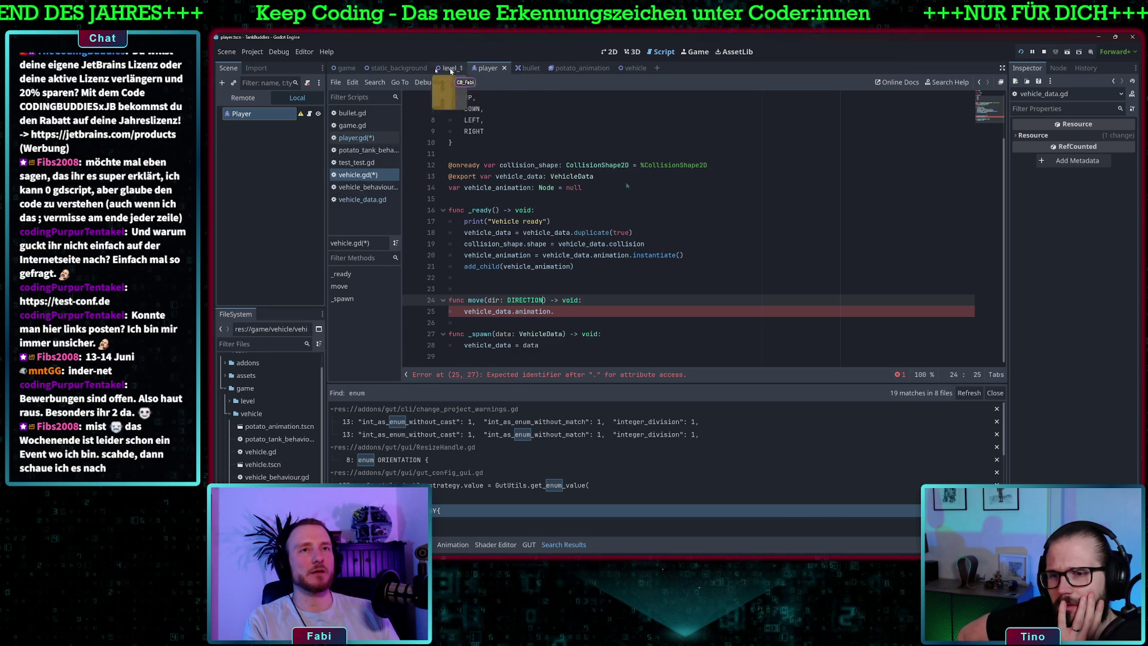
{"action": "left_click", "coordinate": [357, 137]}
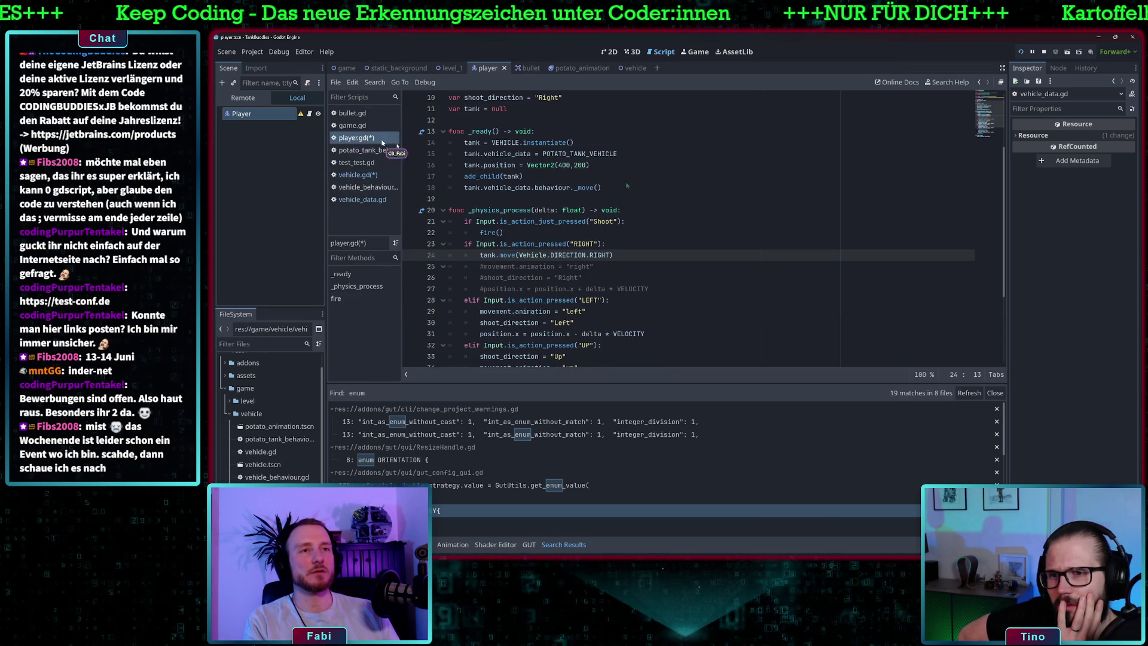
{"action": "left_click", "coordinate": [490, 279]}
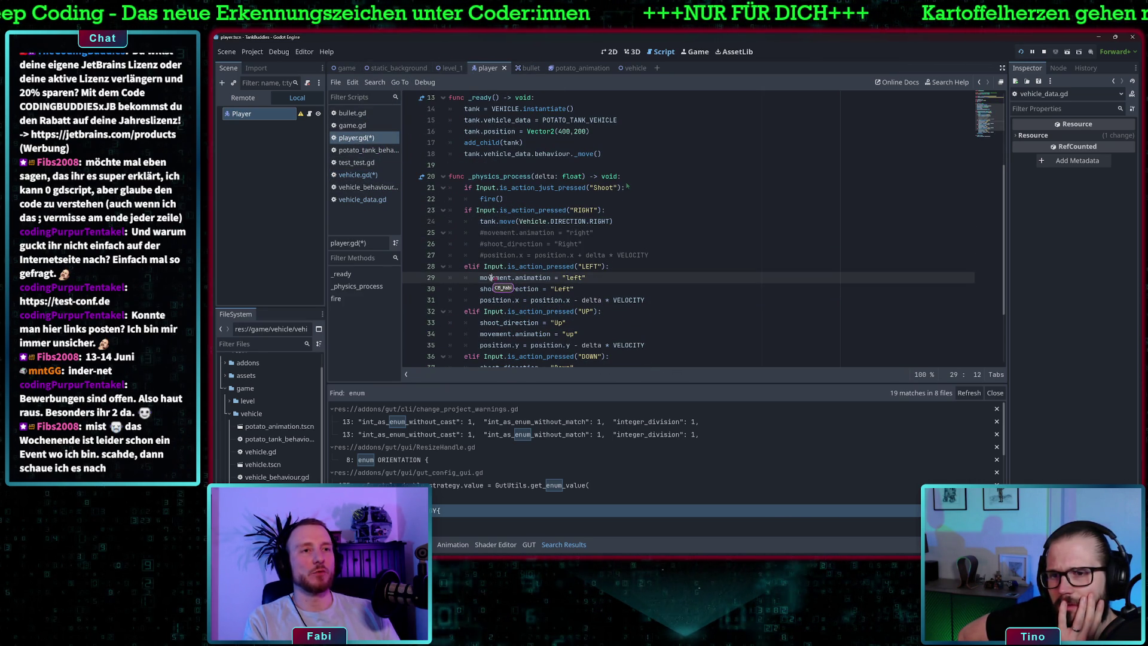
{"action": "left_click", "coordinate": [543, 278]}
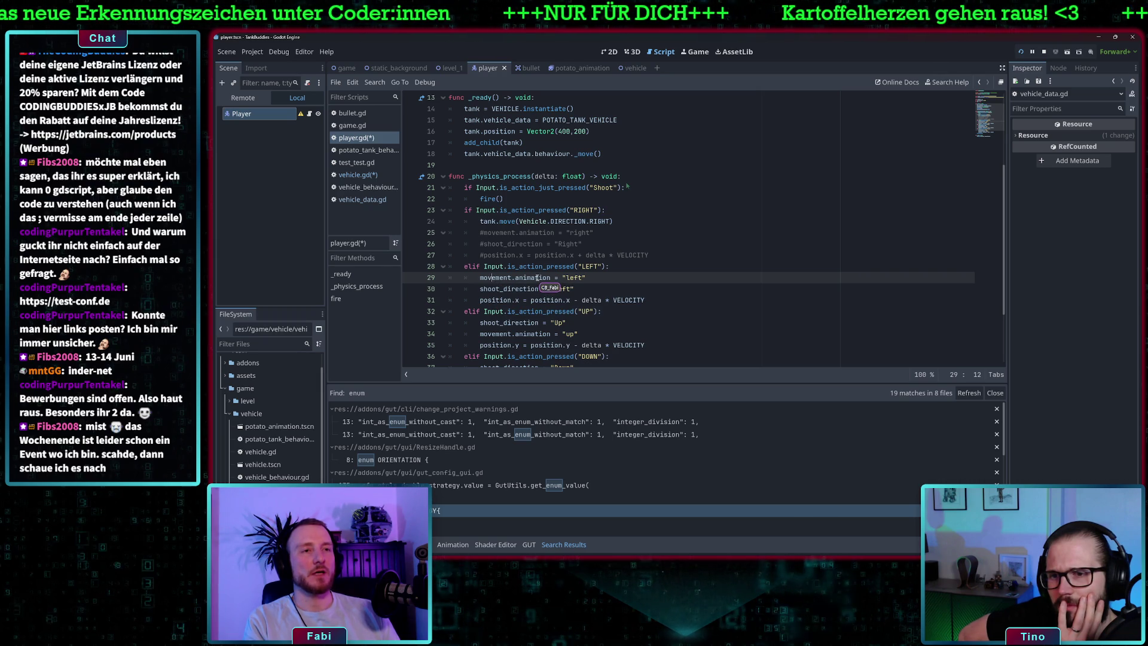
{"action": "scroll", "coordinate": [584, 236], "scroll_direction": "up", "scroll_amount": 4}
{"action": "left_click", "coordinate": [513, 121]}
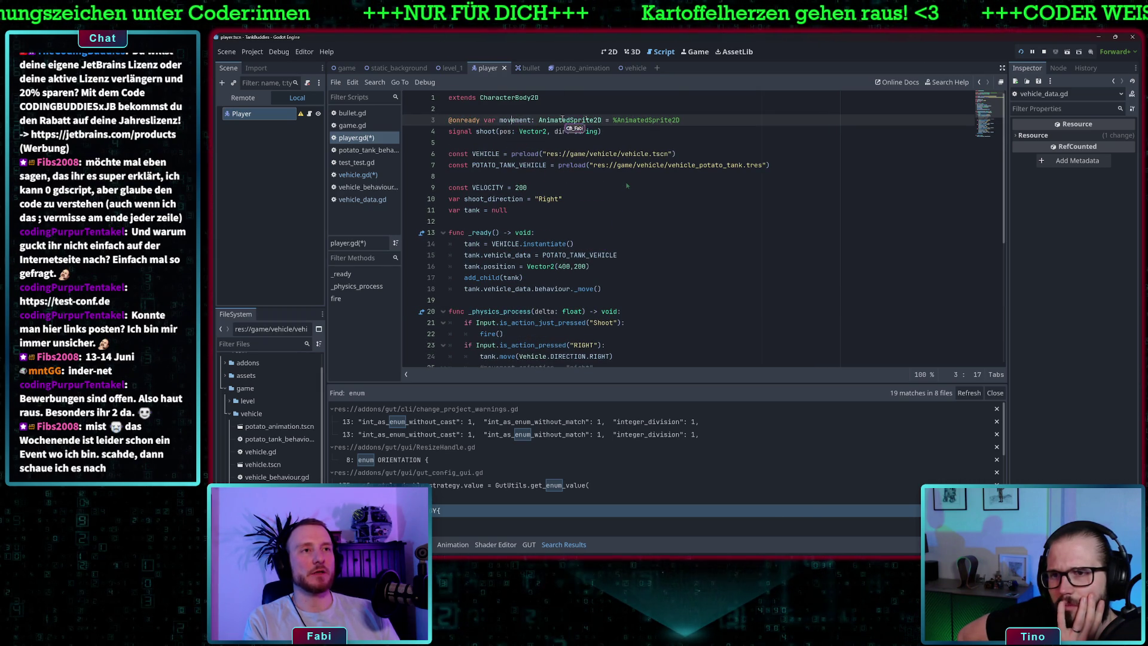
{"action": "left_click_drag", "start_coordinate": [703, 119], "coordinate": [445, 120]}
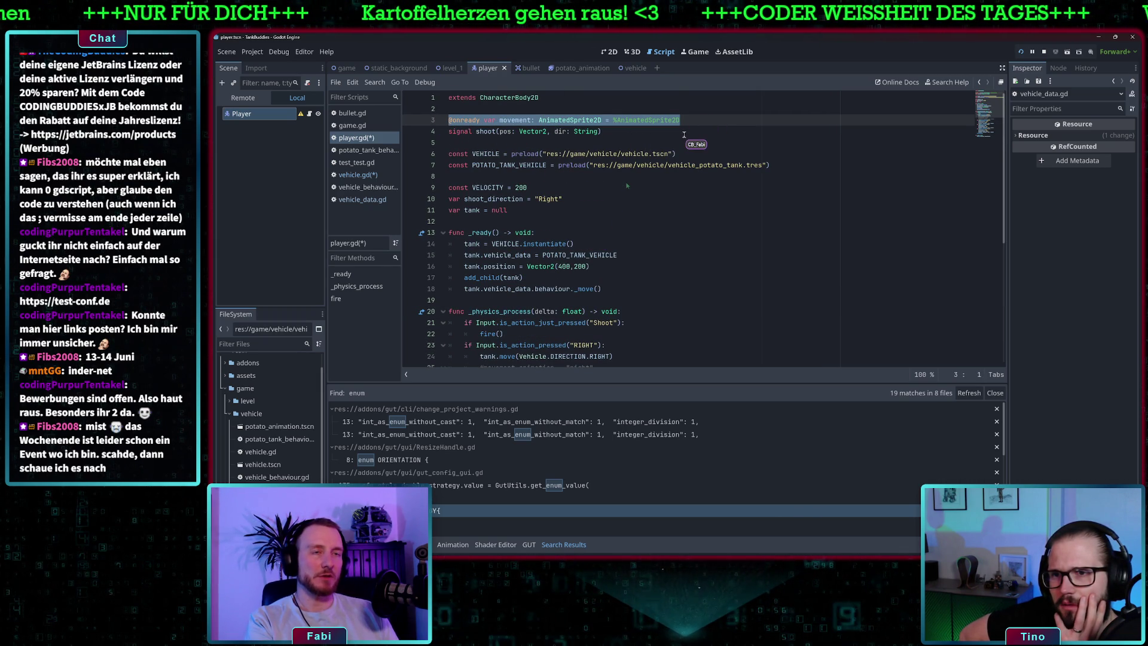
{"action": "key", "text": "ctrl+x"}
{"action": "key", "text": "BackSpace"}
{"action": "scroll", "coordinate": [598, 191], "scroll_direction": "down", "scroll_amount": 4}
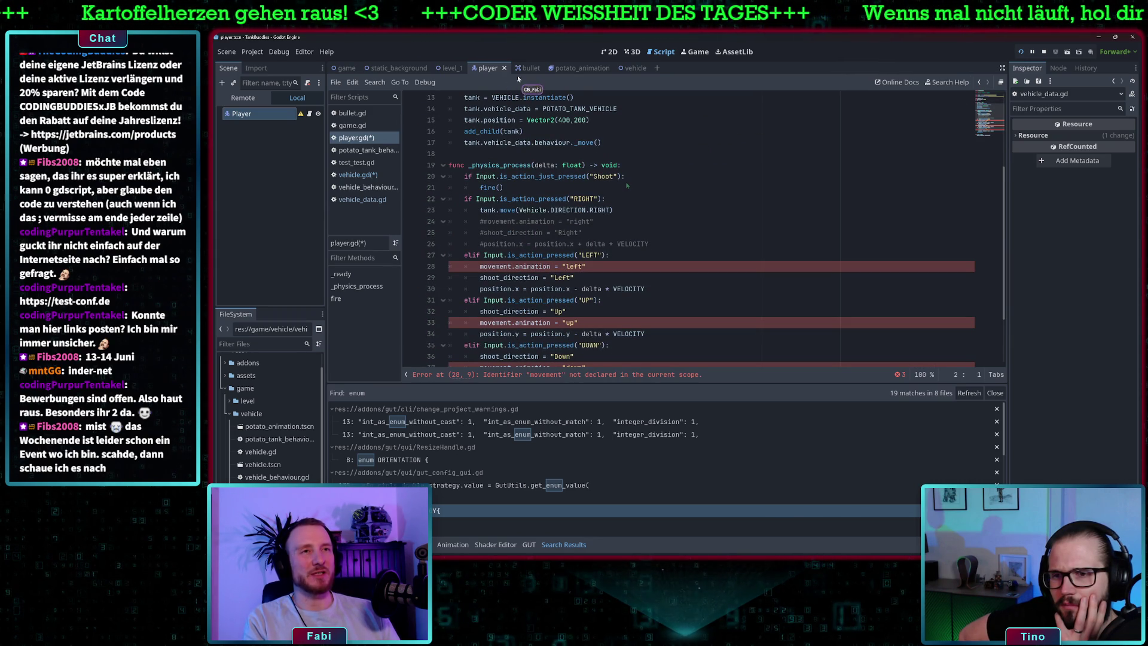
{"action": "left_click", "coordinate": [357, 175]}
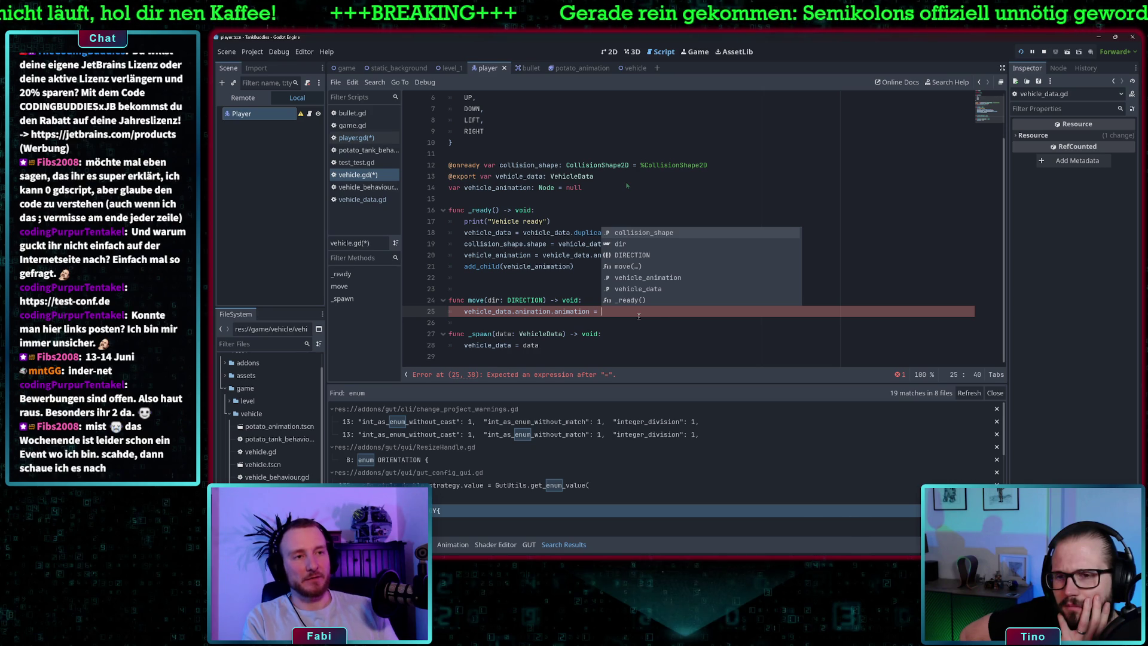
- Add 'match (dir):' at the start of move with a DIRECTION.RIGHT: case
{"action": "left_click", "coordinate": [610, 302]}
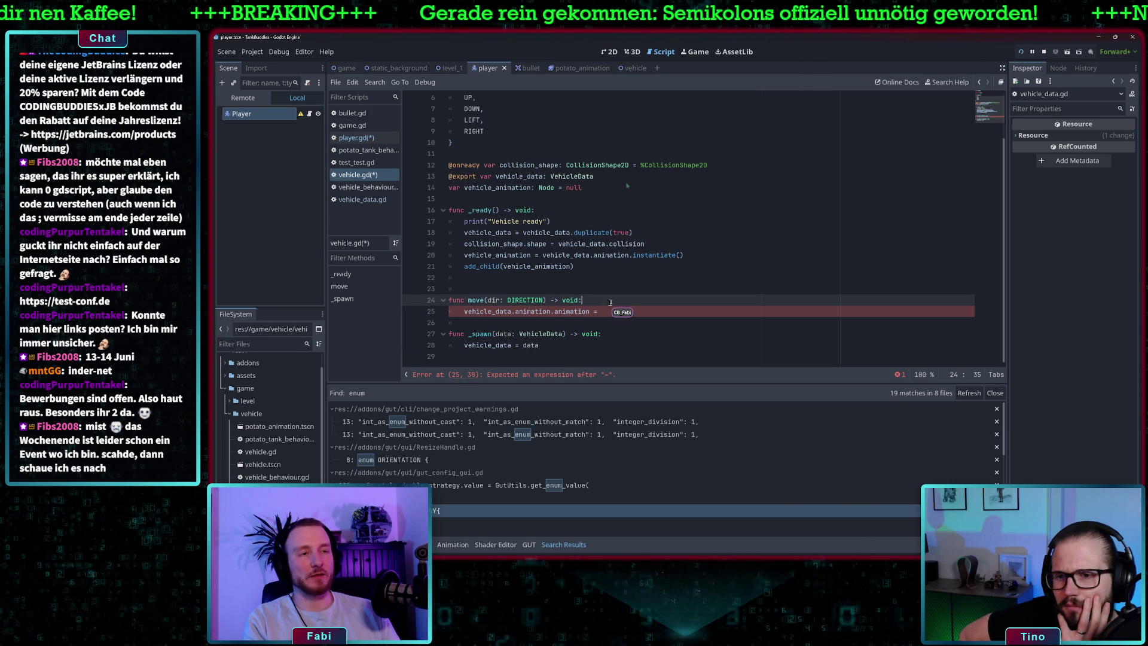
{"action": "key", "text": "Return"}
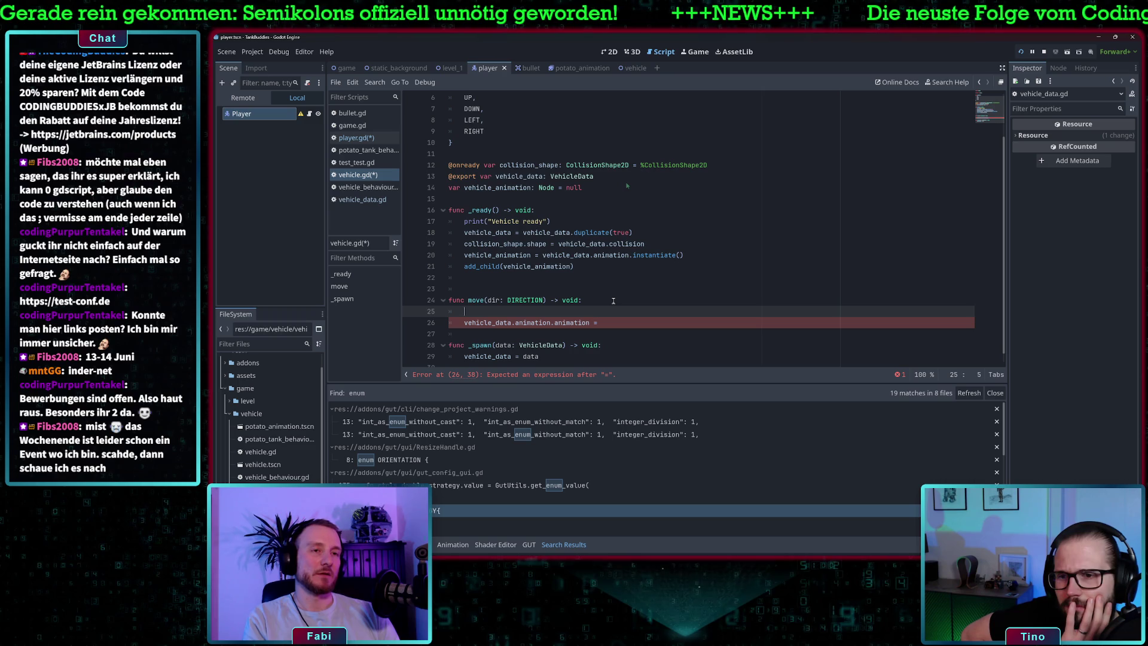
{"action": "type", "text": "mat"}
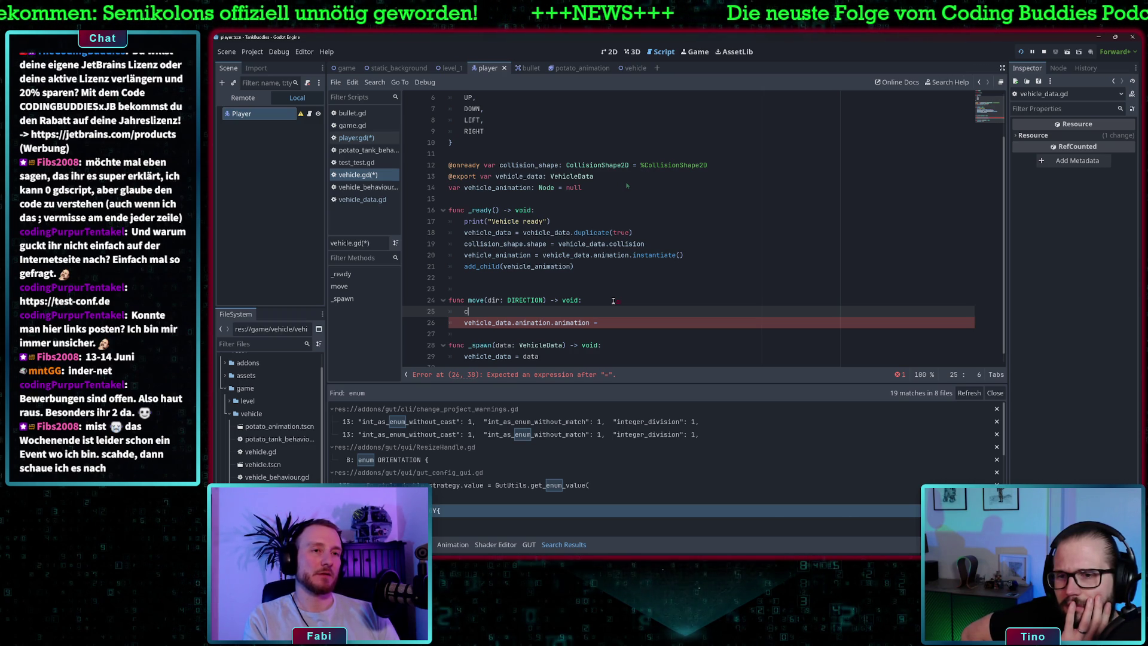
{"action": "type", "text": "ch ("}
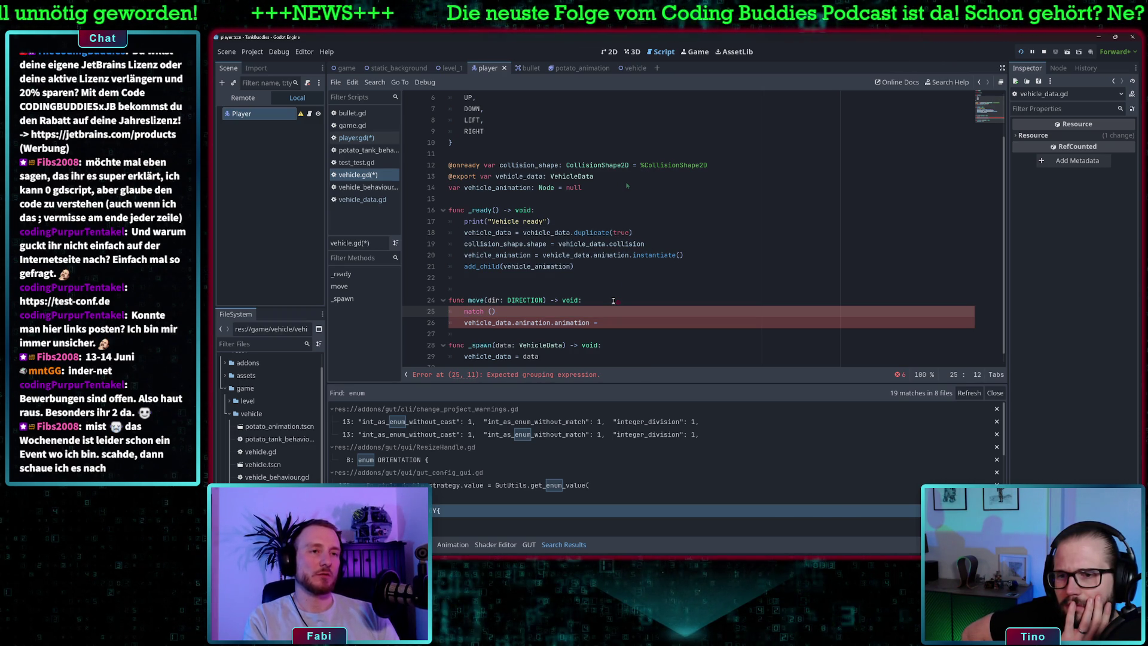
{"action": "key", "text": "BackSpace"}
{"action": "key", "text": "BackSpace"}
{"action": "type", "text": "ir"}
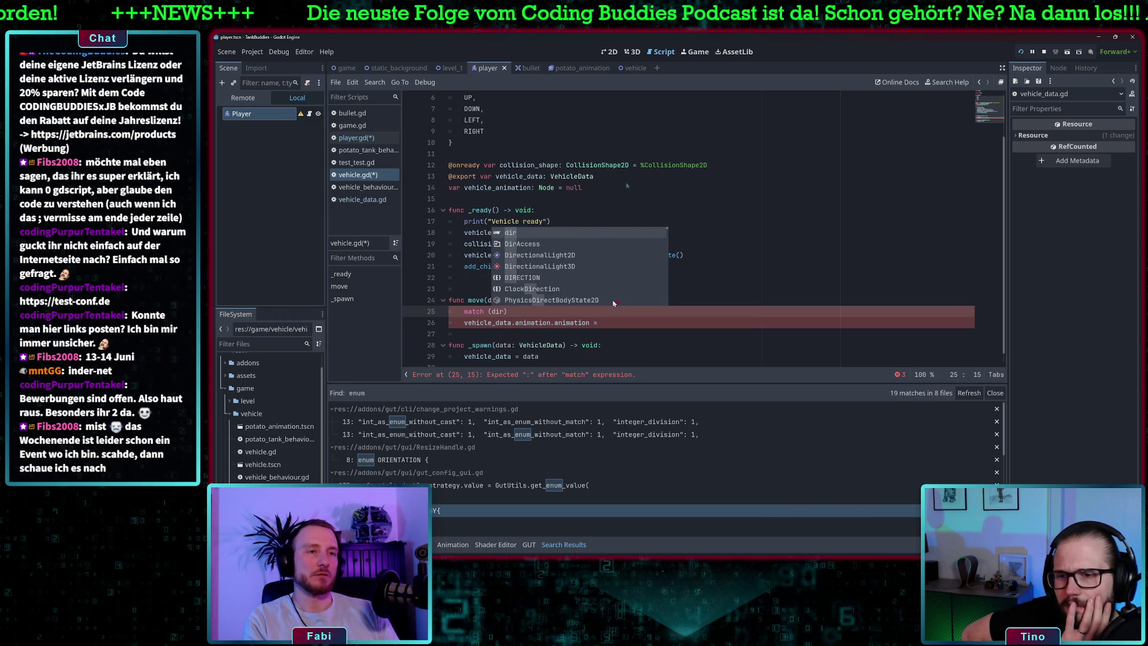
{"action": "type", "text": ")"}
{"action": "key", "text": "Return"}
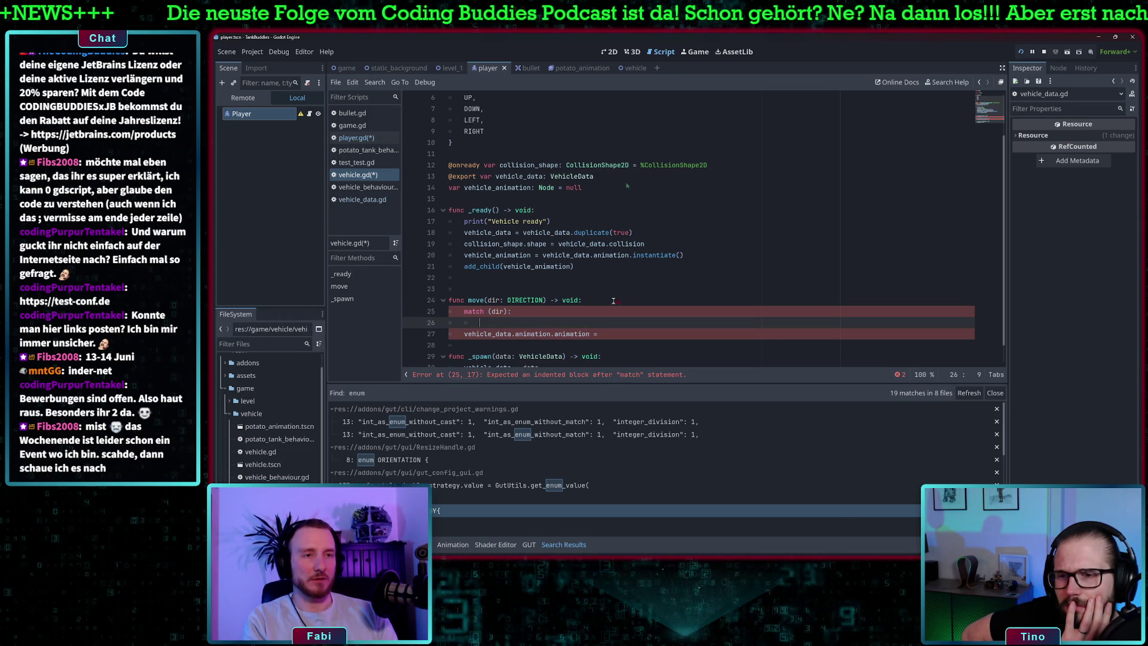
{"action": "type", "text": "DIR"}
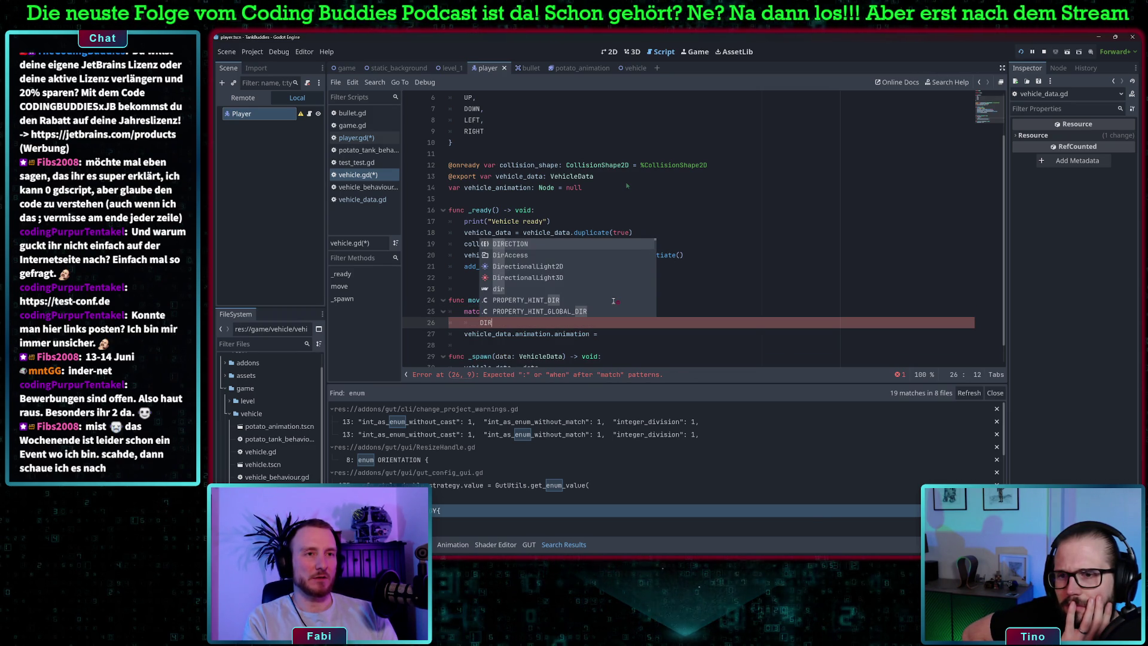
{"action": "key", "text": "Return"}
{"action": "type", "text": ":"}
{"action": "type", "text": "."}
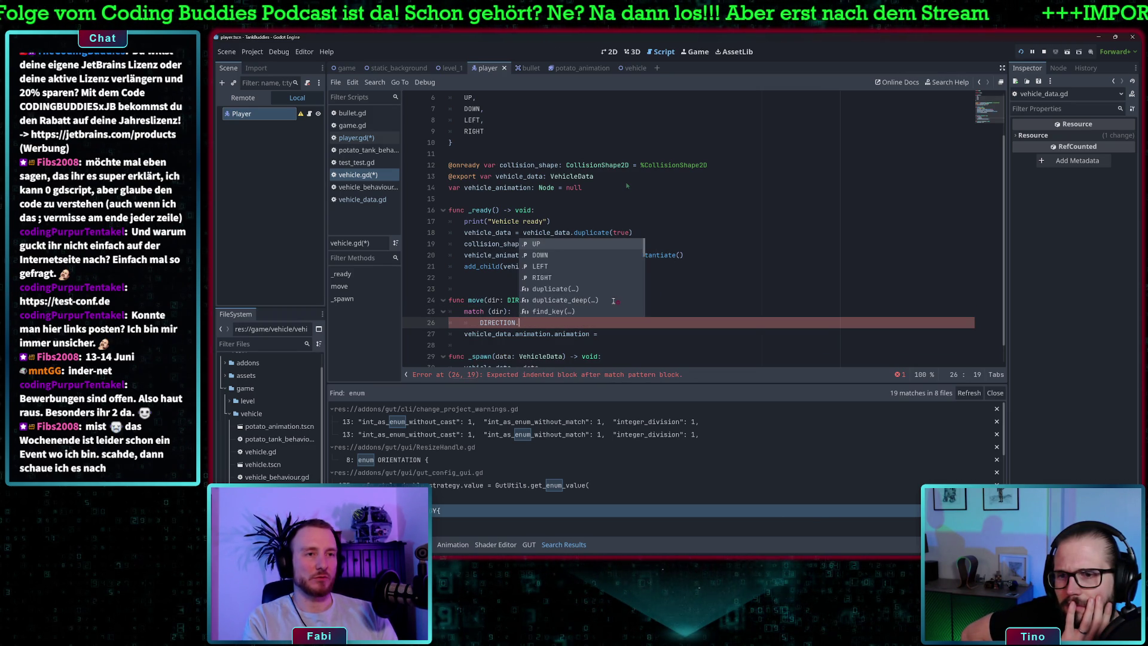
{"action": "key", "text": "Down"}
{"action": "key", "text": "Down"}
{"action": "key", "text": "Down"}
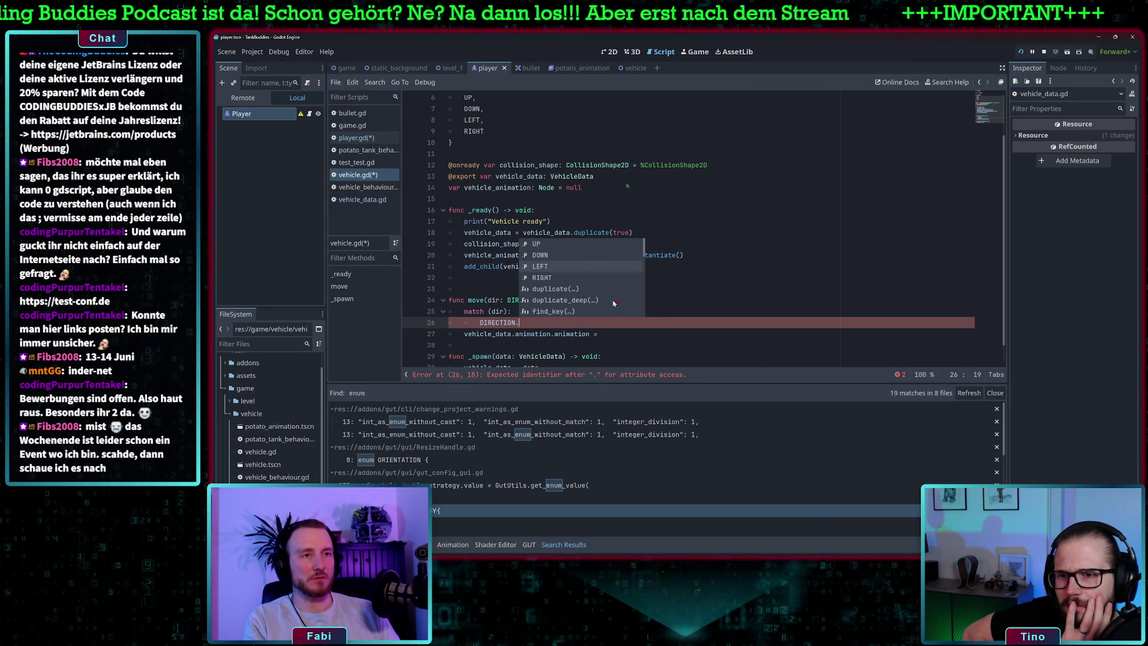
{"action": "key", "text": "Return"}
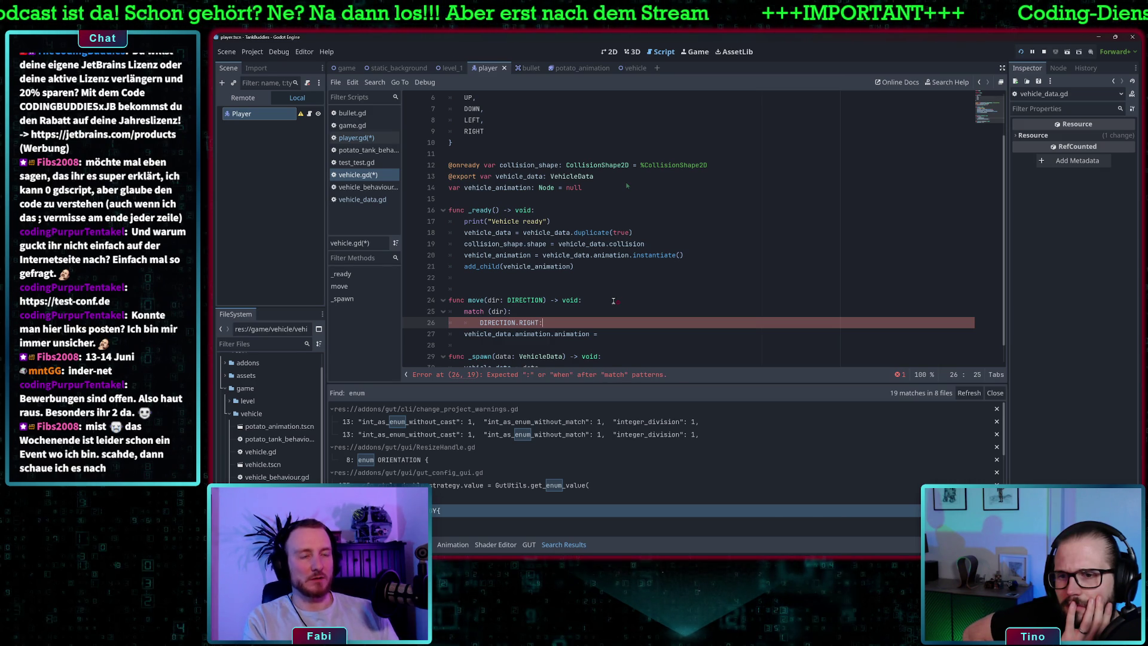
{"action": "type", "text": ":"}
- Indent the animation line under DIRECTION.RIGHT and assign it "right"
{"action": "left_click", "coordinate": [466, 334]}
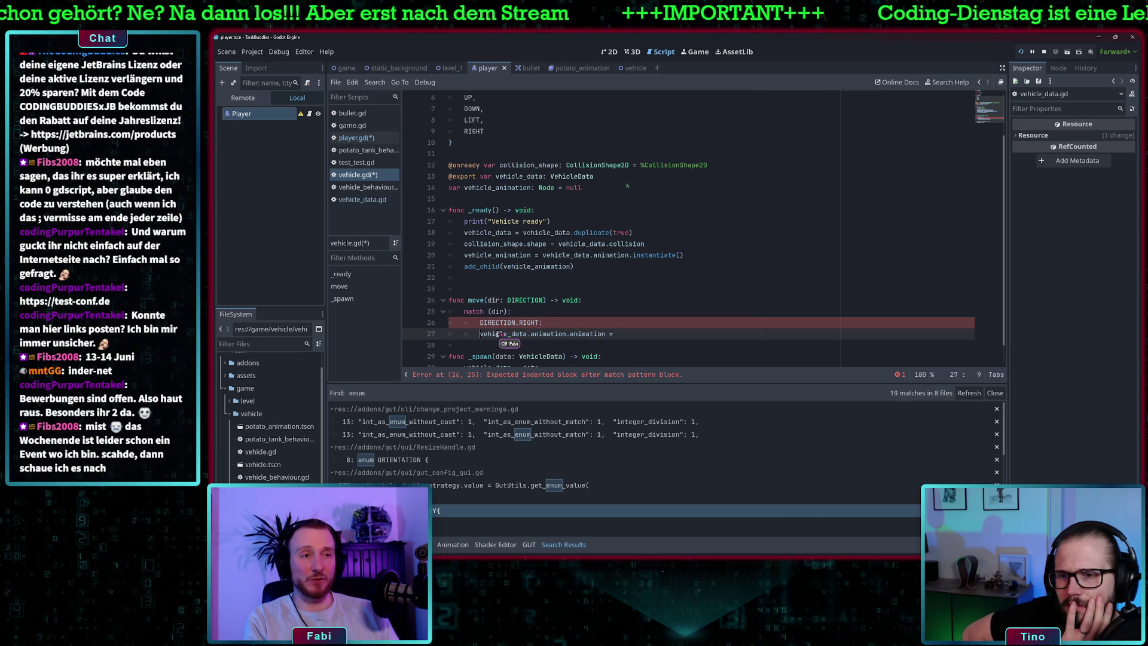
{"action": "key", "text": "Tab"}
{"action": "left_click", "coordinate": [654, 332]}
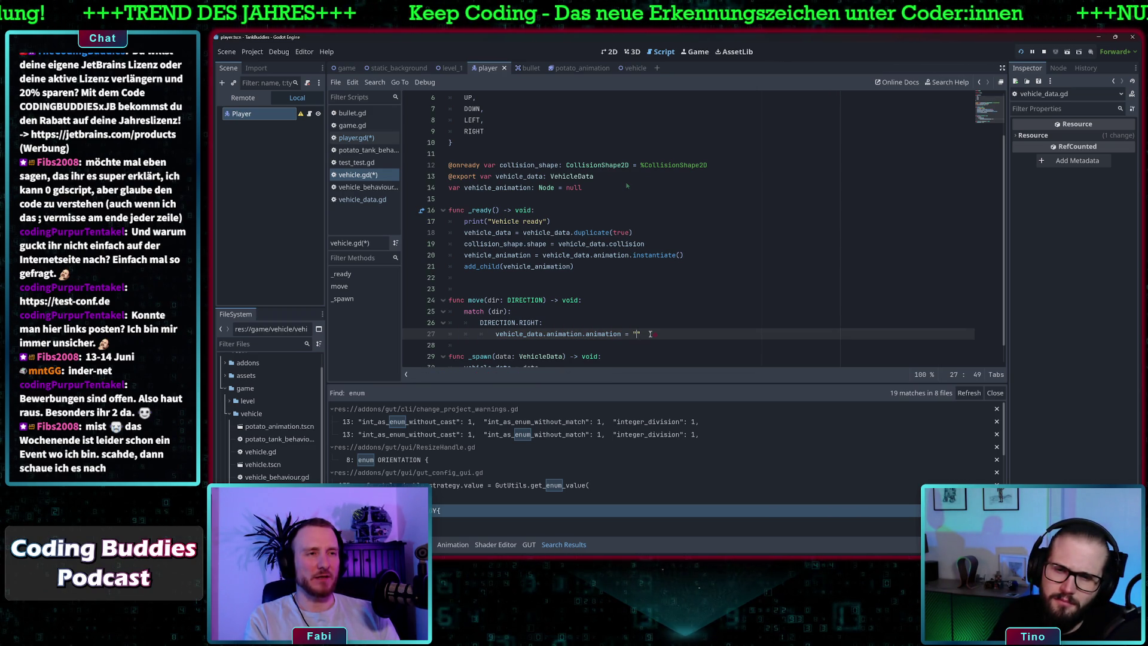
{"action": "type", "text": "right"}
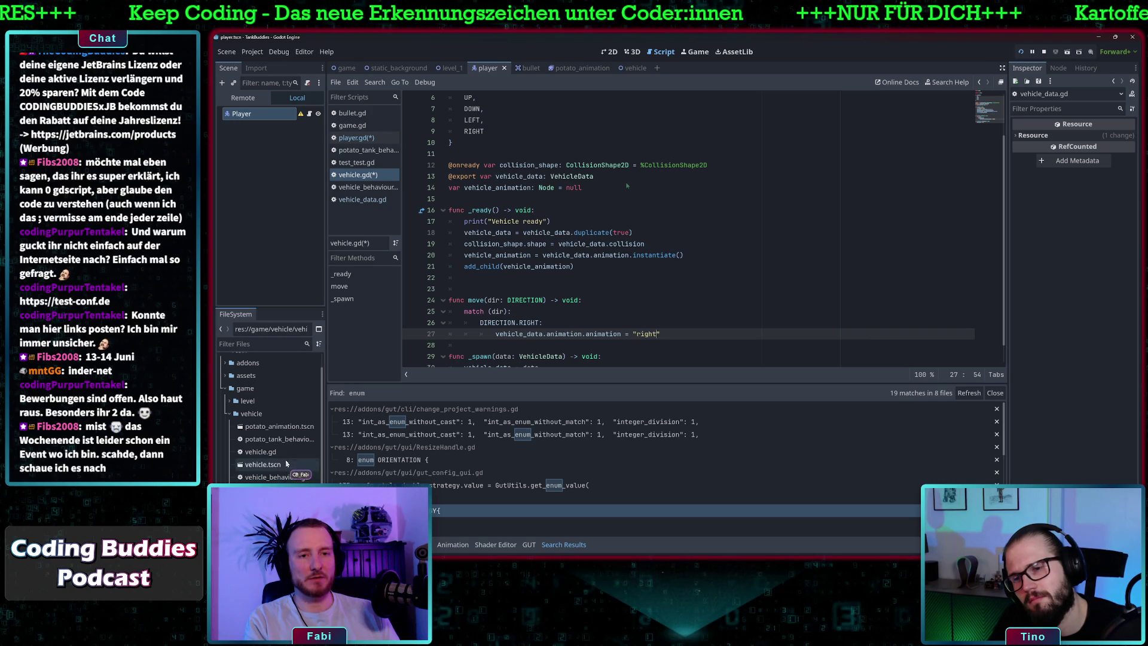
- Check potato_animation.tscn's animation names, then add a DIRECTION.LEFT: case below the RIGHT case
{"action": "double_click", "coordinate": [279, 426]}
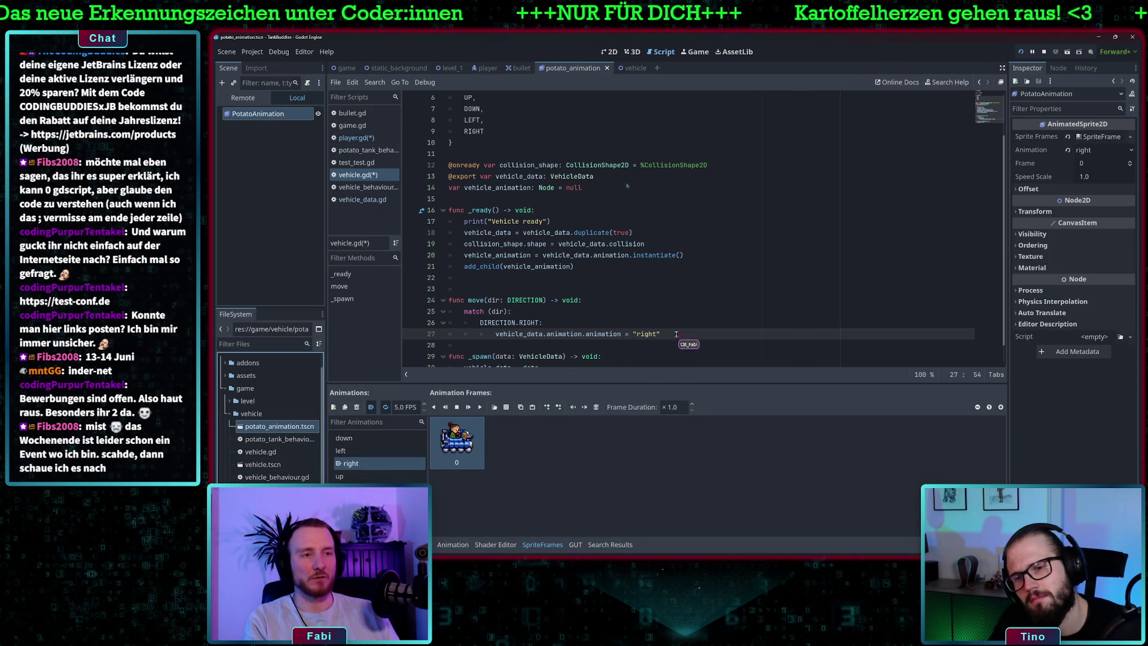
{"action": "left_click", "coordinate": [656, 335]}
{"action": "key", "text": "Return"}
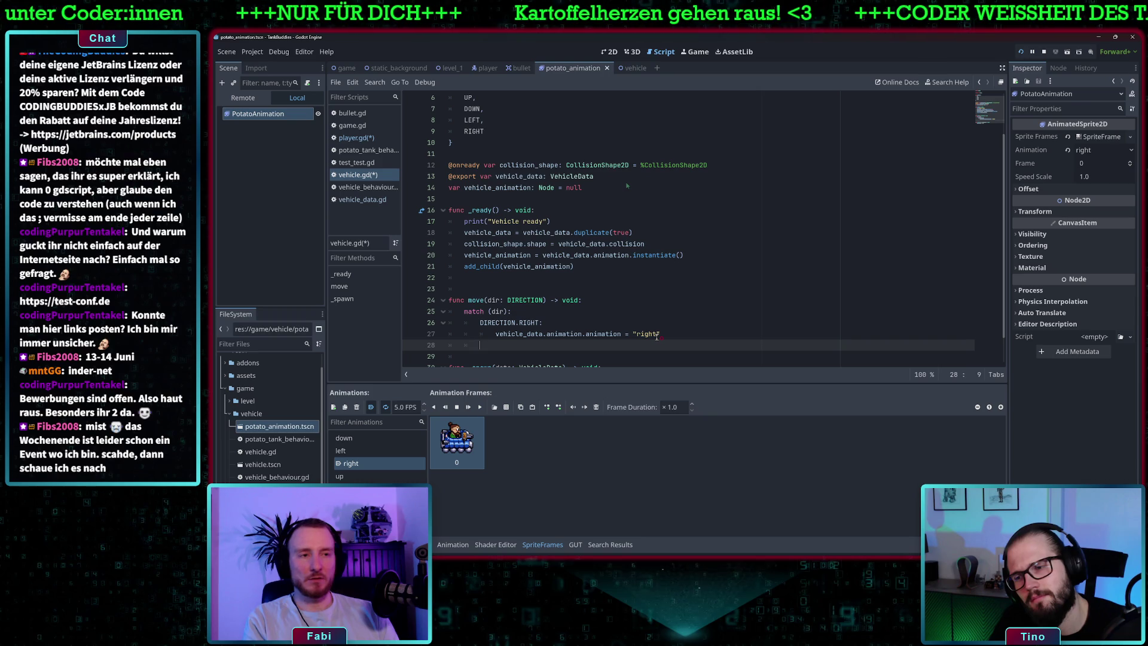
{"action": "type", "text": "ION.L"}
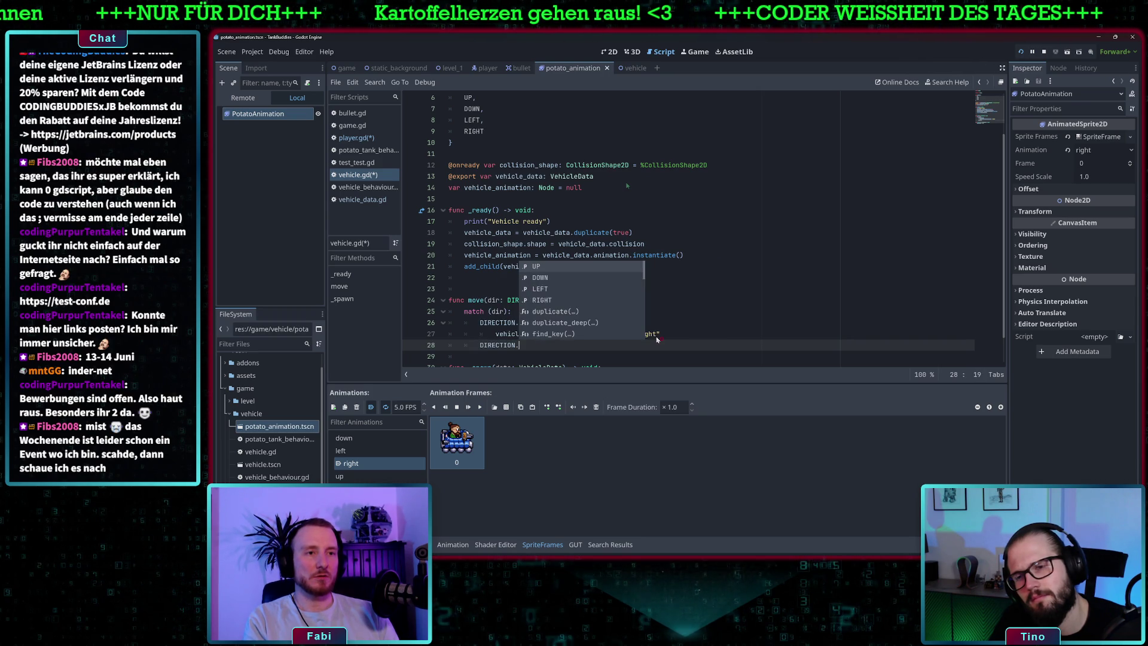
{"action": "key", "text": "Return"}
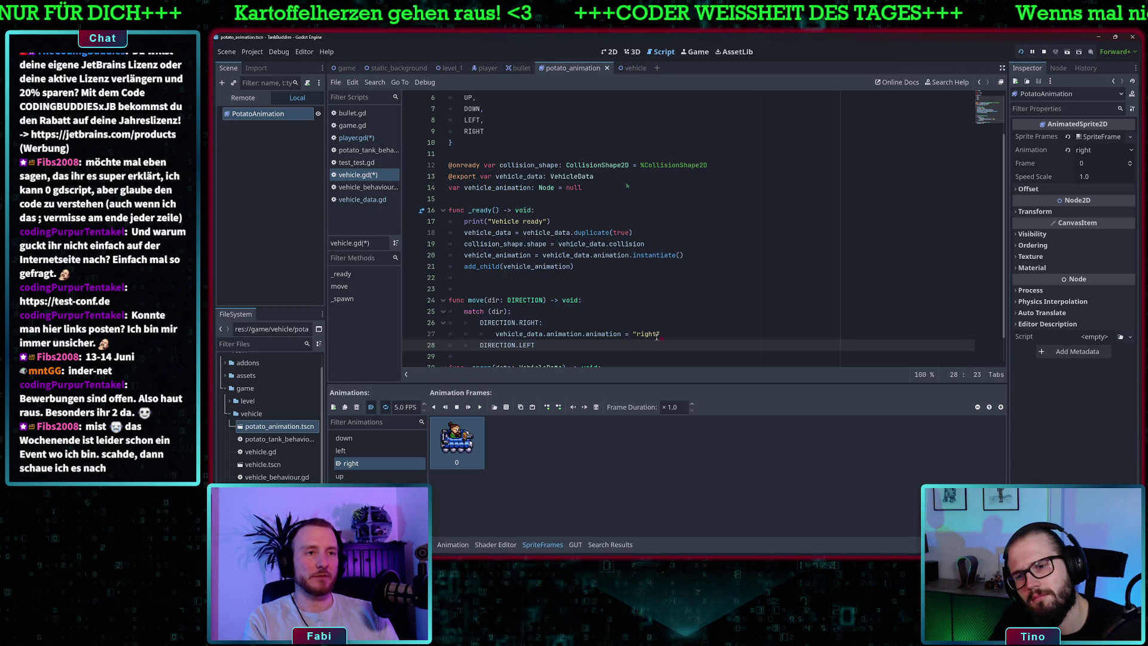
{"action": "key", "text": "Down"}
{"action": "key", "text": "Up"}
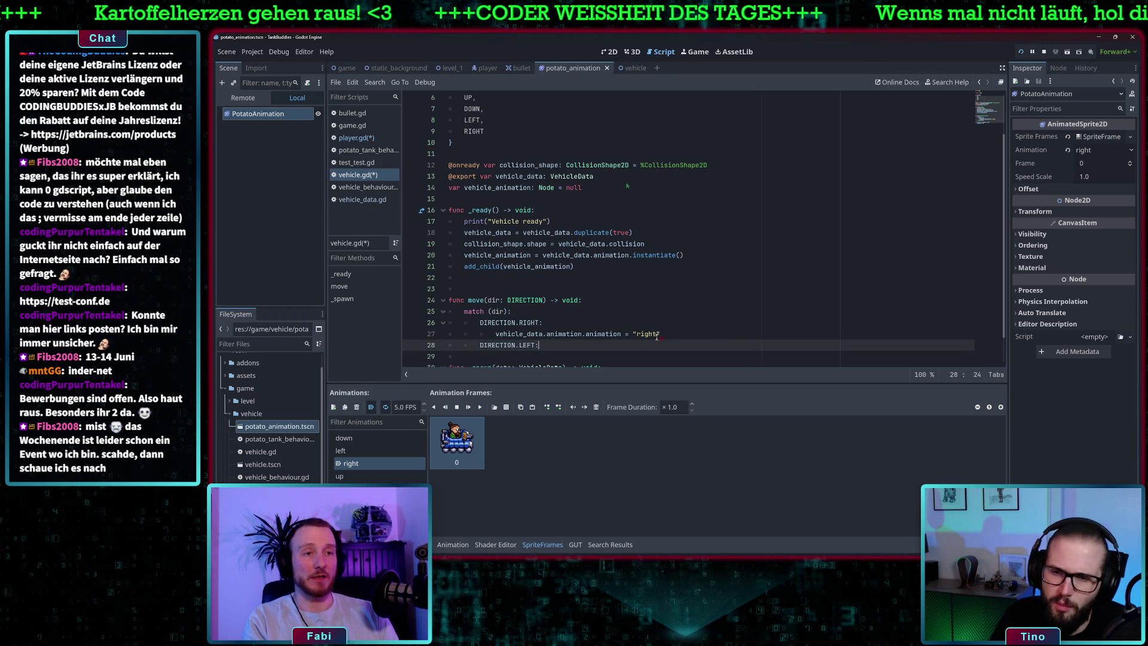
{"action": "key", "text": "Return"}
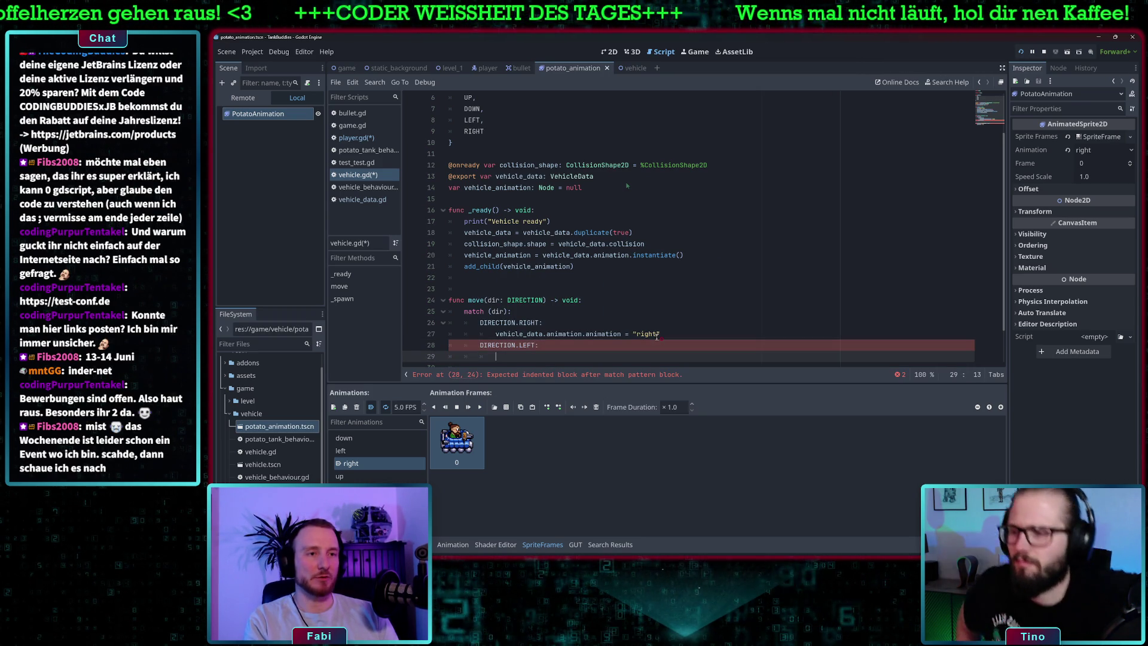
- Copy the RIGHT animation line under DIRECTION.LEFT and change its value to "left"
{"action": "left_click_drag", "start_coordinate": [660, 334], "coordinate": [494, 334]}
{"action": "key", "text": "ctrl+c"}
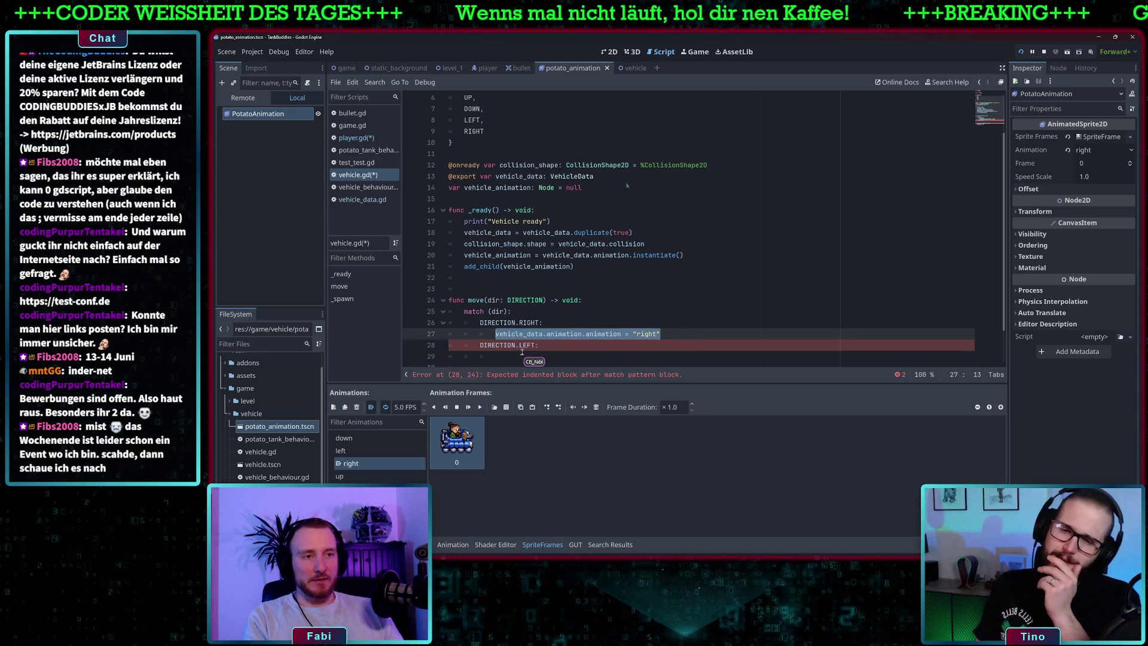
{"action": "left_click", "coordinate": [521, 356]}
{"action": "key", "text": "ctrl+v"}
{"action": "scroll", "coordinate": [604, 347], "scroll_direction": "down", "scroll_amount": 2}
{"action": "left_click", "coordinate": [648, 311]}
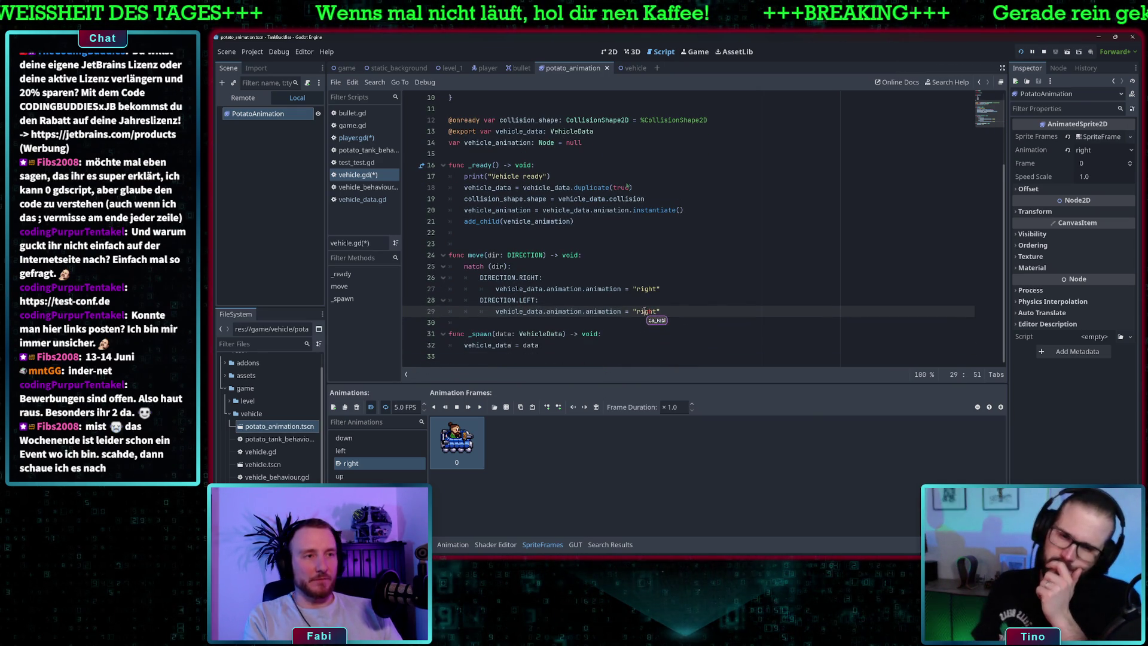
{"action": "double_click", "coordinate": [648, 311]}
{"action": "type", "text": "left"}
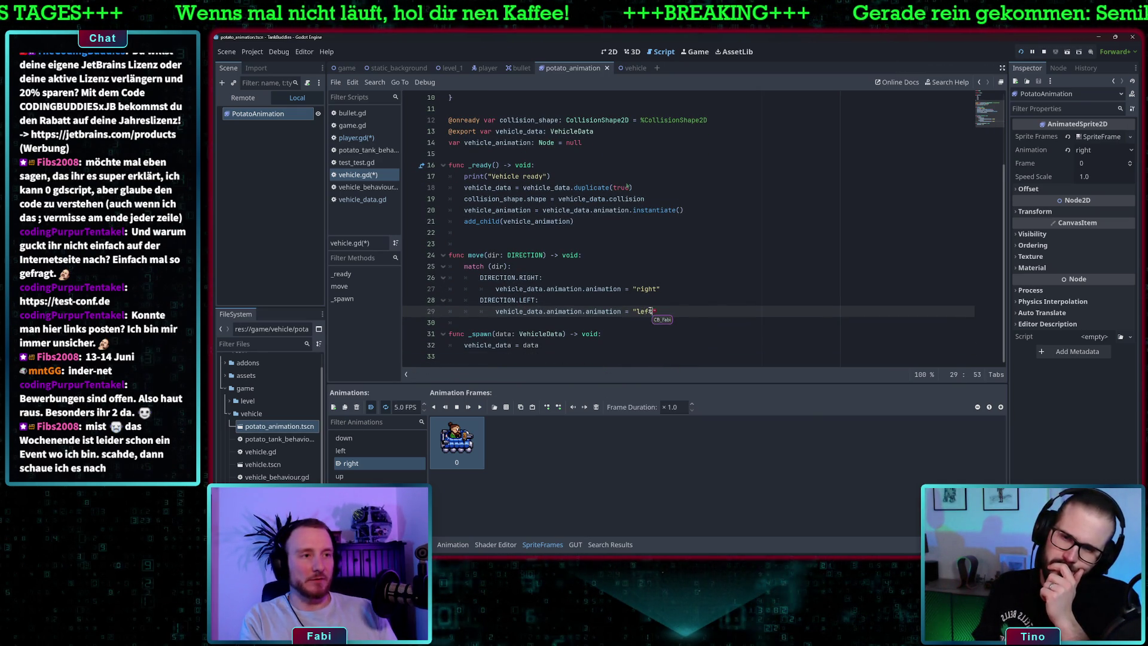
- Paste a copy of the LEFT case and its animation line below it
{"action": "left_click_drag", "start_coordinate": [676, 313], "coordinate": [669, 288]}
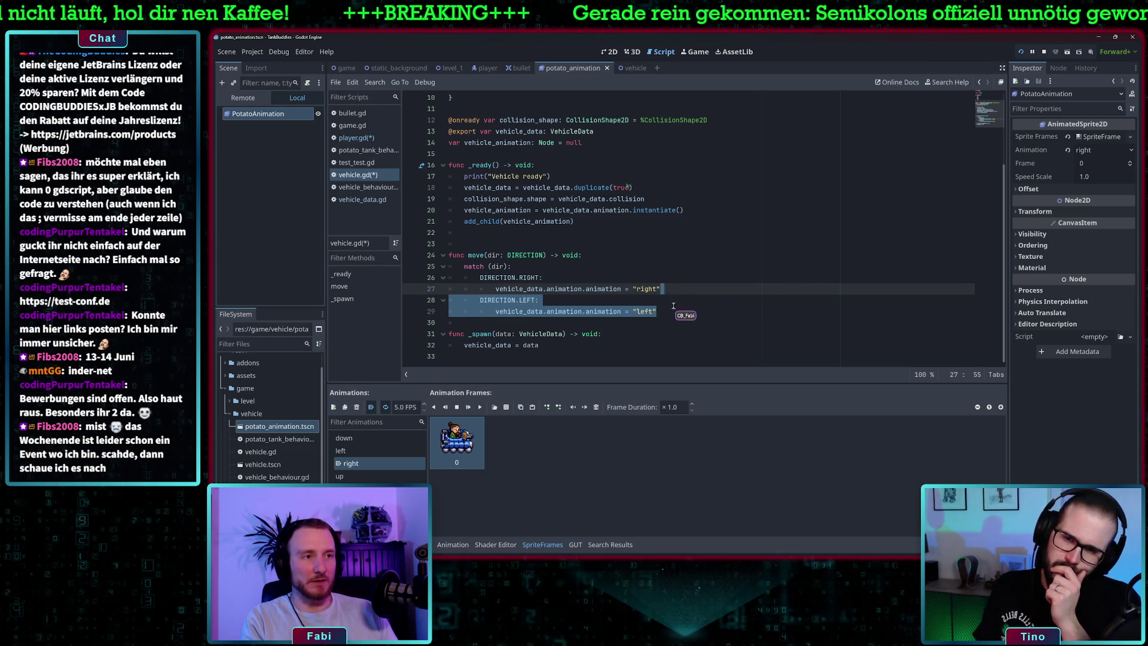
{"action": "left_click", "coordinate": [670, 299]}
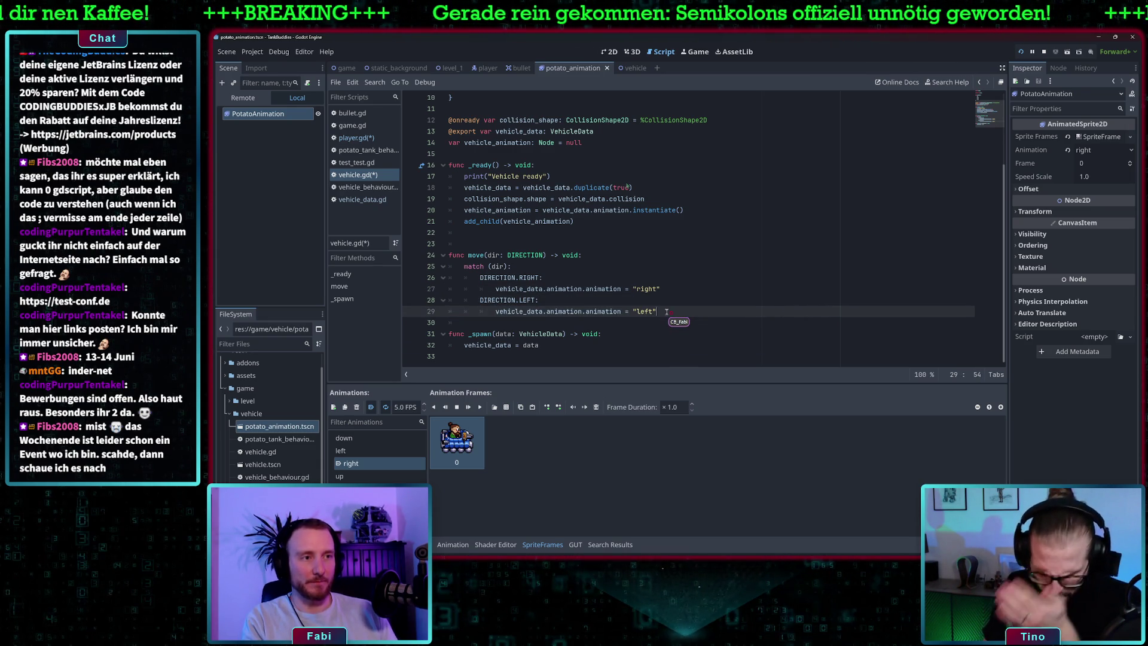
{"action": "left_click", "coordinate": [471, 326]}
{"action": "key", "text": "ctrl+v"}
- Rename the copied case from LEFT to DIRECTION.UP
{"action": "left_click", "coordinate": [505, 321]}
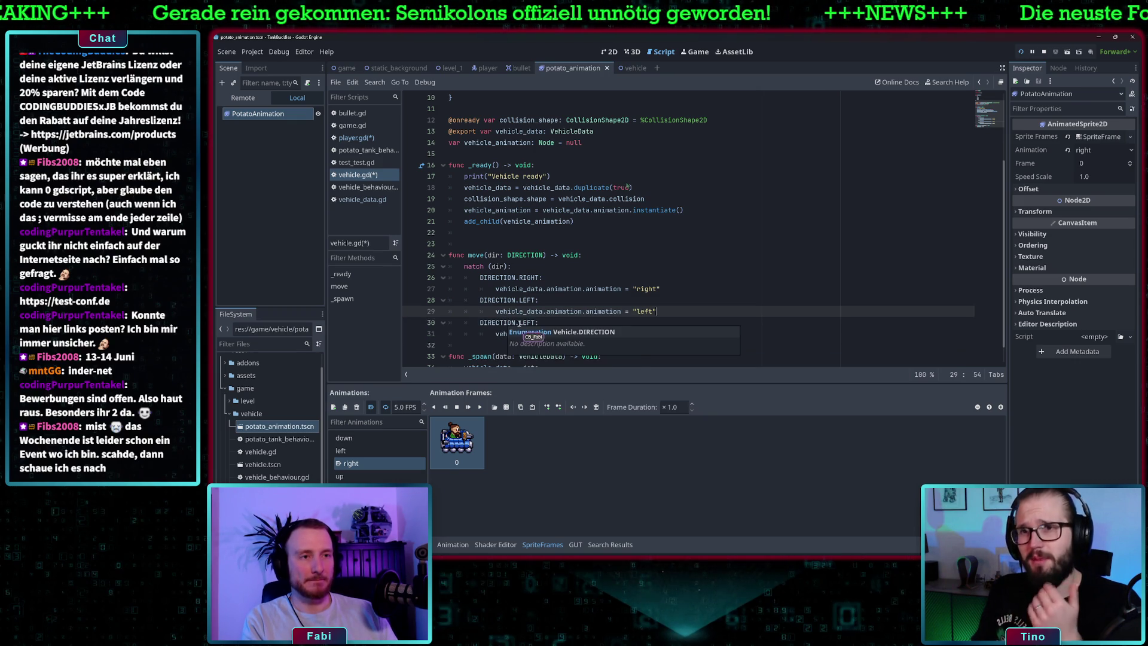
{"action": "double_click", "coordinate": [527, 322]}
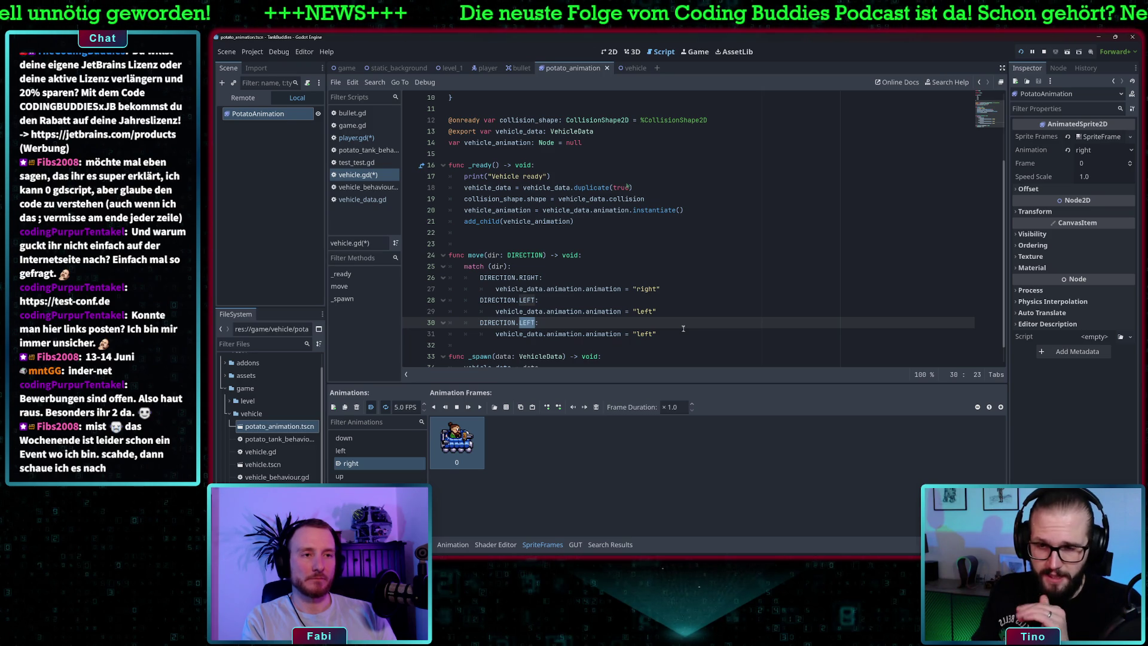
{"action": "type", "text": "UP"}
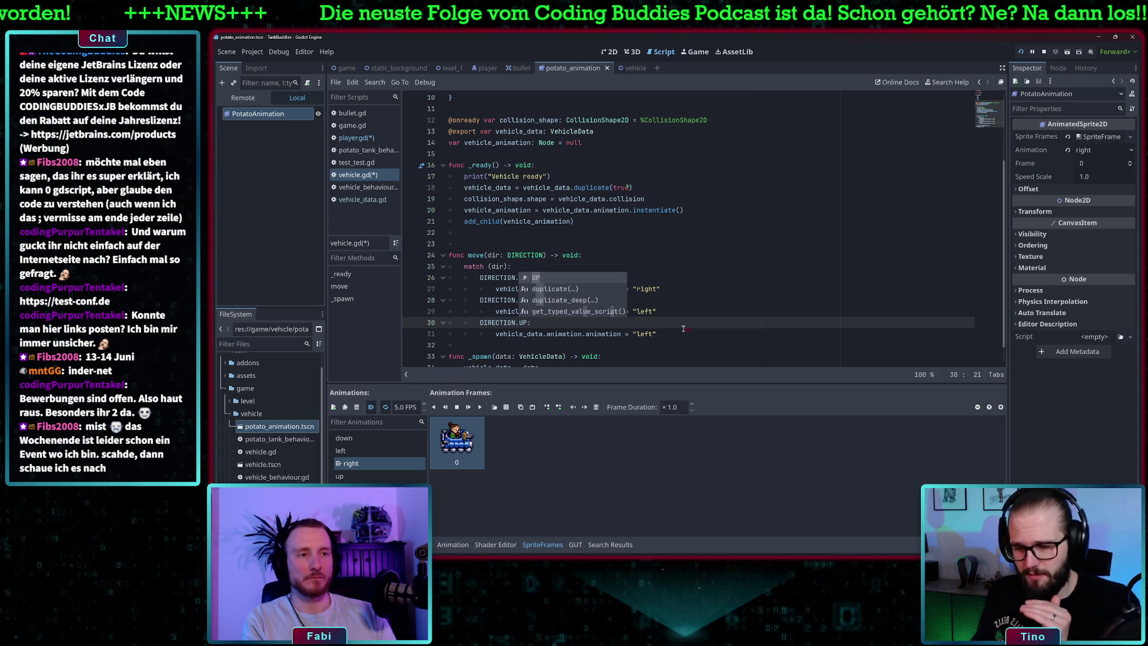
{"action": "left_click", "coordinate": [681, 332]}
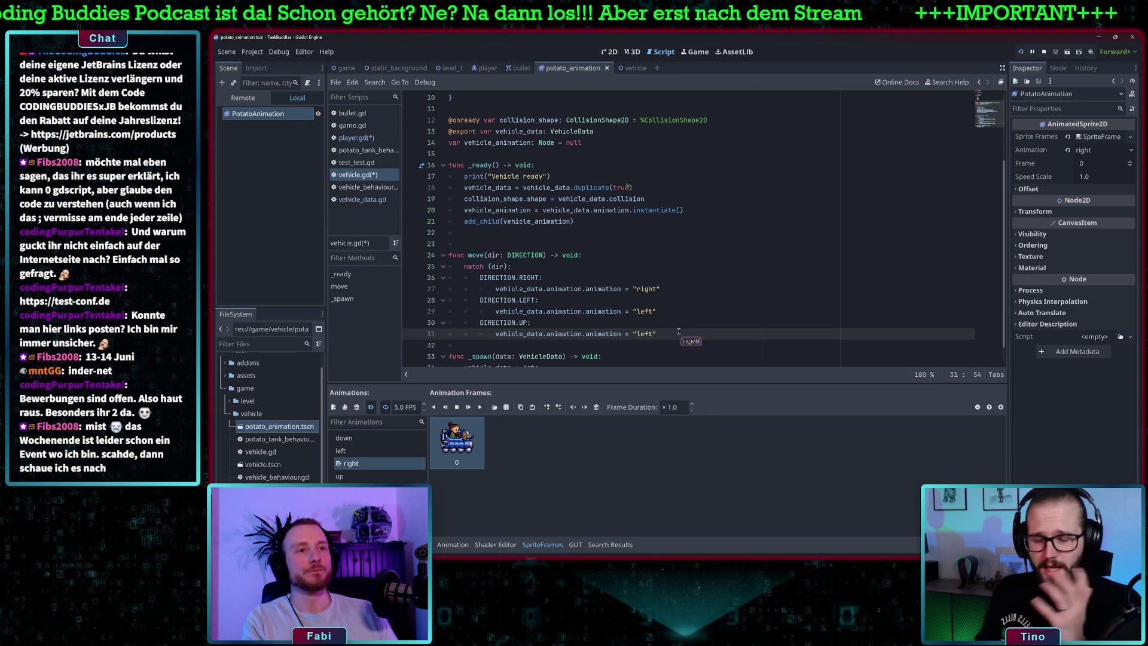
- Duplicate the UP case below and change its direction to DOWN via autocomplete
{"action": "left_click_drag", "start_coordinate": [679, 331], "coordinate": [671, 312]}
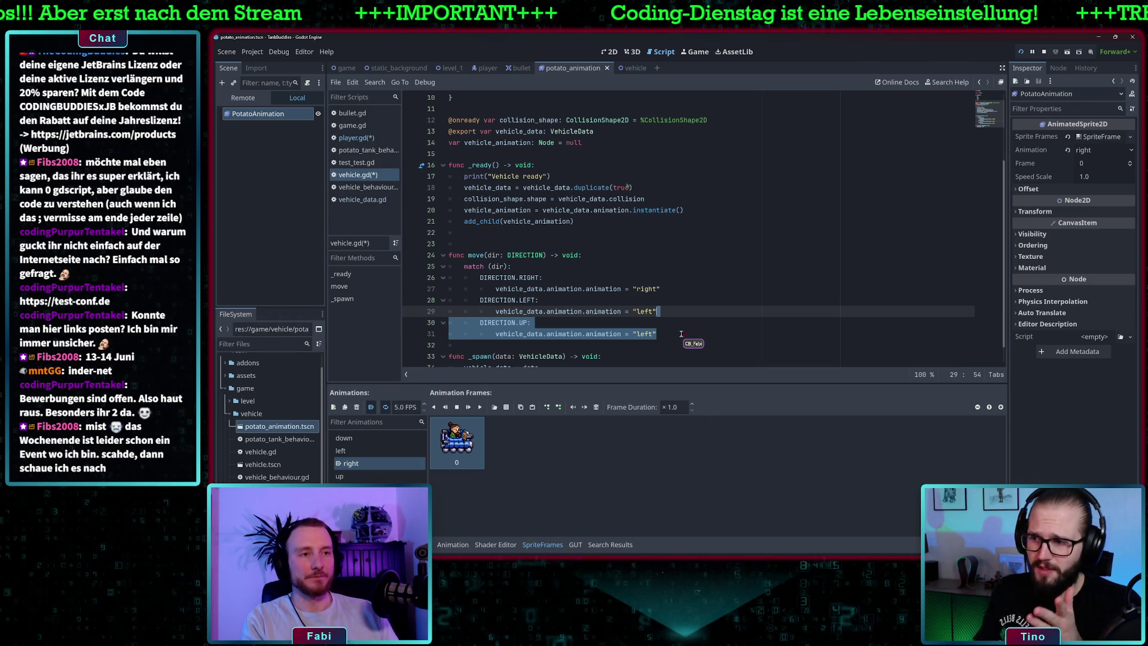
{"action": "left_click", "coordinate": [681, 333]}
{"action": "key", "text": "Return"}
{"action": "key", "text": "ctrl+v"}
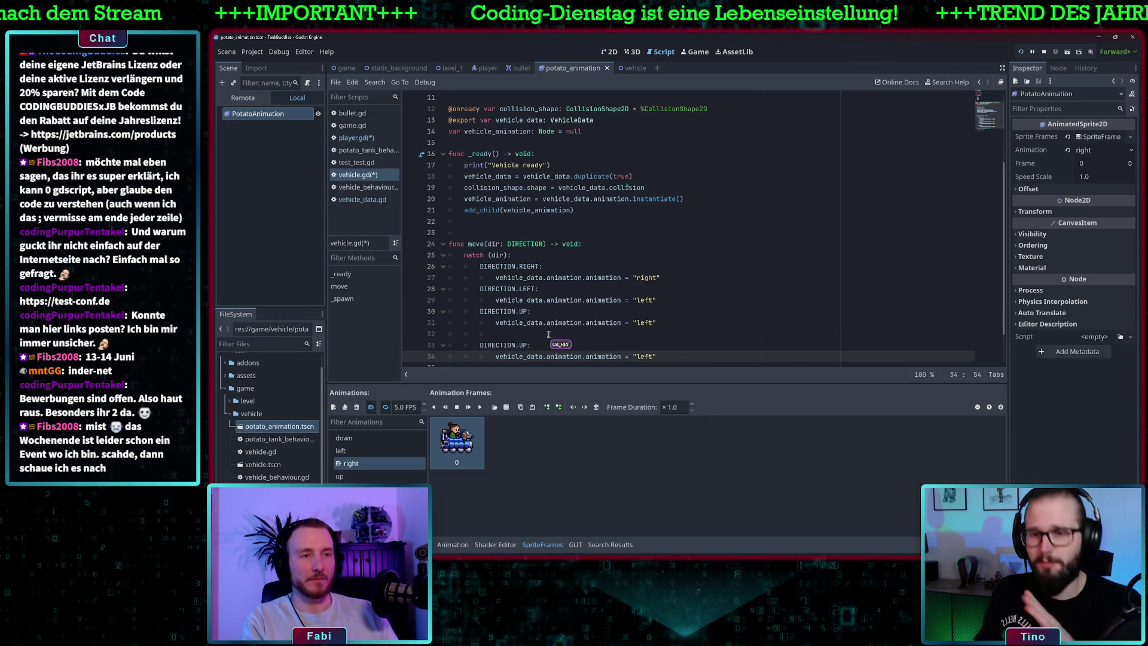
{"action": "left_click", "coordinate": [546, 333]}
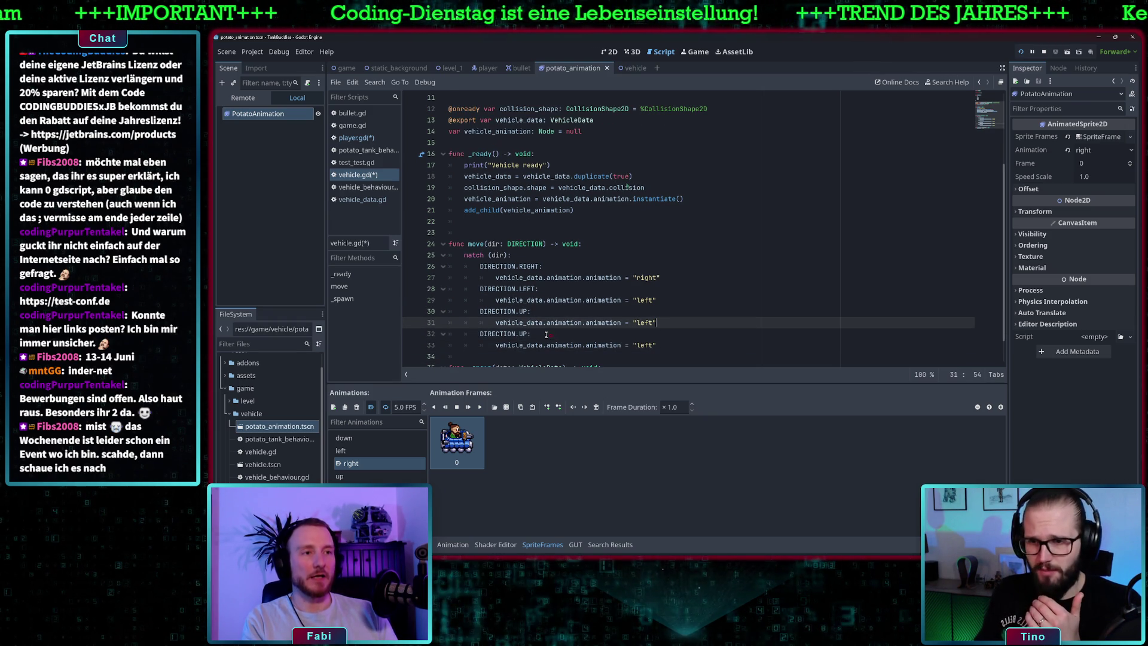
{"action": "key", "text": "Delete"}
{"action": "double_click", "coordinate": [523, 334]}
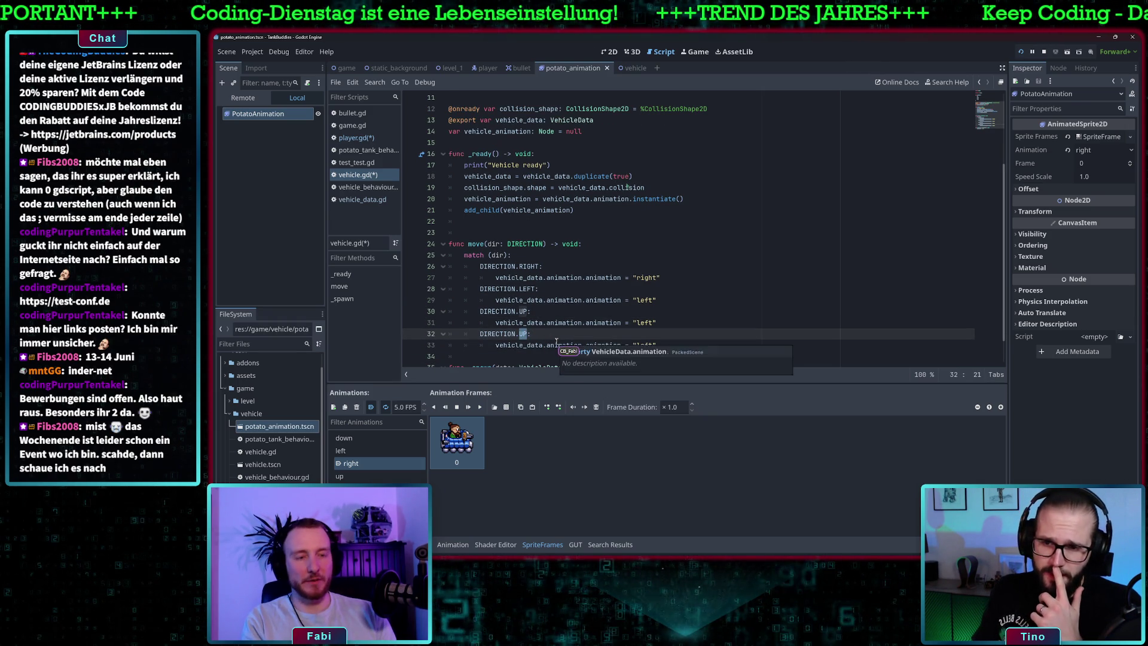
{"action": "key", "text": "BackSpace"}
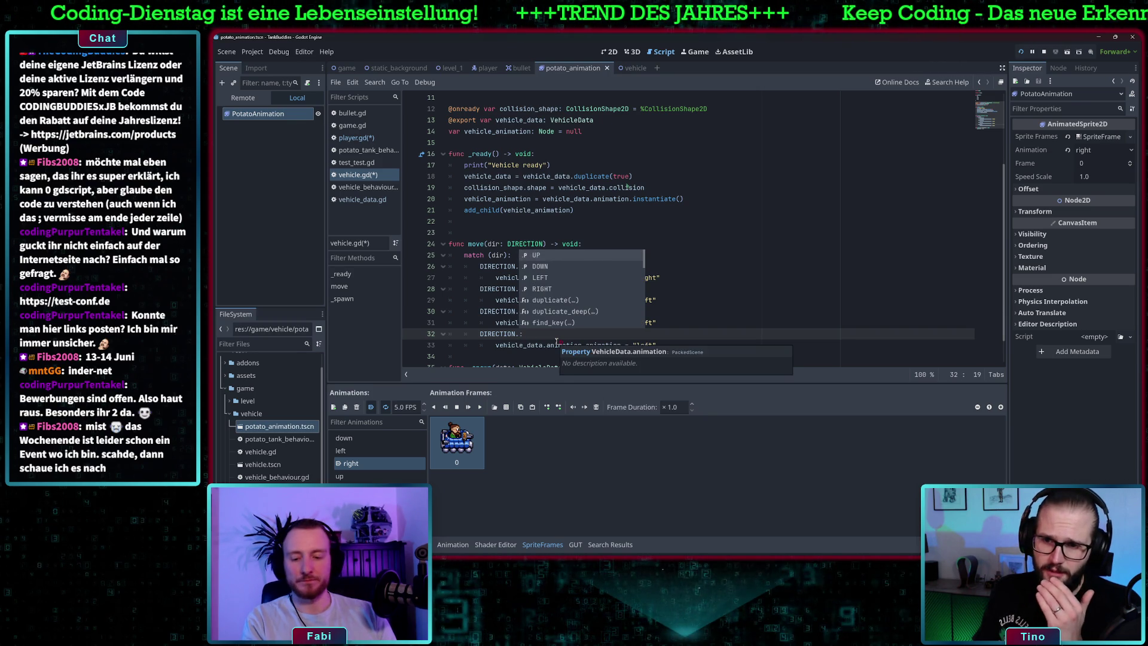
{"action": "key", "text": "Down"}
{"action": "key", "text": "Return"}
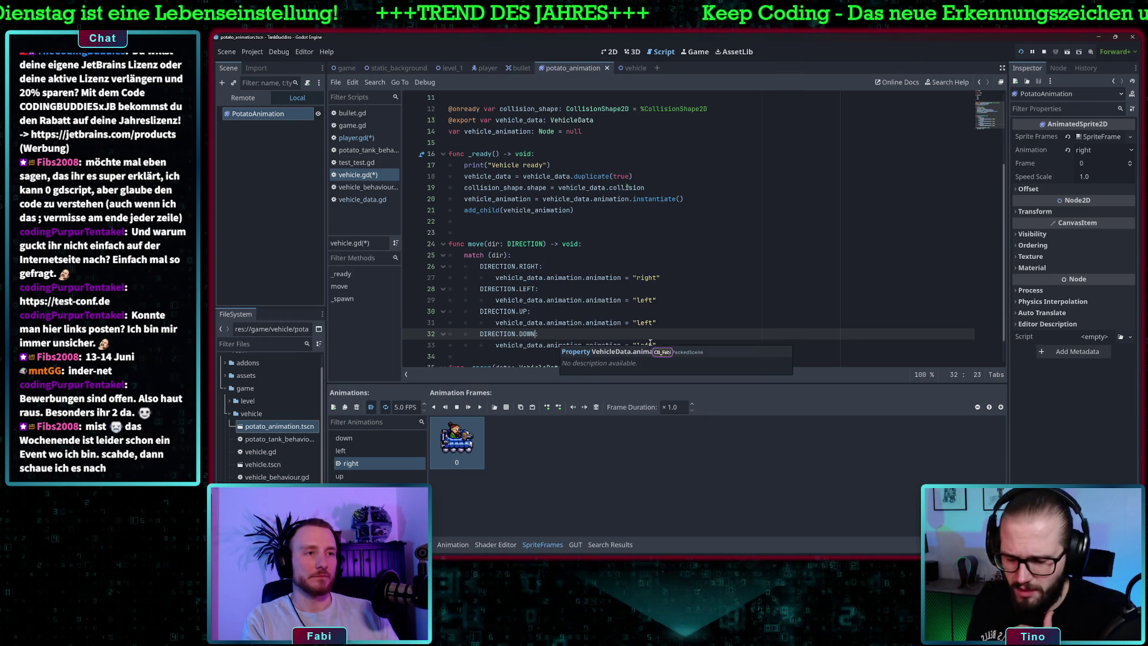
- Set the UP case's animation to "up" and the DOWN case's to "down"
{"action": "double_click", "coordinate": [644, 345]}
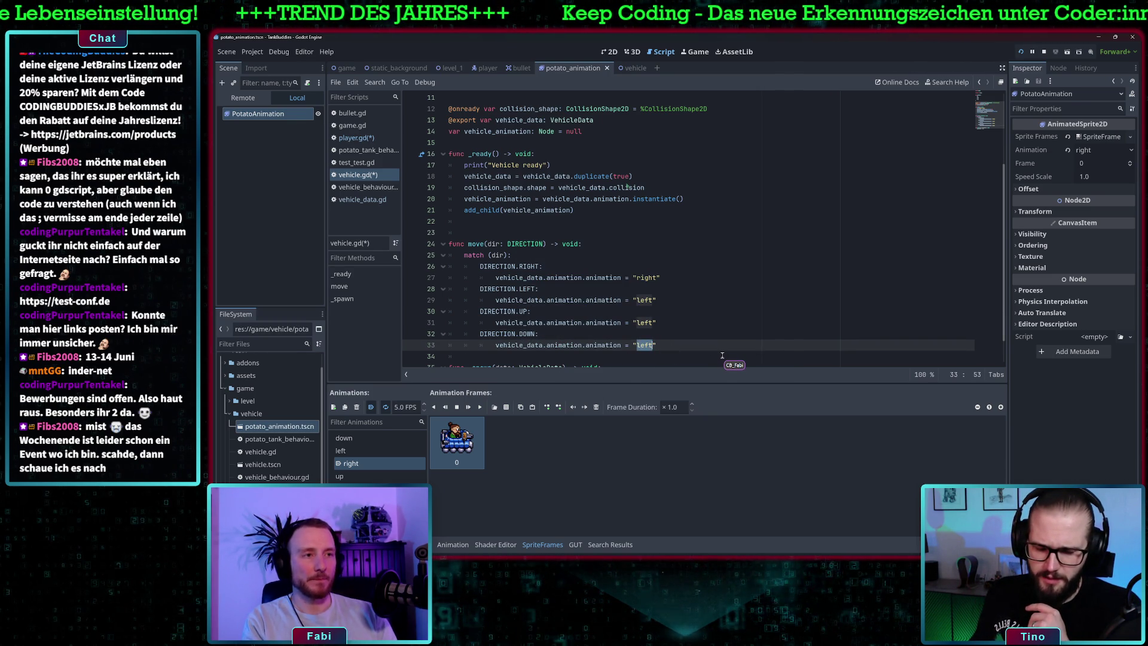
{"action": "double_click", "coordinate": [645, 323]}
{"action": "type", "text": "up"}
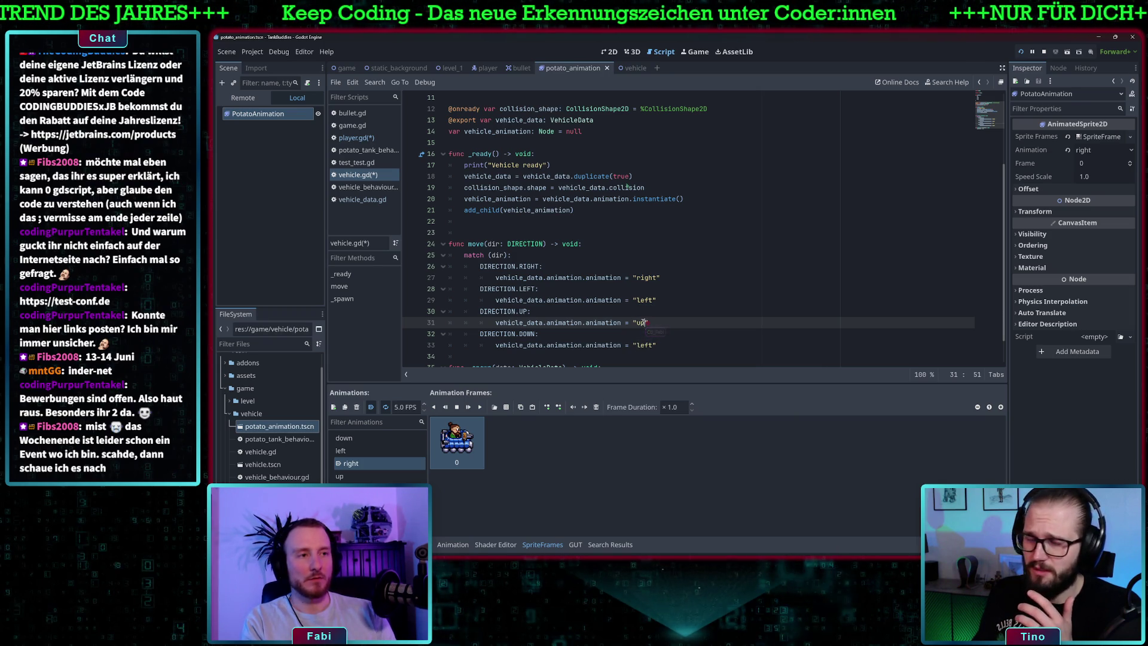
{"action": "double_click", "coordinate": [644, 345]}
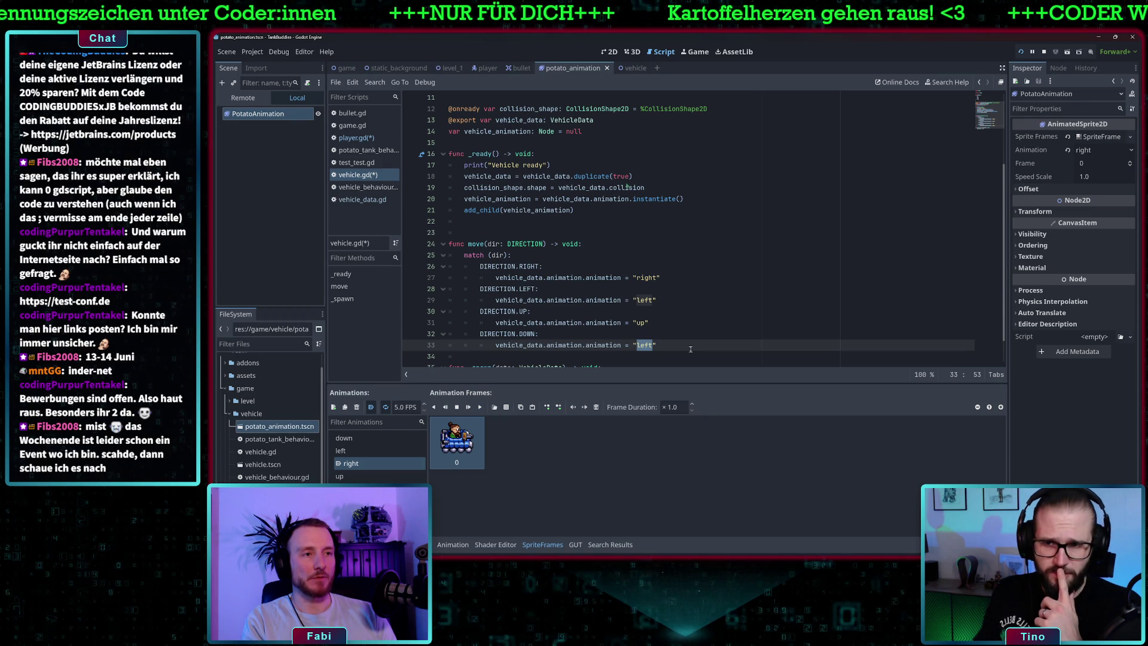
{"action": "type", "text": "down"}
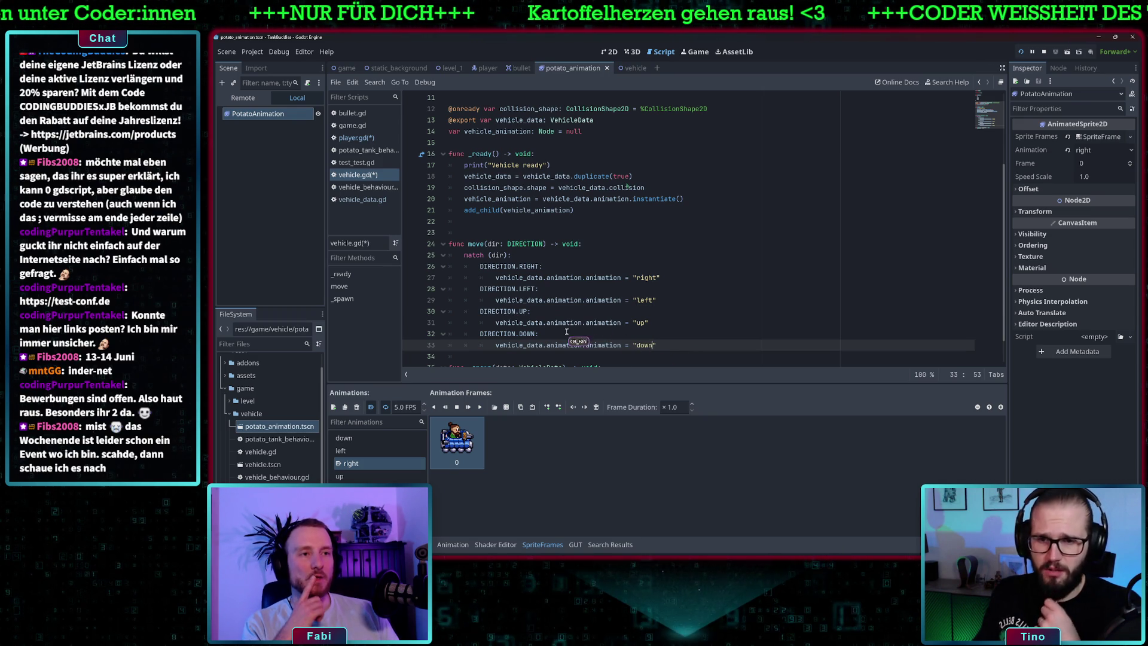
{"action": "scroll", "coordinate": [639, 286], "scroll_direction": "down", "scroll_amount": 1}
{"action": "key", "text": "Right"}
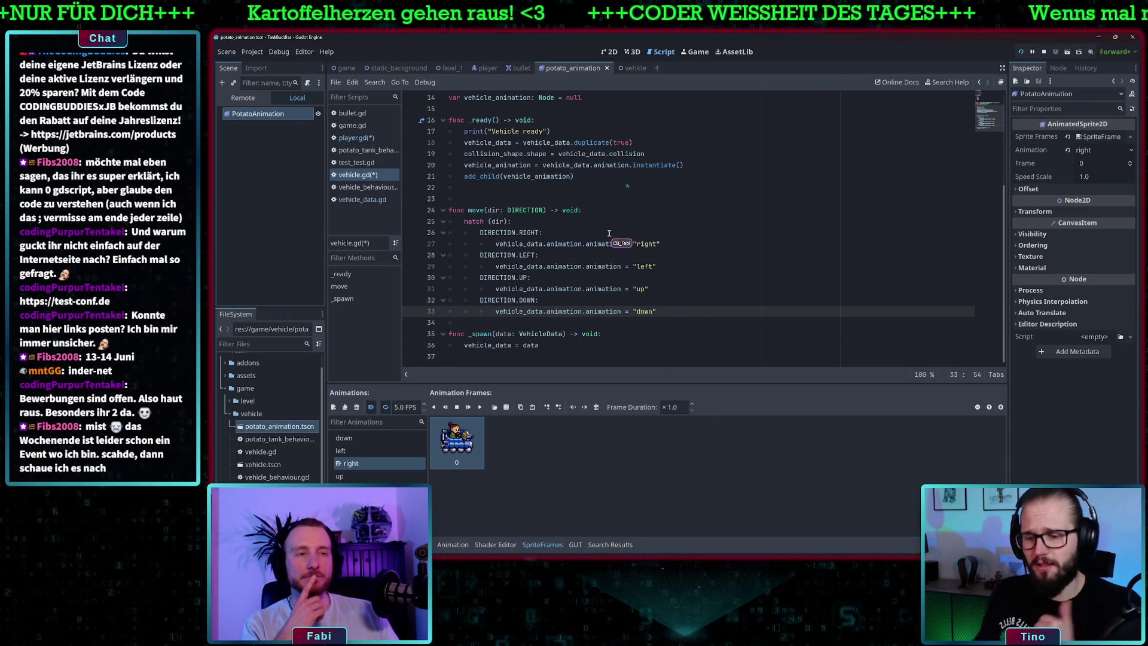
- Scroll through vehicle.gd's match block to review all four direction cases
{"action": "scroll", "coordinate": [609, 233], "scroll_direction": "up", "scroll_amount": 1}
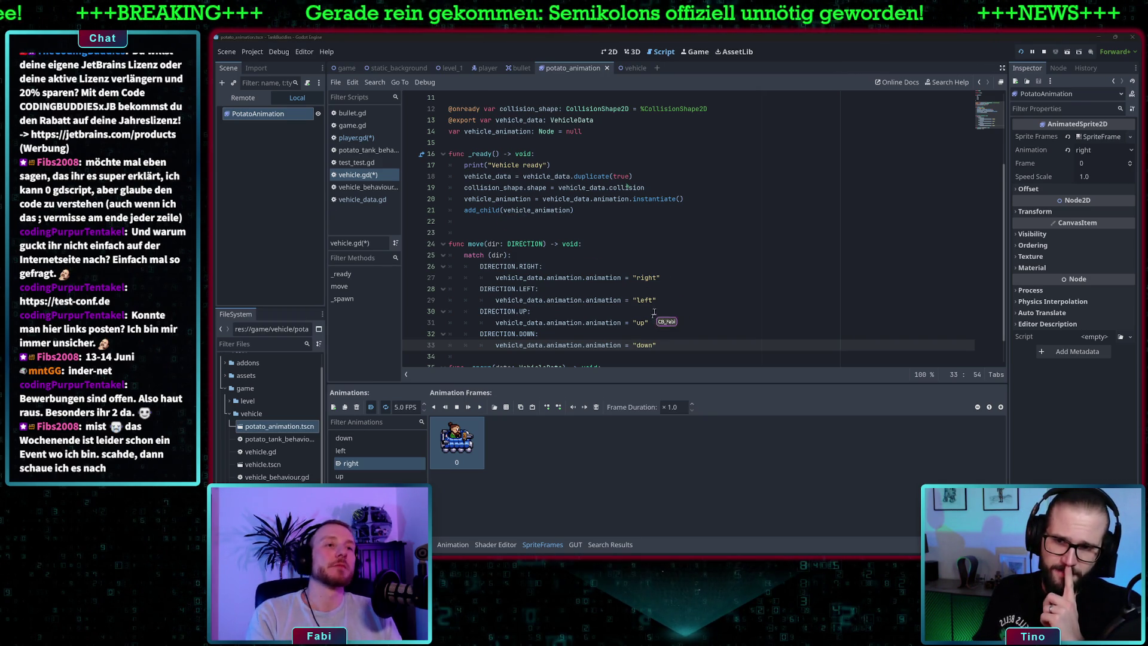
{"action": "scroll", "coordinate": [654, 312], "scroll_direction": "down", "scroll_amount": 1}
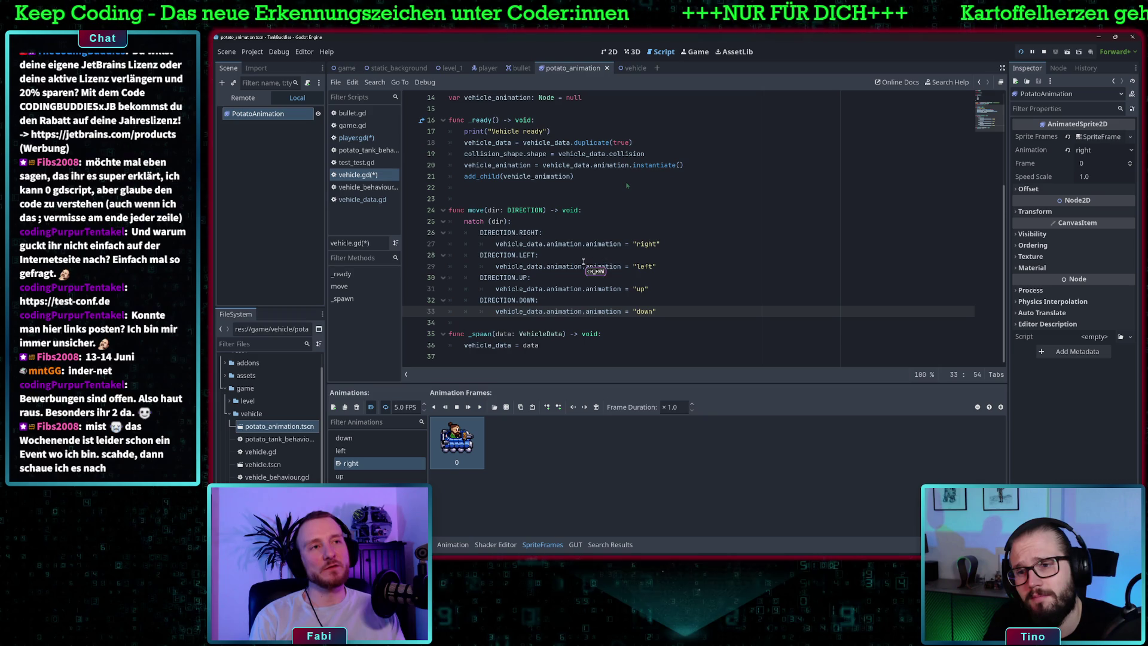
{"action": "scroll", "coordinate": [627, 186], "scroll_direction": "up", "scroll_amount": 1}
{"action": "scroll", "coordinate": [627, 186], "scroll_direction": "down", "scroll_amount": 1}
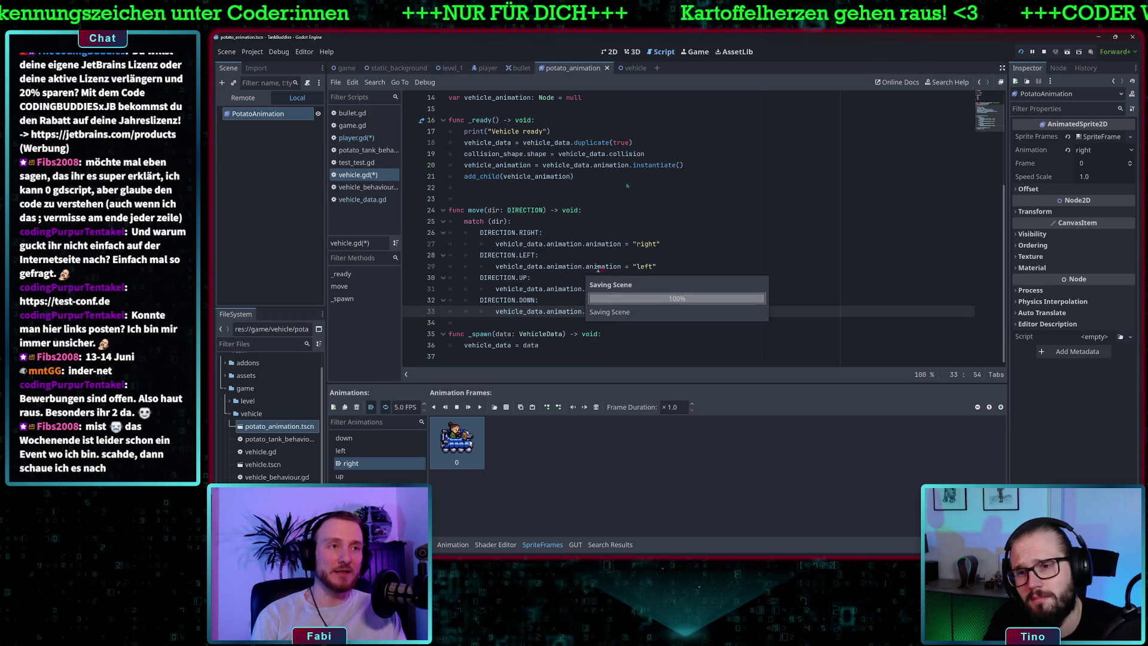
- Save, remove the blank line above func move and the stray tab after DOWN, then show player.gd
{"action": "key", "text": "ctrl+s"}
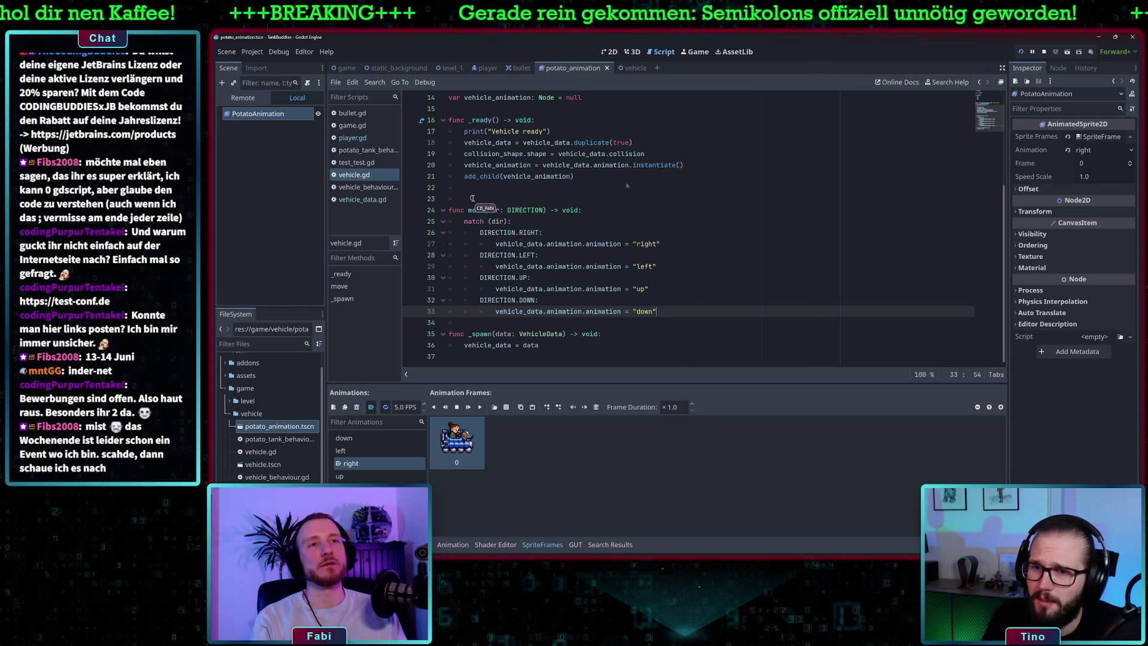
{"action": "left_click", "coordinate": [470, 197]}
{"action": "key", "text": "BackSpace"}
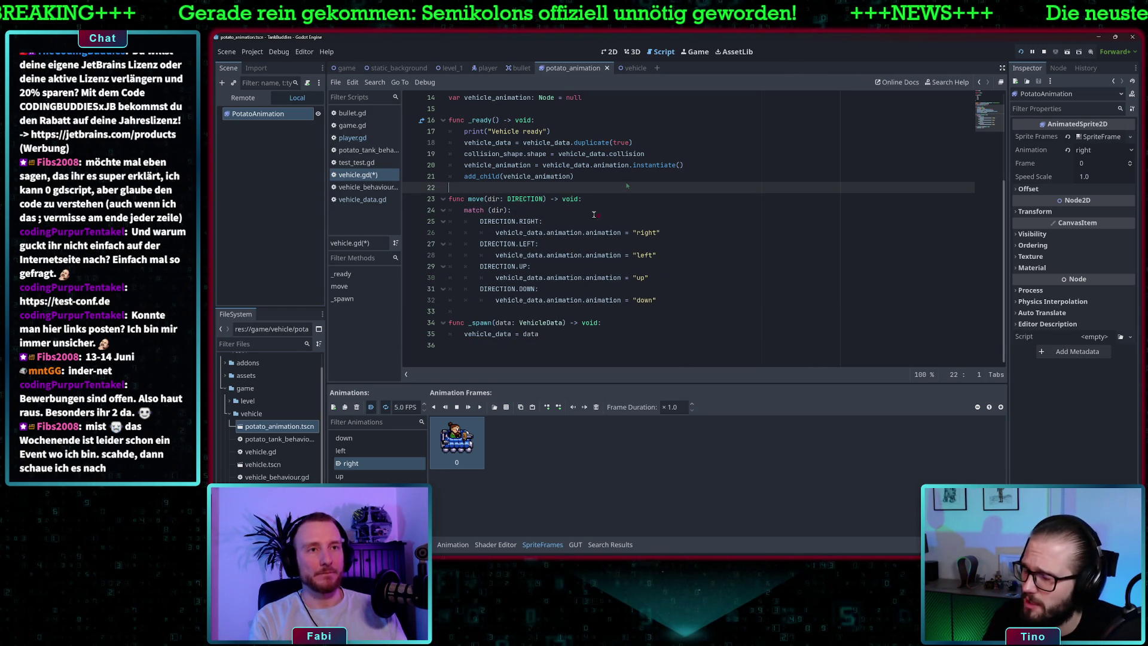
{"action": "left_click", "coordinate": [487, 312]}
{"action": "key", "text": "BackSpace"}
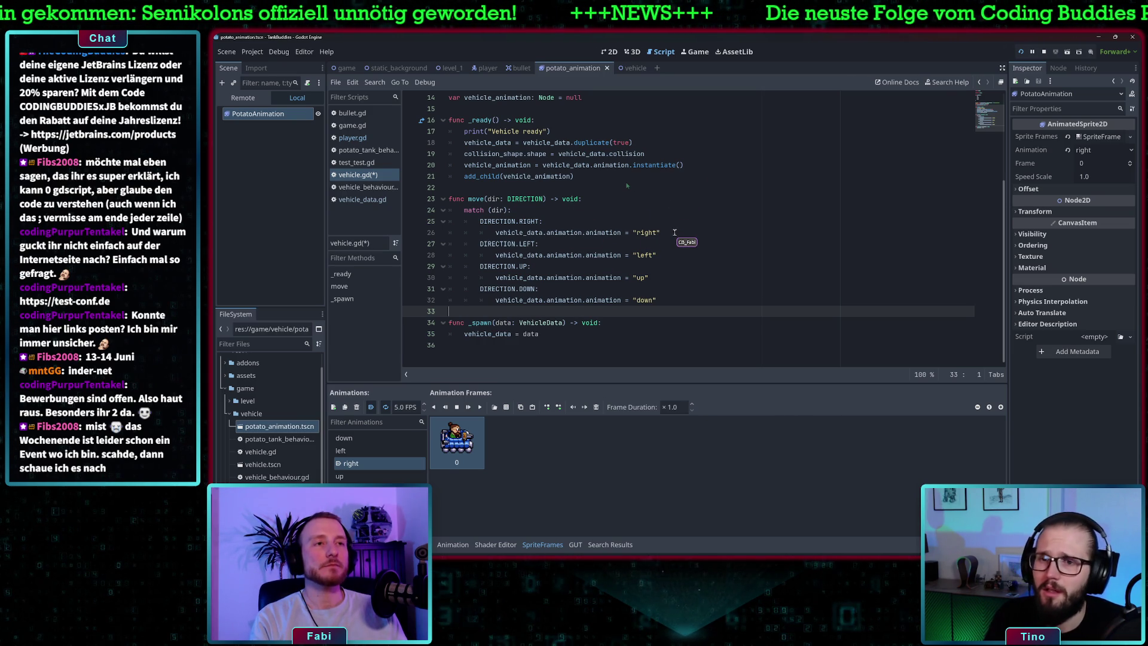
{"action": "left_click", "coordinate": [658, 231]}
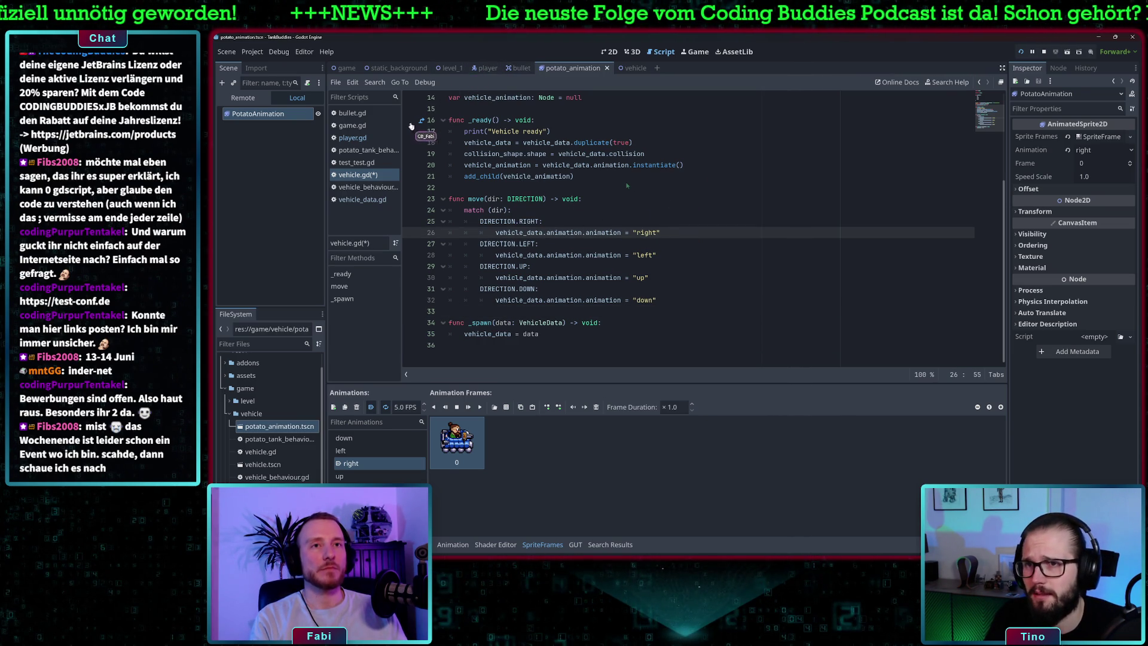
{"action": "left_click", "coordinate": [353, 138]}
- Change the shoot_direction value to Right and uncomment that line
{"action": "left_click", "coordinate": [644, 232]}
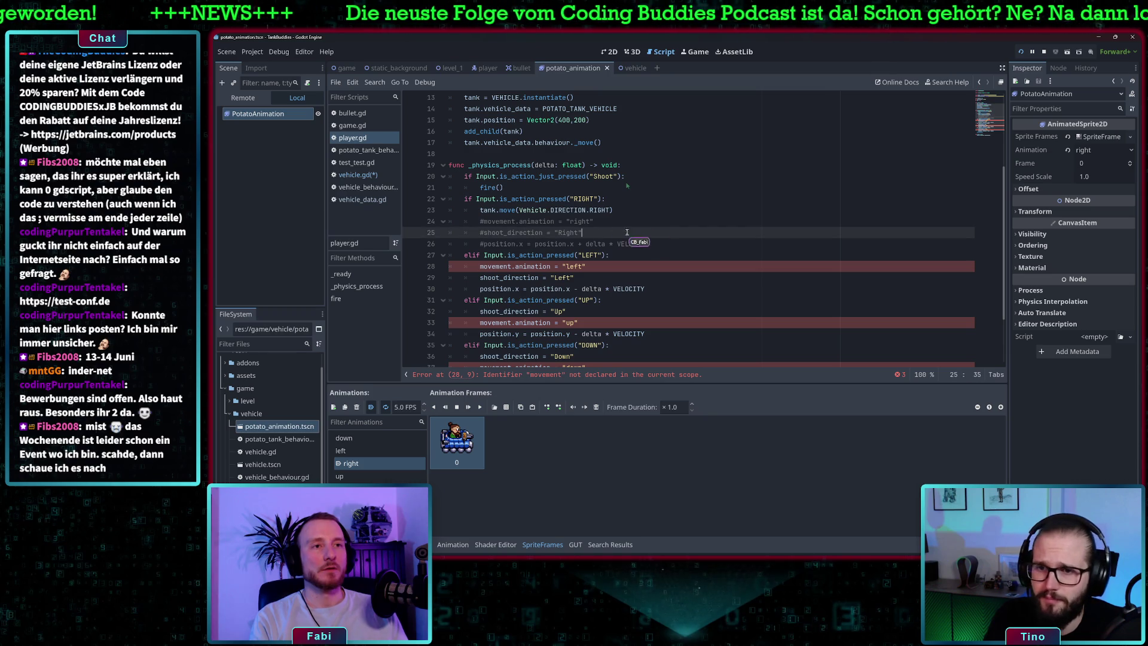
{"action": "left_click_drag", "start_coordinate": [487, 233], "coordinate": [557, 234]}
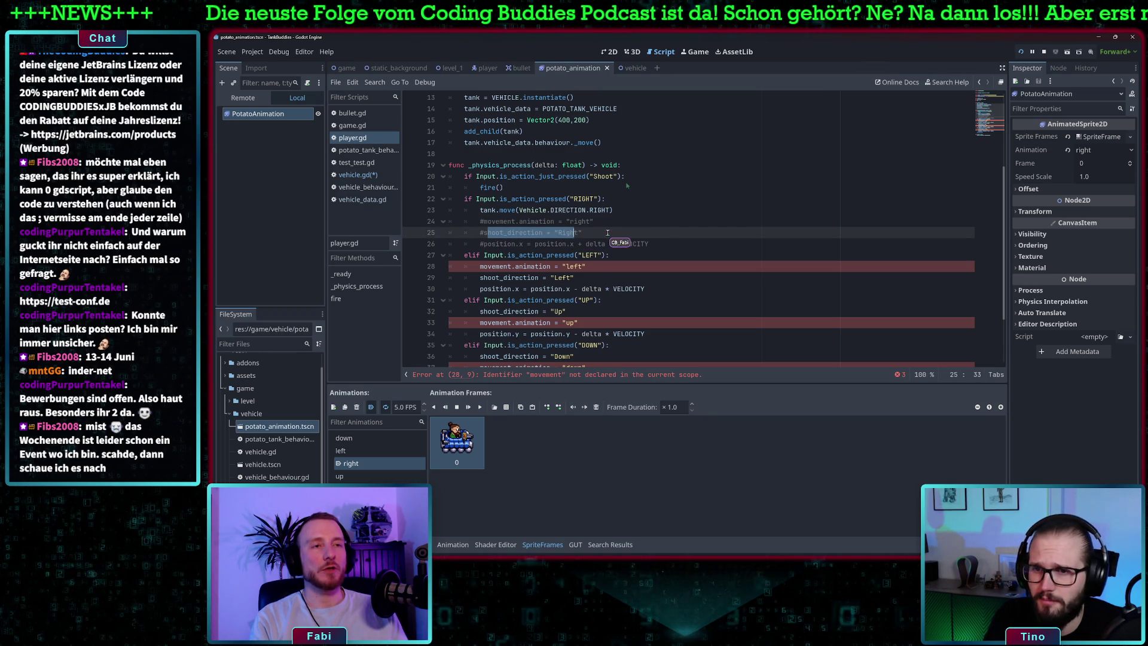
{"action": "double_click", "coordinate": [568, 232]}
{"action": "type", "text": "Right"}
{"action": "key", "text": "End"}
{"action": "scroll", "coordinate": [571, 236], "scroll_direction": "down", "scroll_amount": 2}
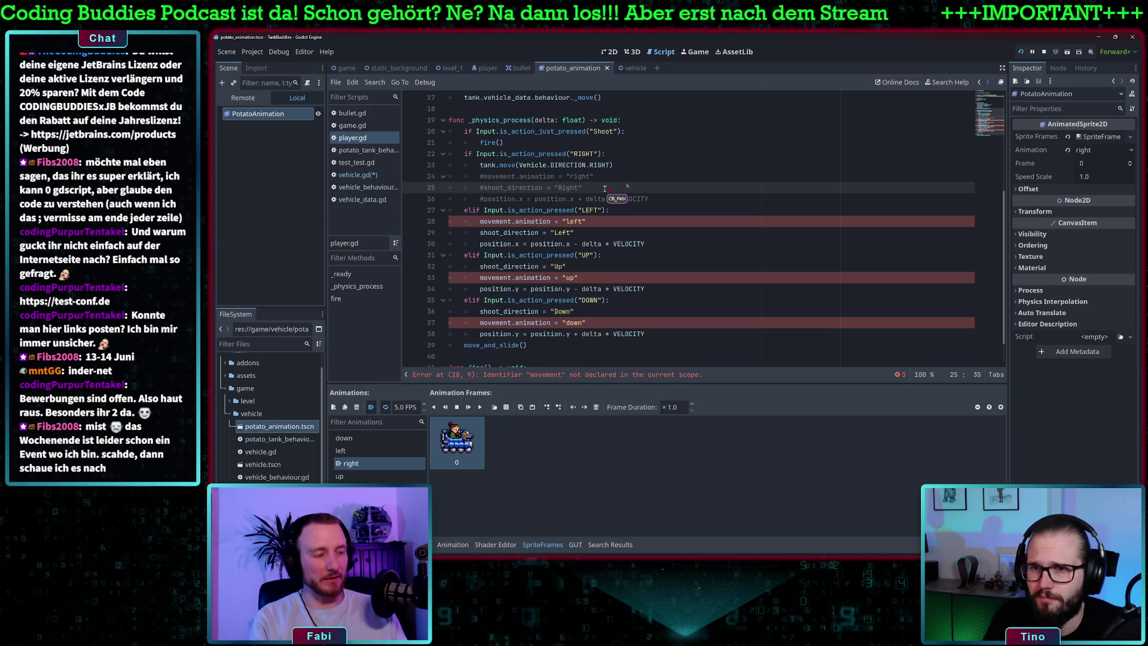
{"action": "key", "text": "ctrl+k"}
{"action": "scroll", "coordinate": [605, 189], "scroll_direction": "up", "scroll_amount": 2}
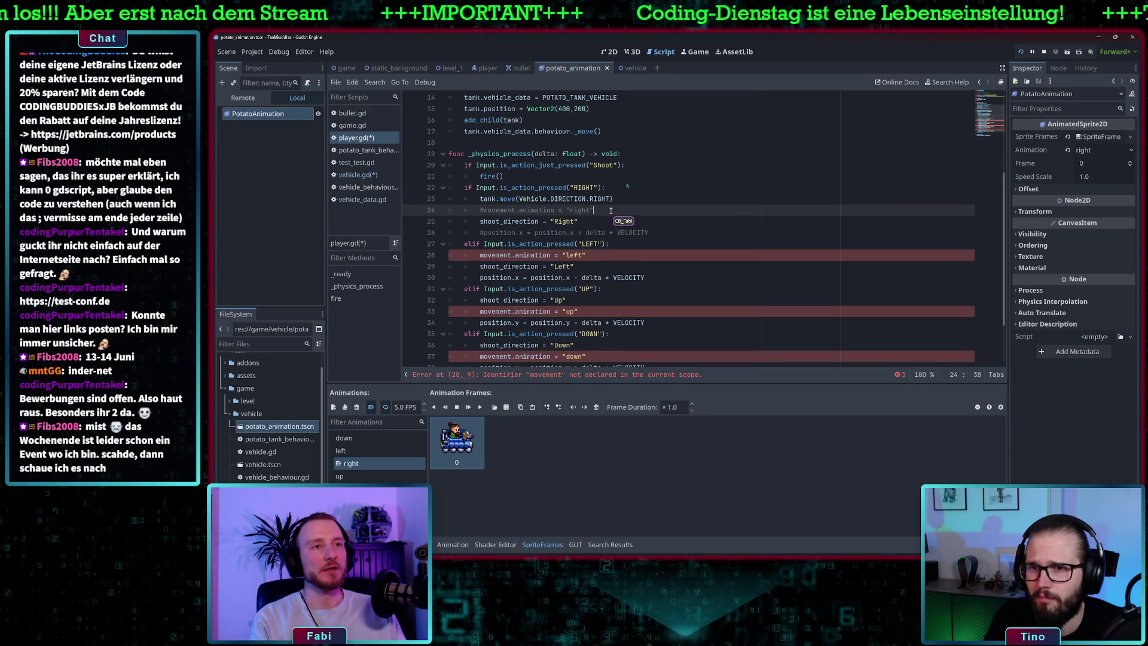
- Delete the commented movement.animation and position.x lines in the RIGHT branch, then reopen vehicle.gd
{"action": "left_click", "coordinate": [611, 211]}
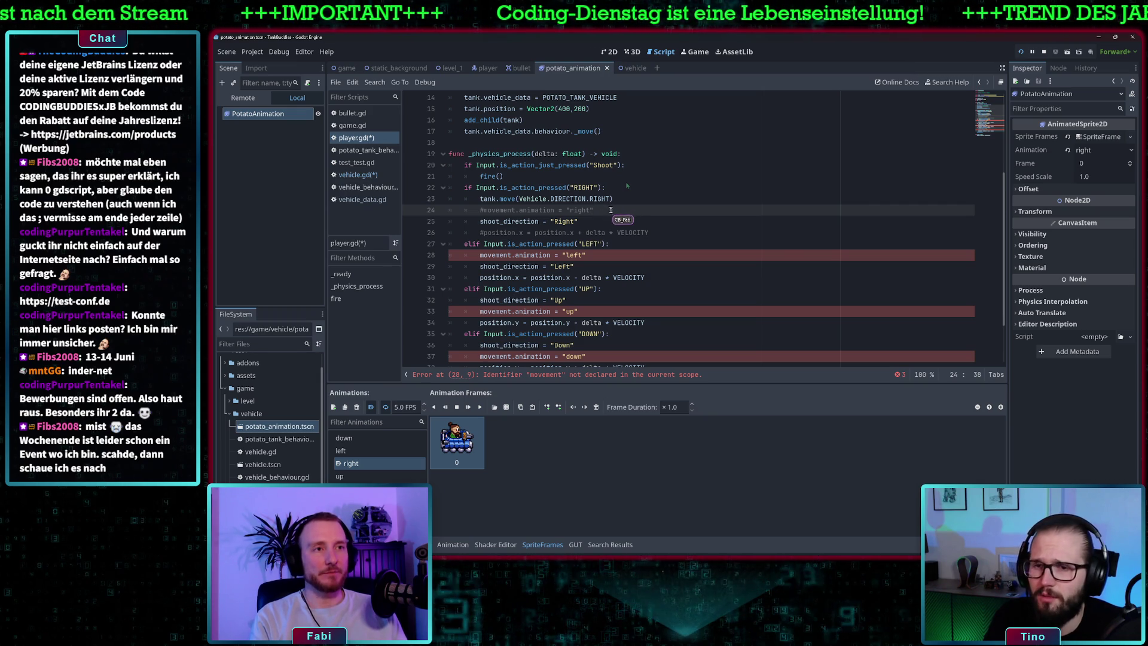
{"action": "key", "text": "shift+Home"}
{"action": "key", "text": "BackSpace"}
{"action": "key", "text": "BackSpace"}
{"action": "key", "text": "BackSpace"}
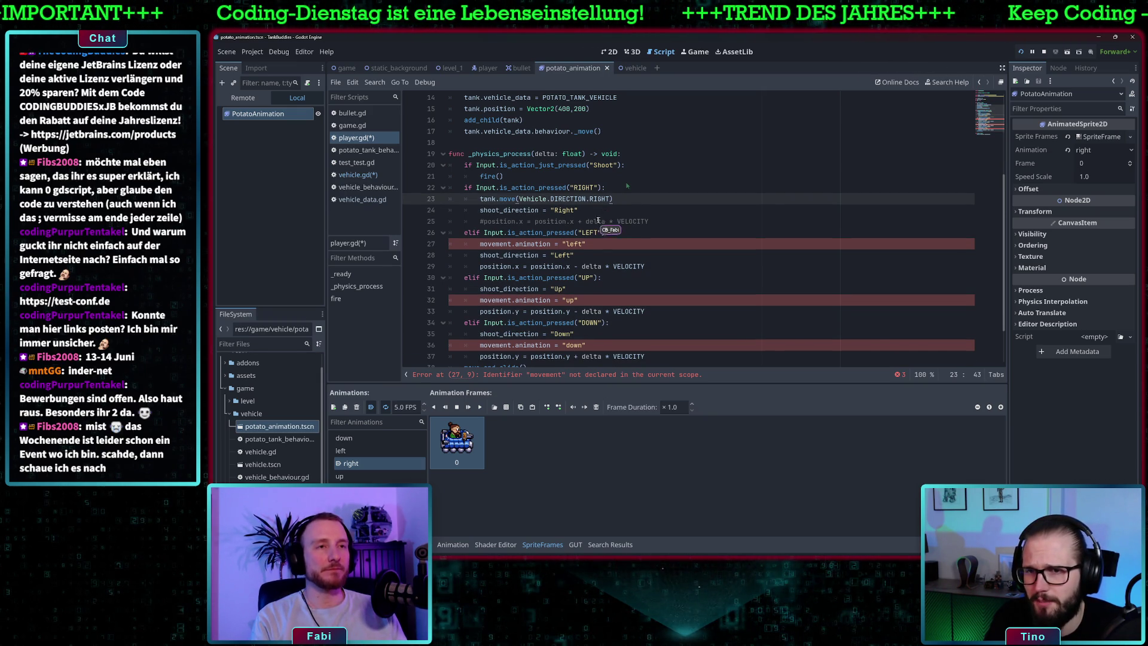
{"action": "left_click", "coordinate": [524, 221]}
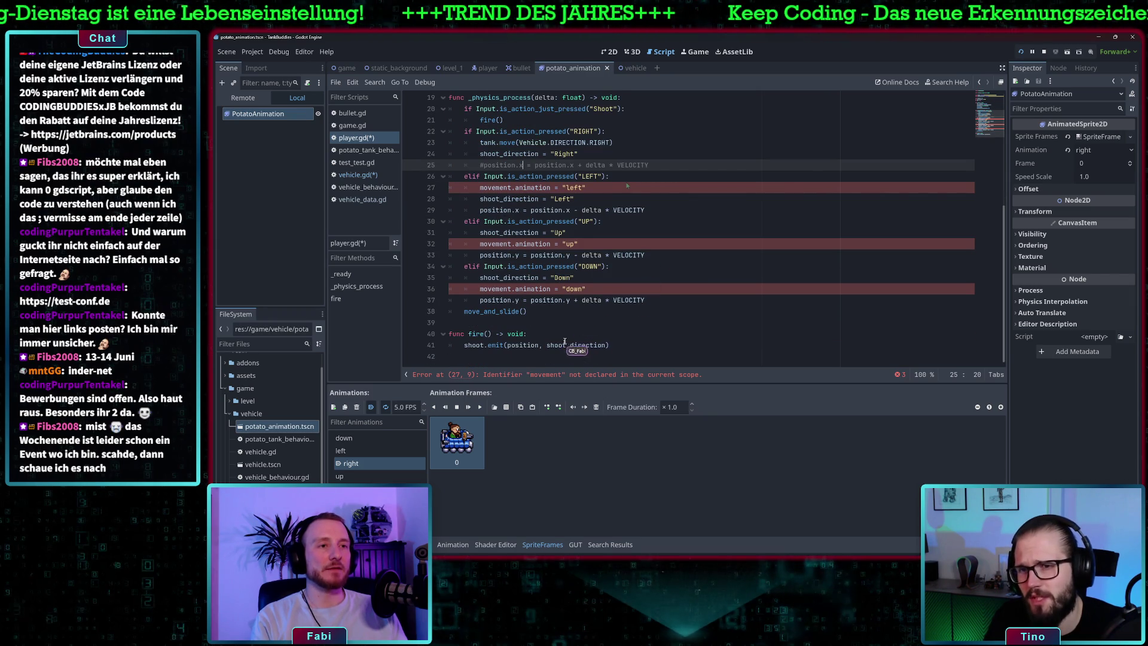
{"action": "scroll", "coordinate": [623, 202], "scroll_direction": "down", "scroll_amount": 1}
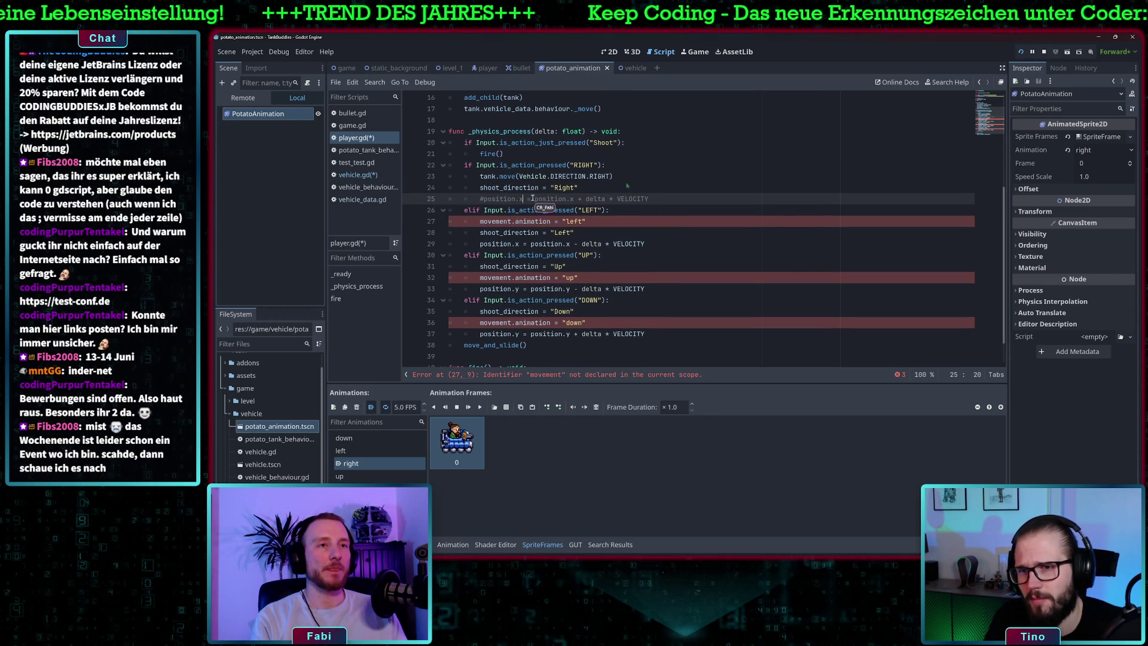
{"action": "left_click_drag", "start_coordinate": [649, 199], "coordinate": [484, 200]}
{"action": "key", "text": "ctrl+c"}
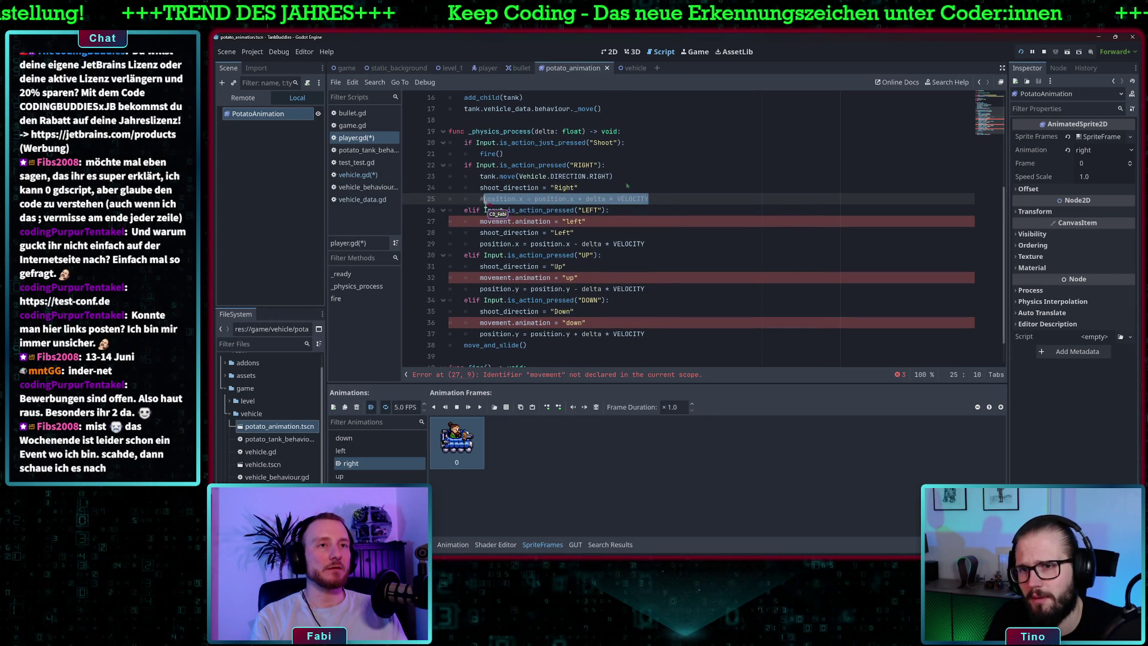
{"action": "key", "text": "BackSpace"}
{"action": "key", "text": "BackSpace"}
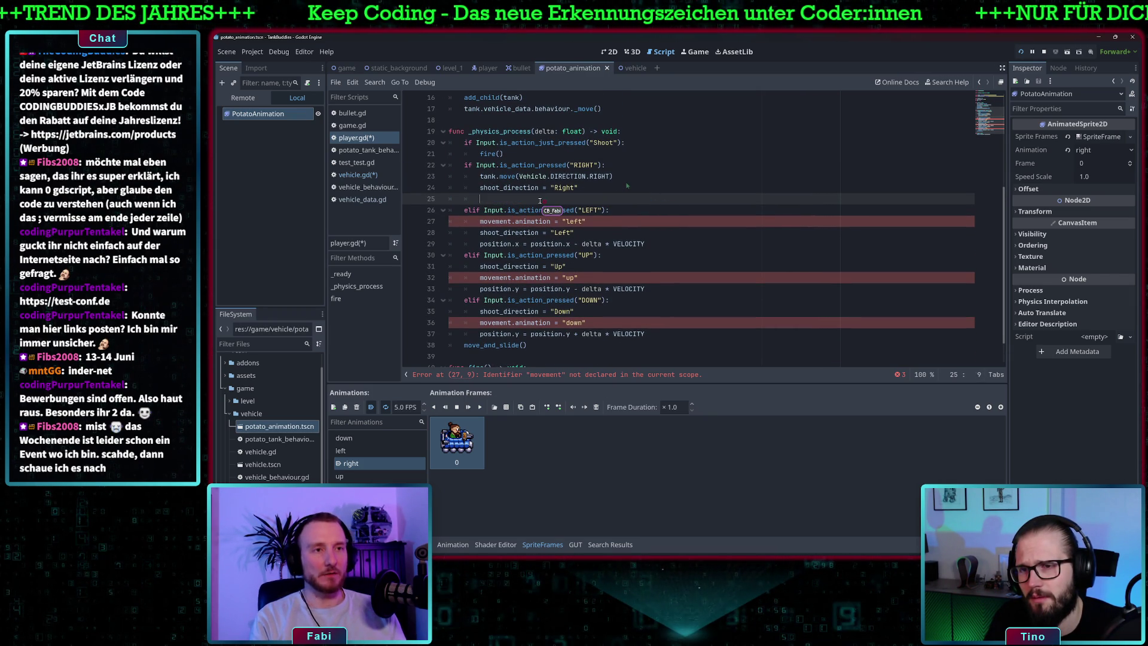
{"action": "key", "text": "BackSpace"}
{"action": "key", "text": "BackSpace"}
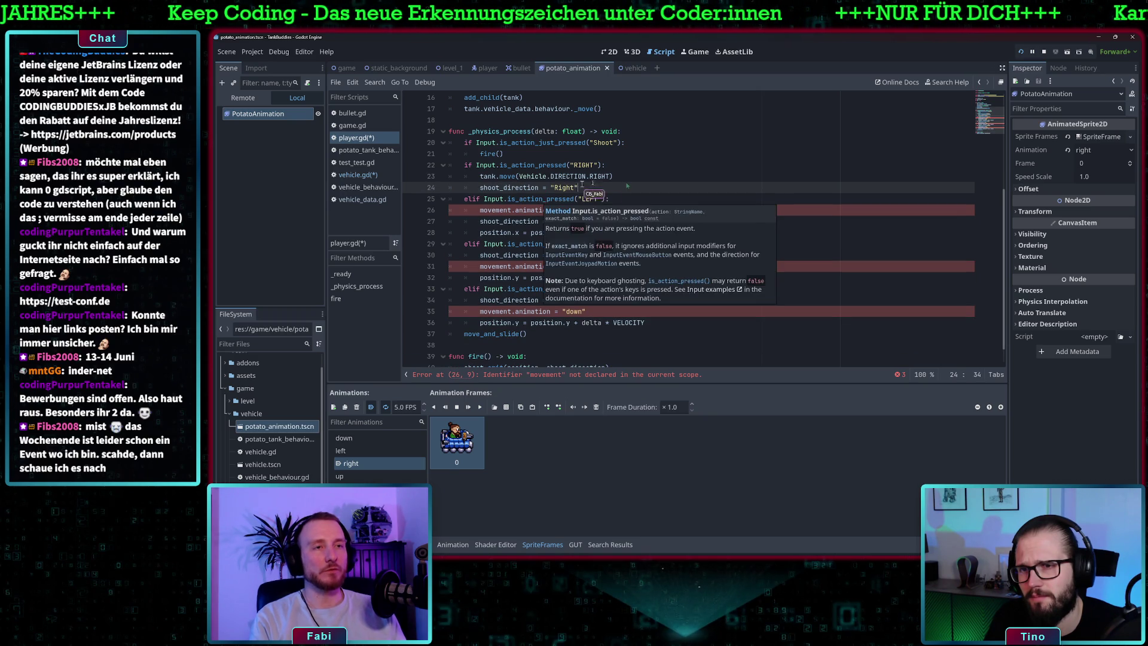
{"action": "left_click", "coordinate": [362, 175]}
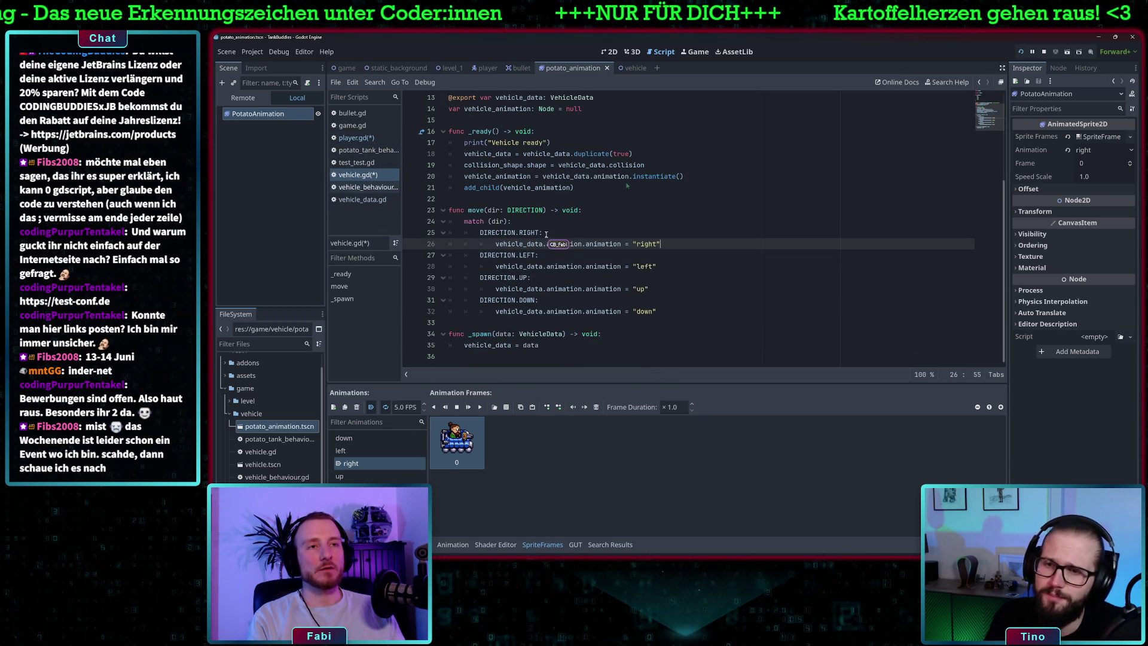
- Add 'position.x += delta * vehicle_data.speed' under the RIGHT case's animation line
{"action": "left_click", "coordinate": [561, 231]}
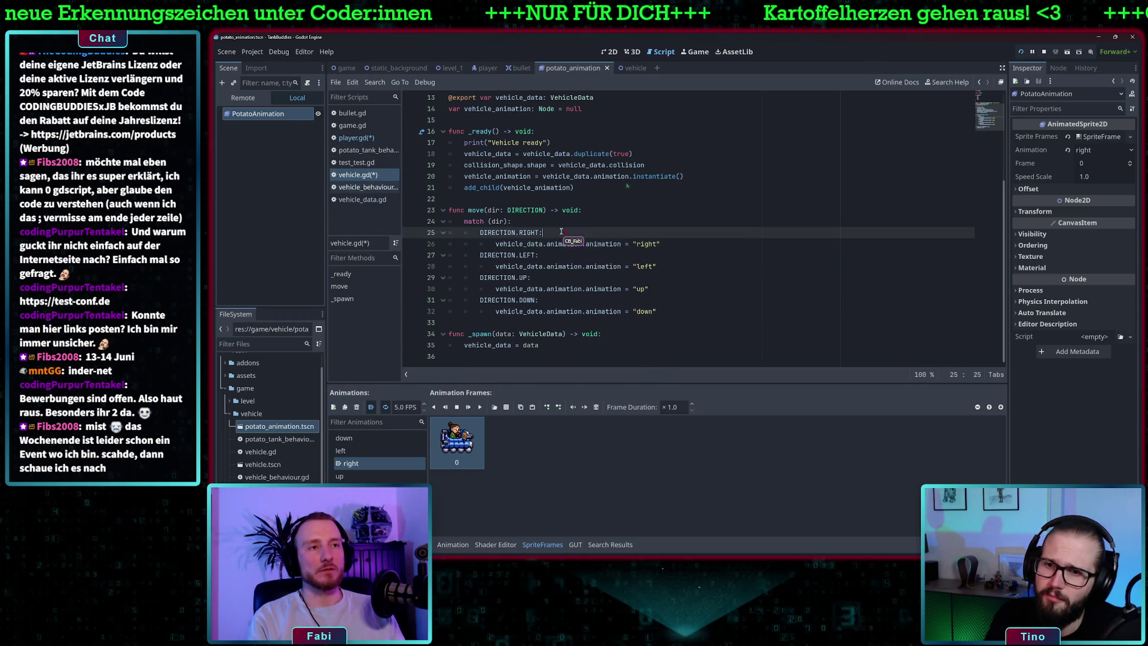
{"action": "left_click", "coordinate": [675, 240]}
{"action": "key", "text": "Return"}
{"action": "key", "text": "ctrl+v"}
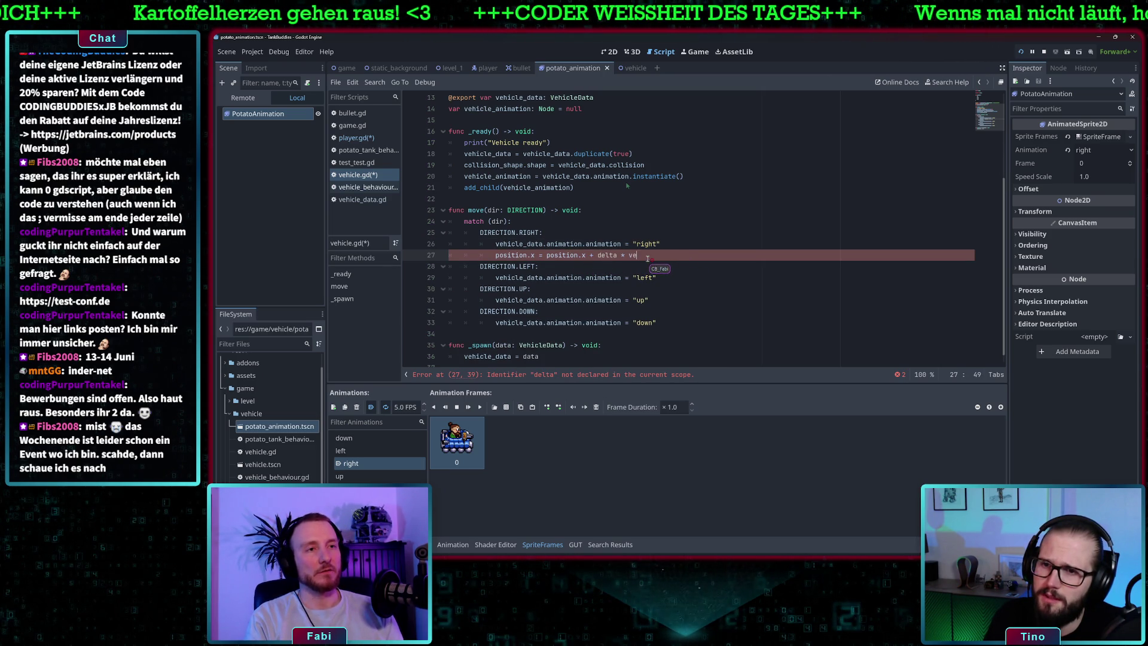
{"action": "key", "text": "Return"}
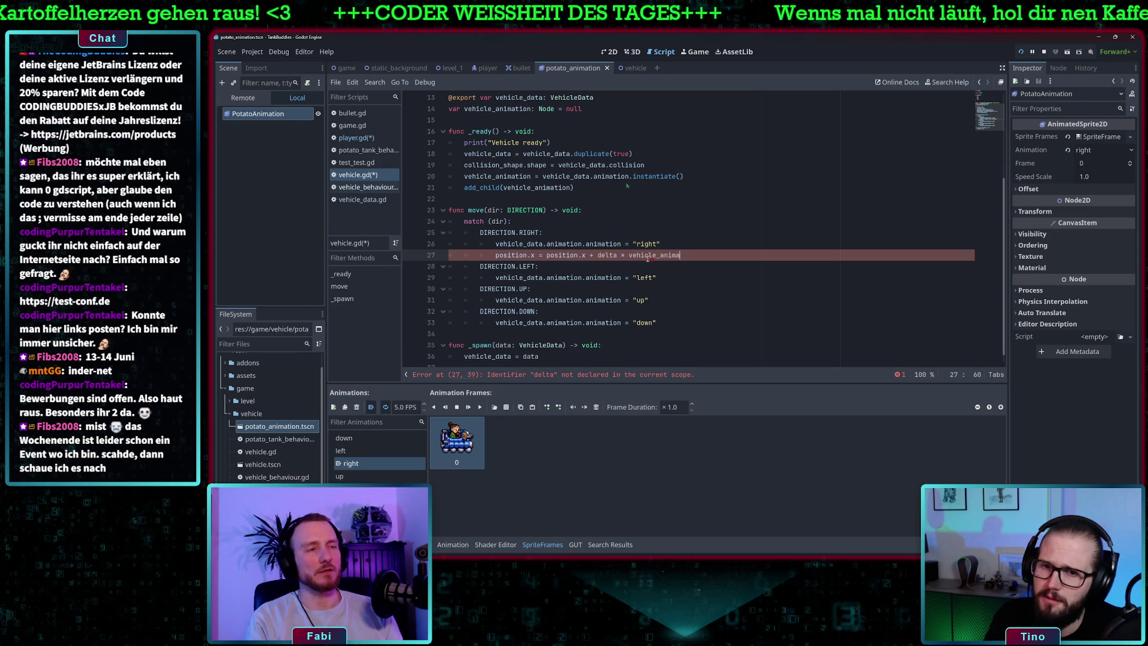
{"action": "key", "text": "BackSpace"}
{"action": "key", "text": "BackSpace"}
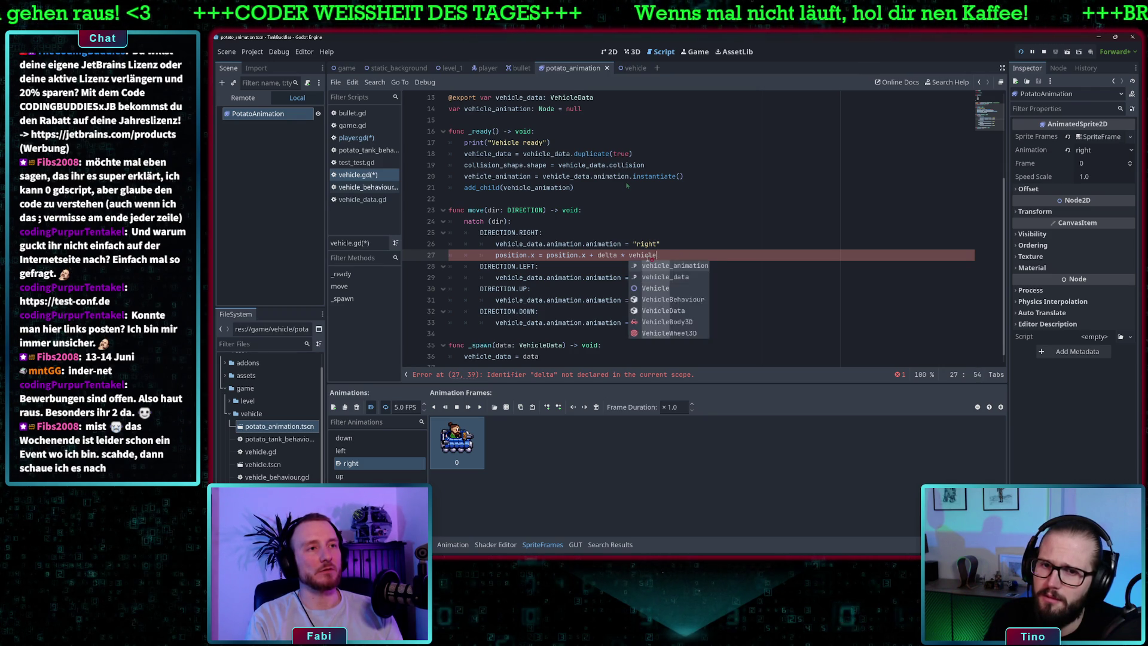
{"action": "type", "text": "d"}
{"action": "key", "text": "BackSpace"}
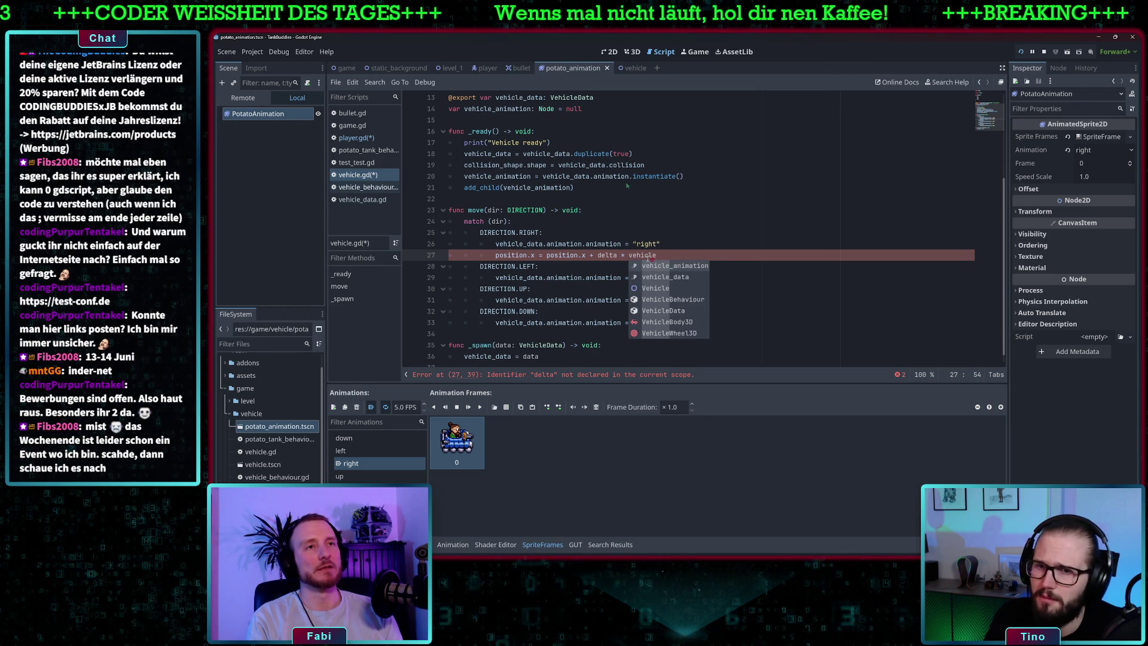
{"action": "type", "text": "_de"}
{"action": "type", "text": "ta."}
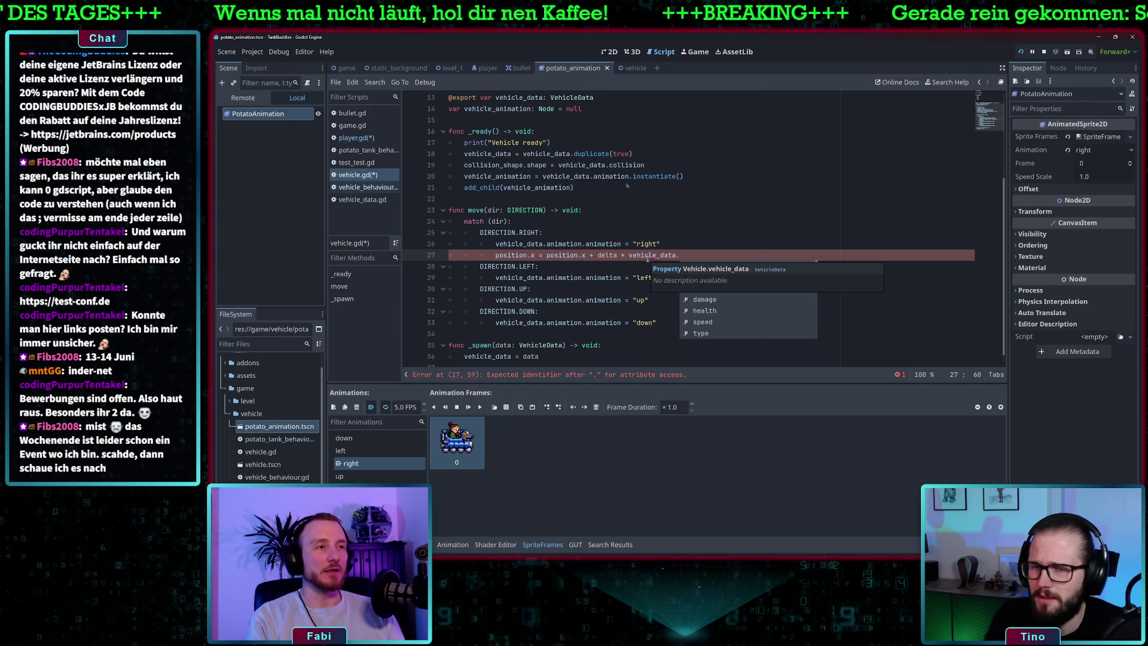
{"action": "type", "text": "ve"}
{"action": "key", "text": "BackSpace"}
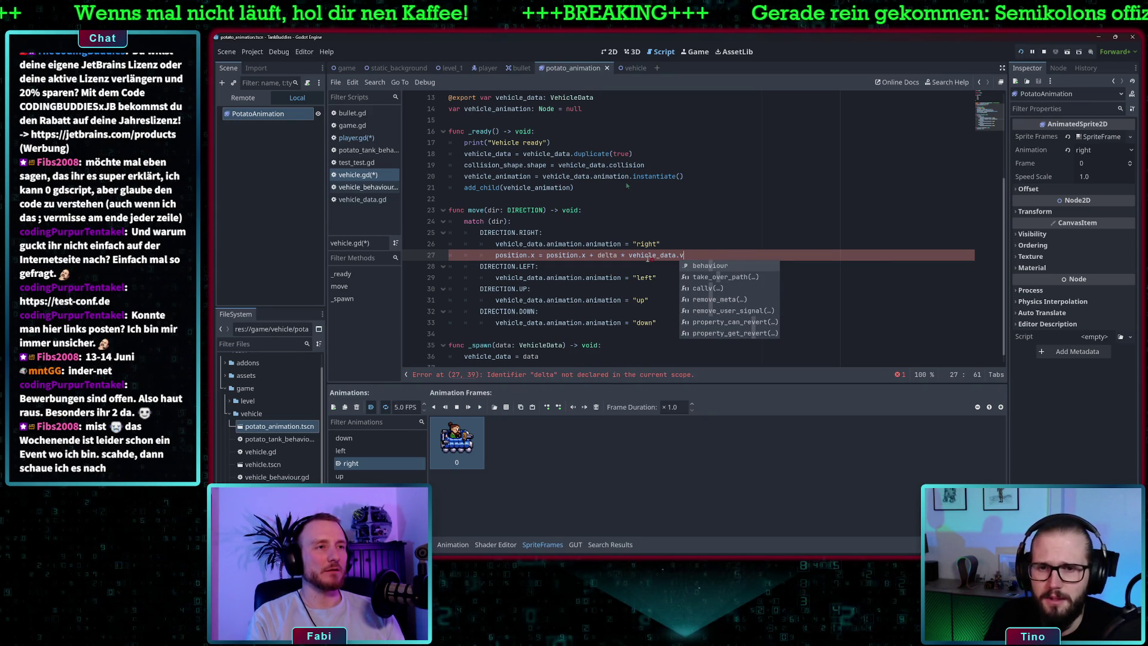
{"action": "key", "text": "BackSpace"}
{"action": "type", "text": "speed"}
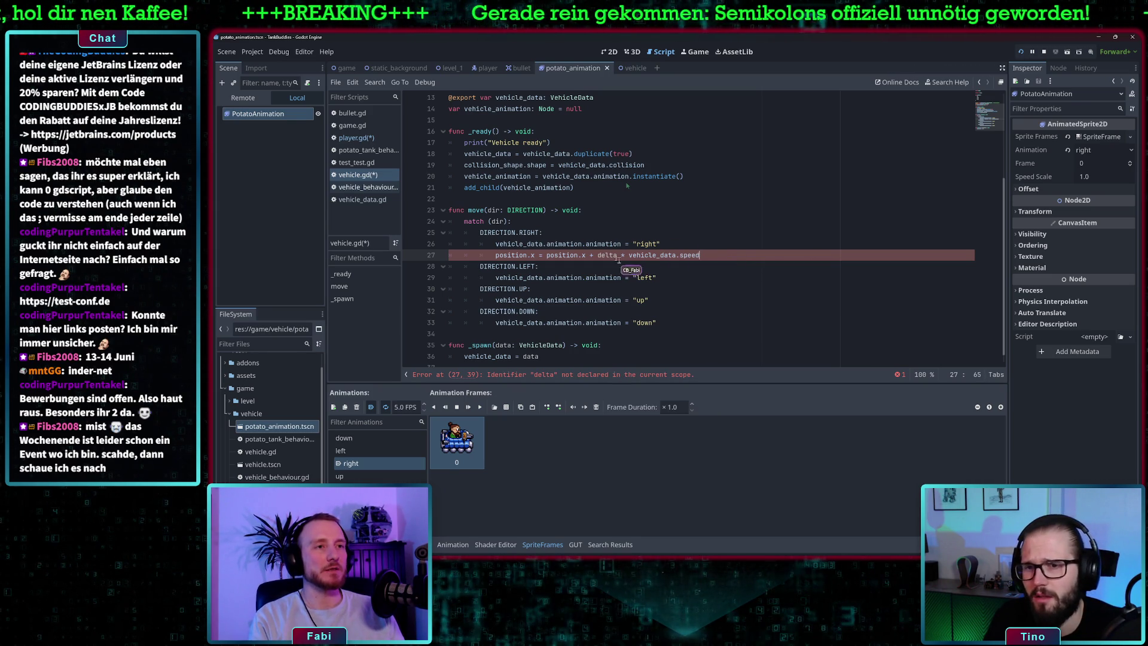
- Add a 'delta: float,' parameter at the start of move's signature
{"action": "left_click", "coordinate": [612, 255]}
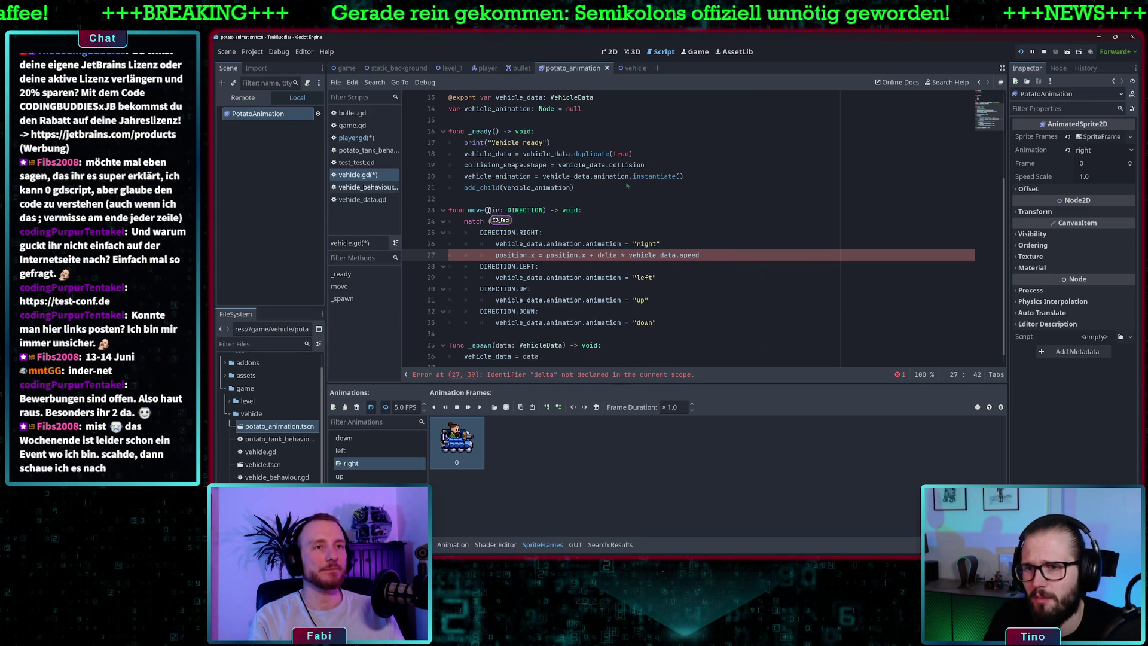
{"action": "left_click", "coordinate": [486, 210]}
{"action": "type", "text": "delta: "}
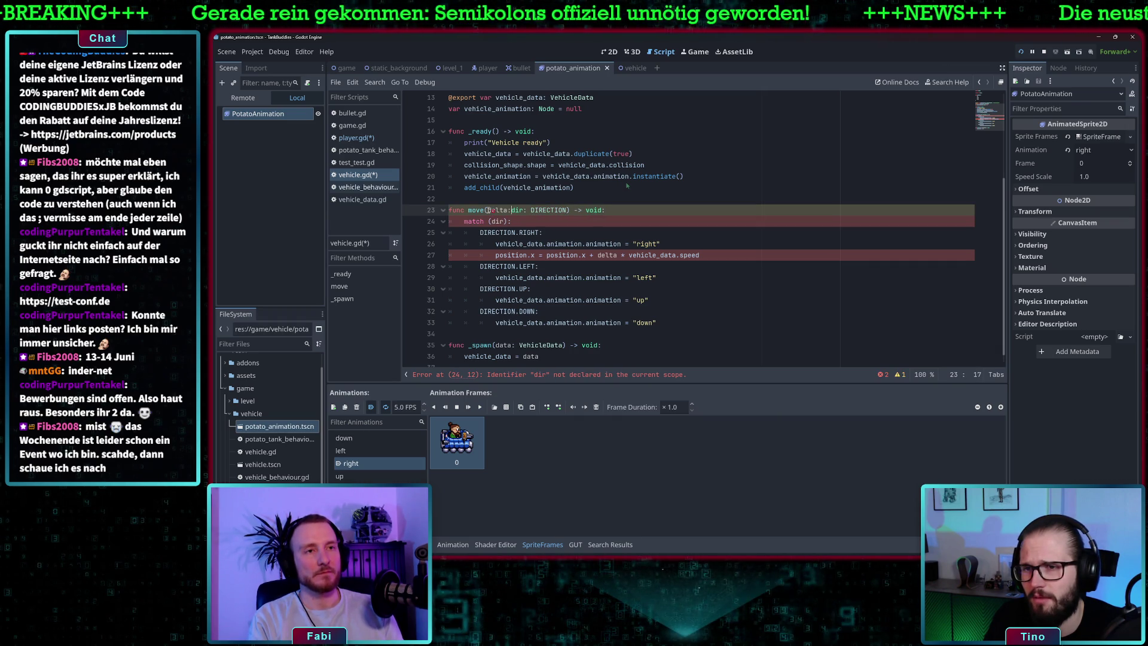
{"action": "type", "text": "float"}
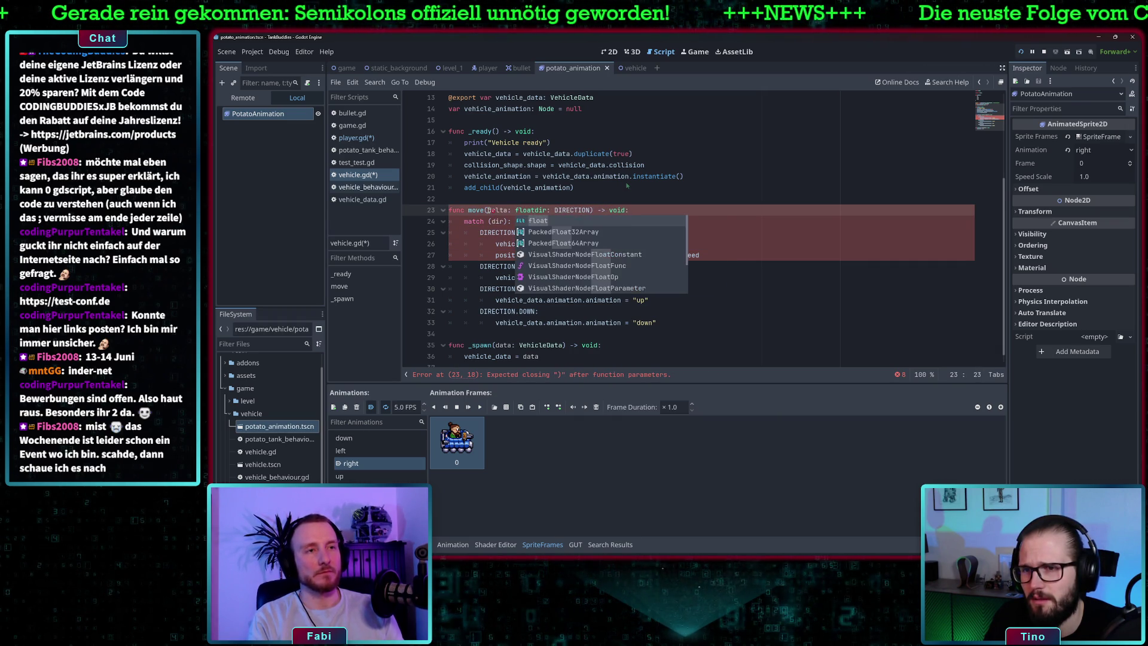
{"action": "type", "text": ","}
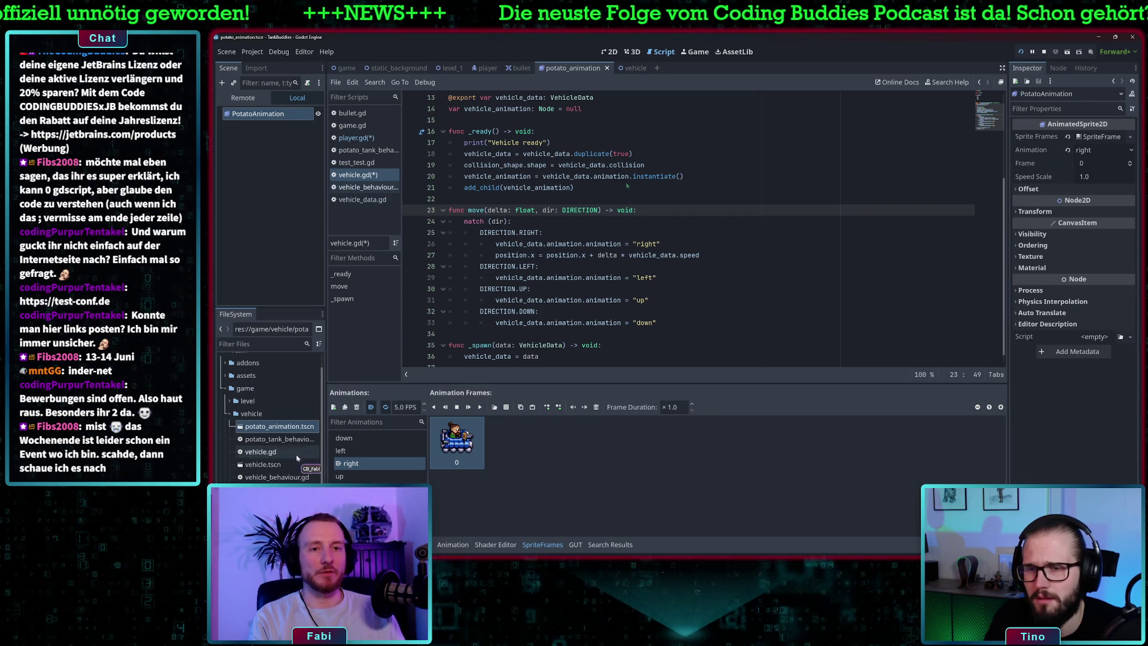
- Open the potato tank's vehicle data and change its Speed from 5 to 200
{"action": "left_click", "coordinate": [275, 502]}
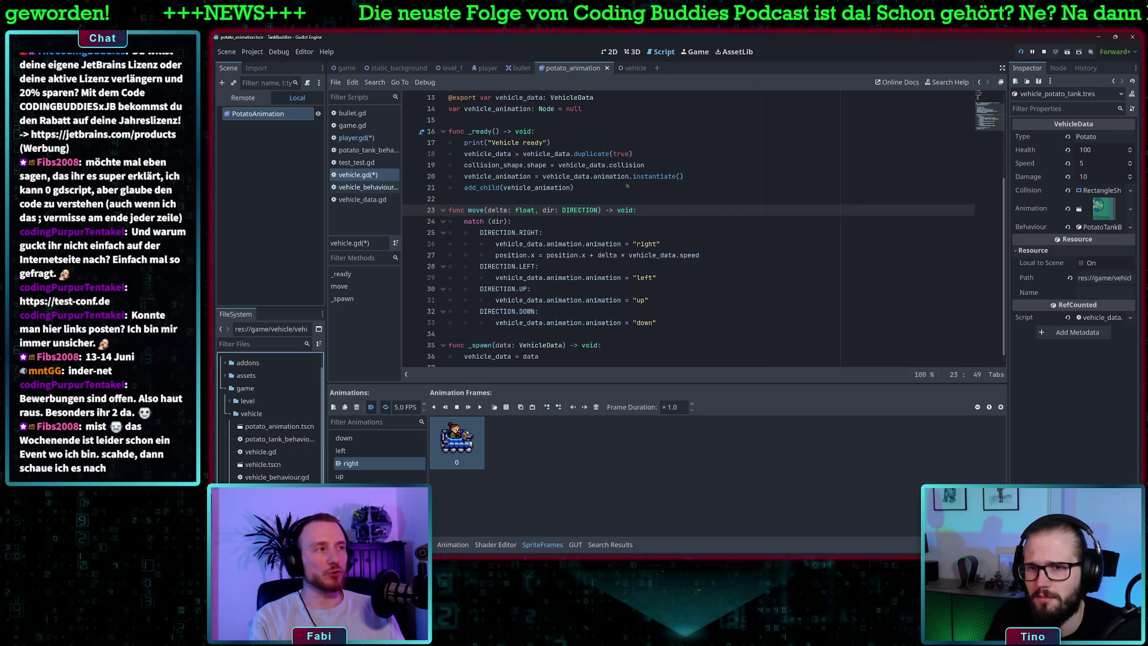
{"action": "left_click", "coordinate": [1090, 162]}
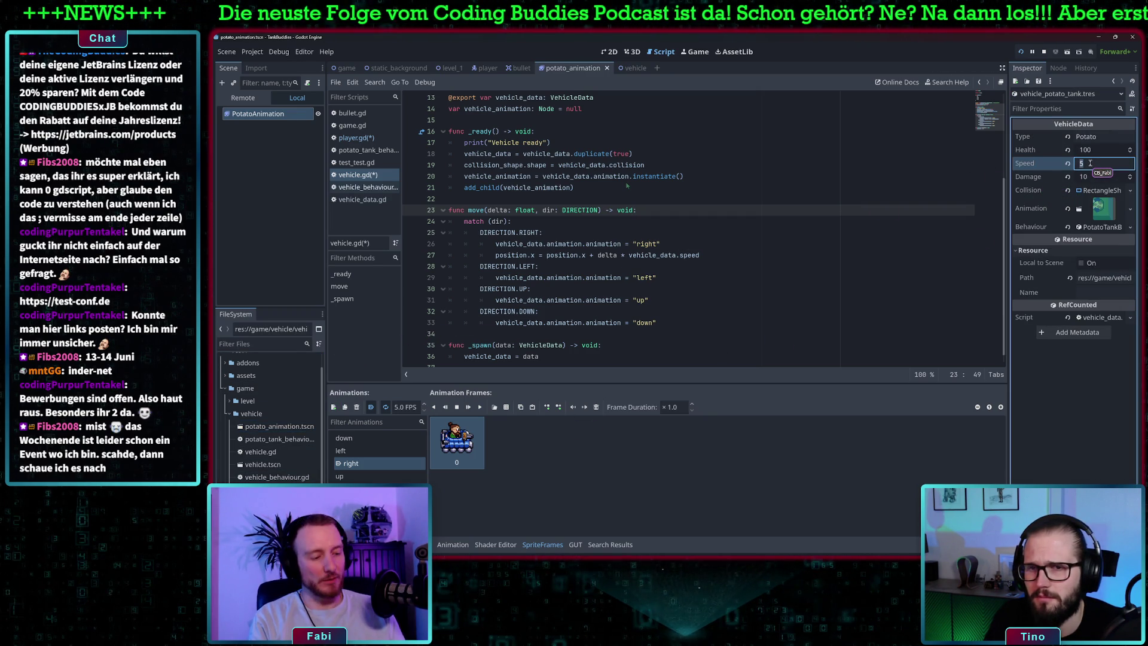
{"action": "type", "text": "00"}
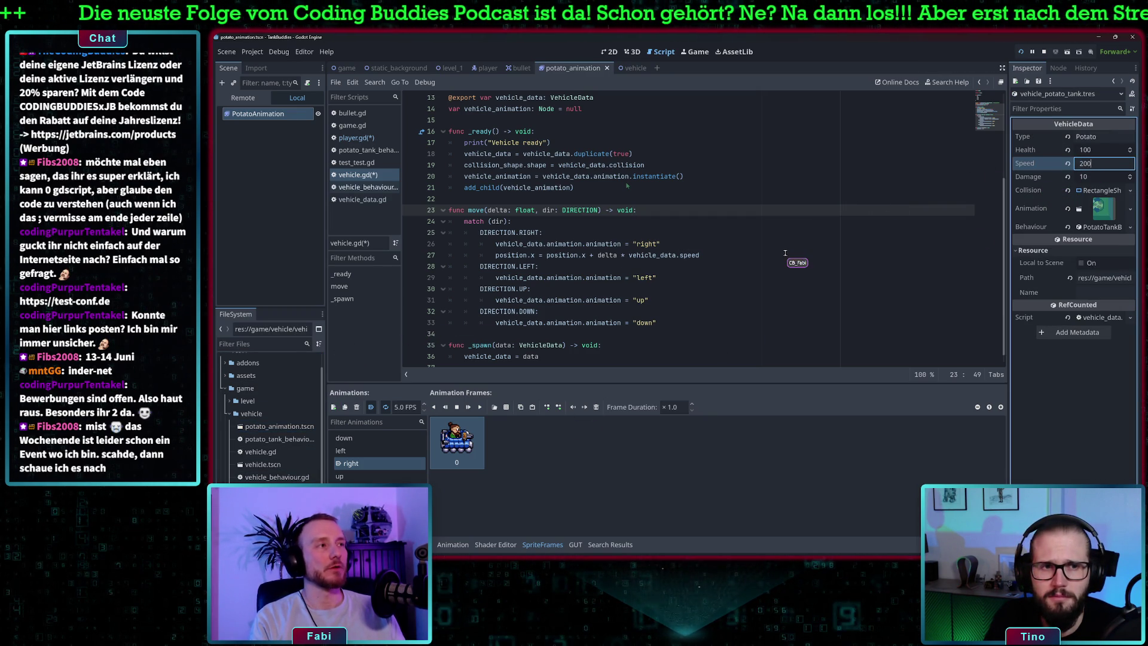
{"action": "left_click", "coordinate": [656, 277]}
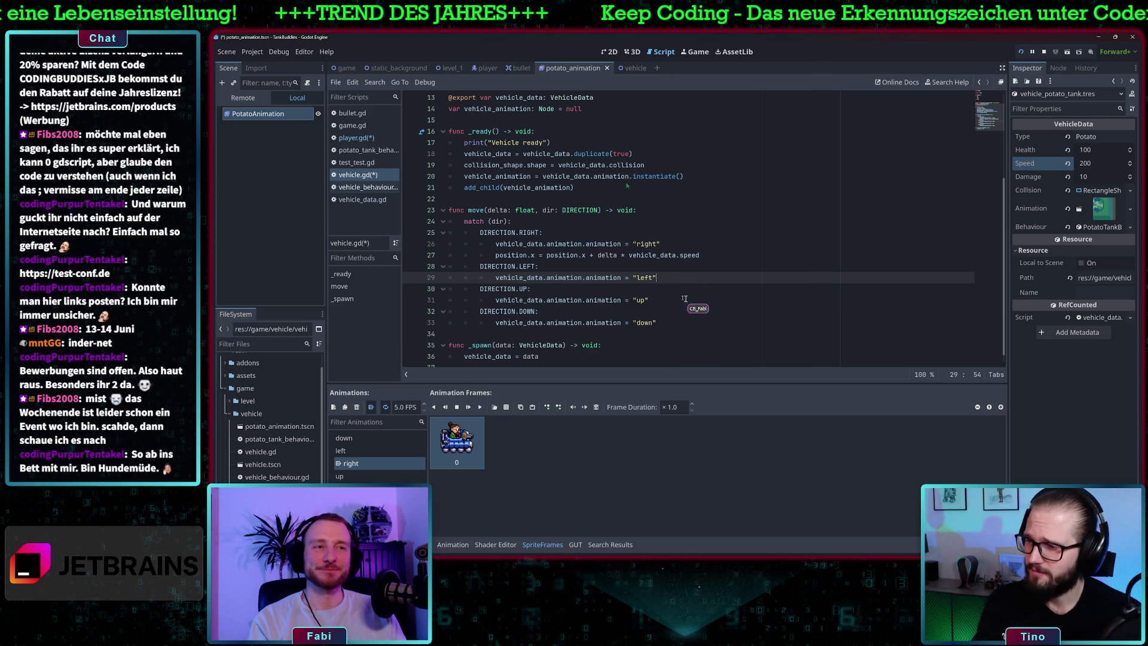
- Delete the movement.animation = "left" and position.x update lines from player.gd's LEFT branch
{"action": "left_click", "coordinate": [393, 138]}
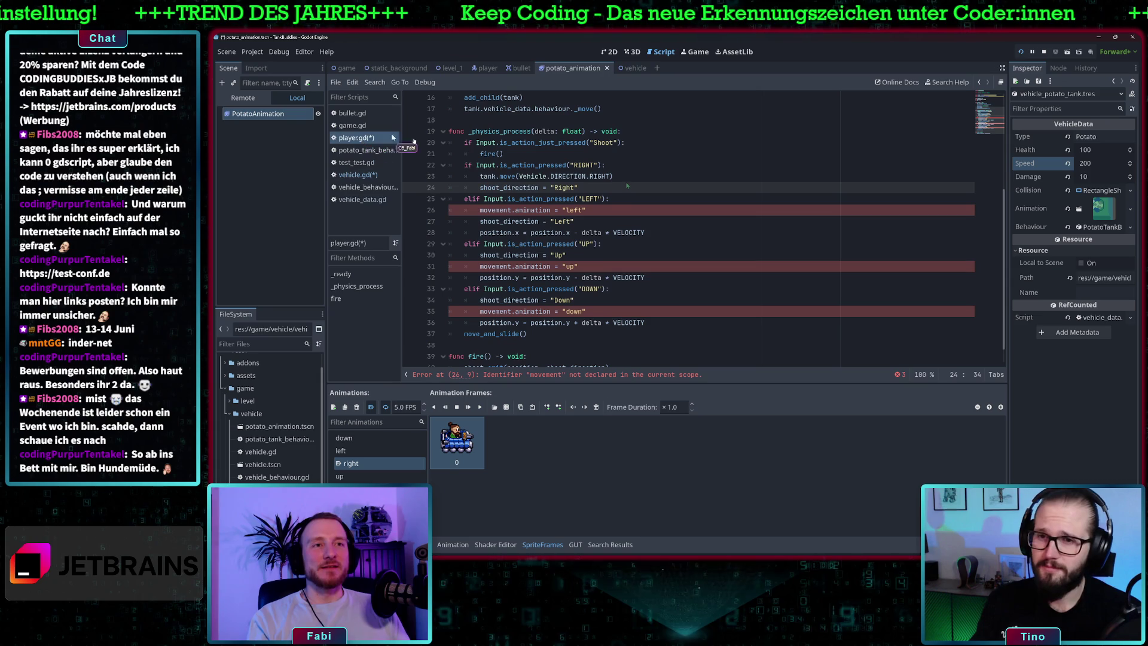
{"action": "left_click", "coordinate": [573, 221]}
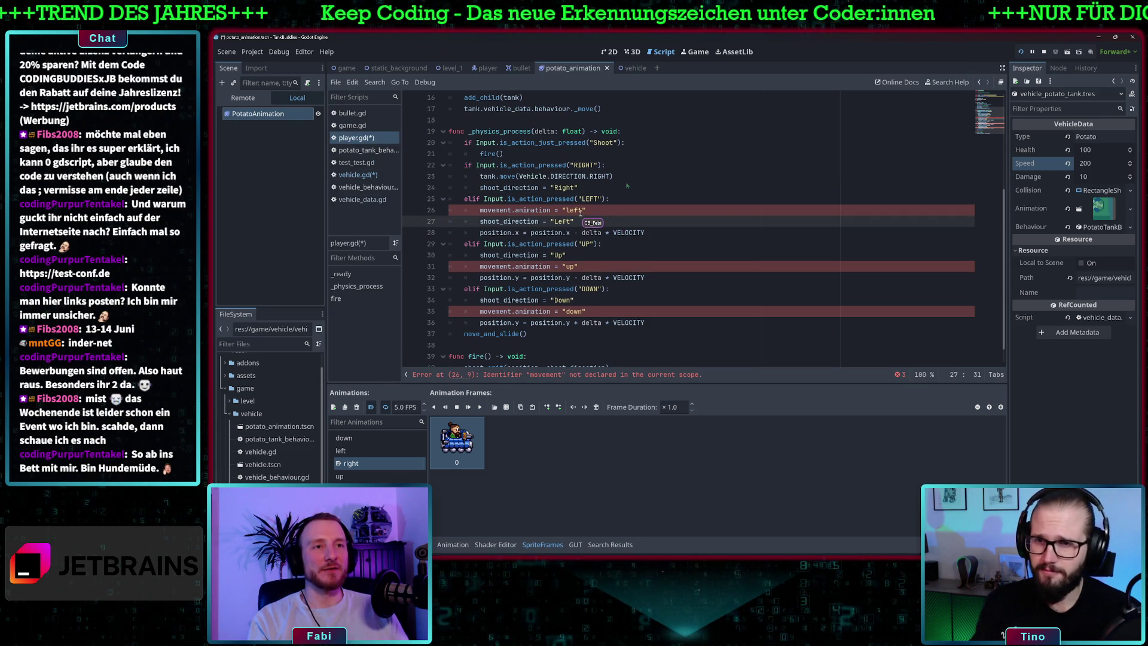
{"action": "scroll", "coordinate": [568, 200], "scroll_direction": "up", "scroll_amount": 1}
{"action": "left_click", "coordinate": [503, 210]}
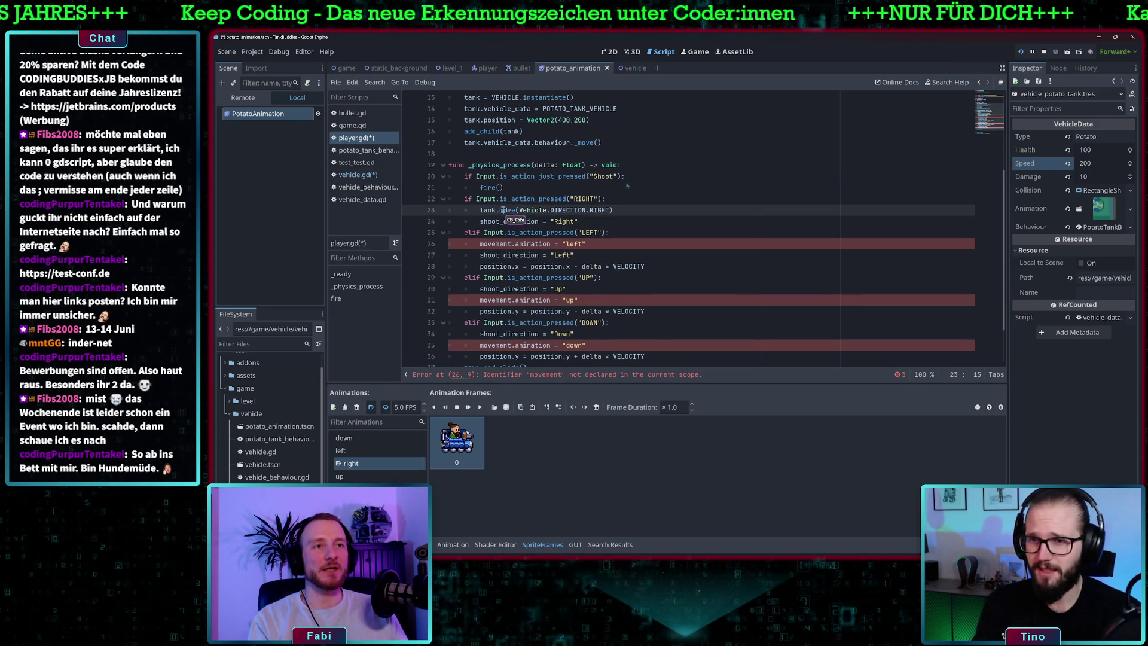
{"action": "mouse_move", "coordinate": [508, 222]}
{"action": "left_mouse_down"}
{"action": "mouse_move", "coordinate": [577, 222]}
{"action": "mouse_move", "coordinate": [602, 244]}
{"action": "mouse_move", "coordinate": [448, 246]}
{"action": "left_mouse_up"}
{"action": "key", "text": "BackSpace"}
{"action": "key", "text": "BackSpace"}
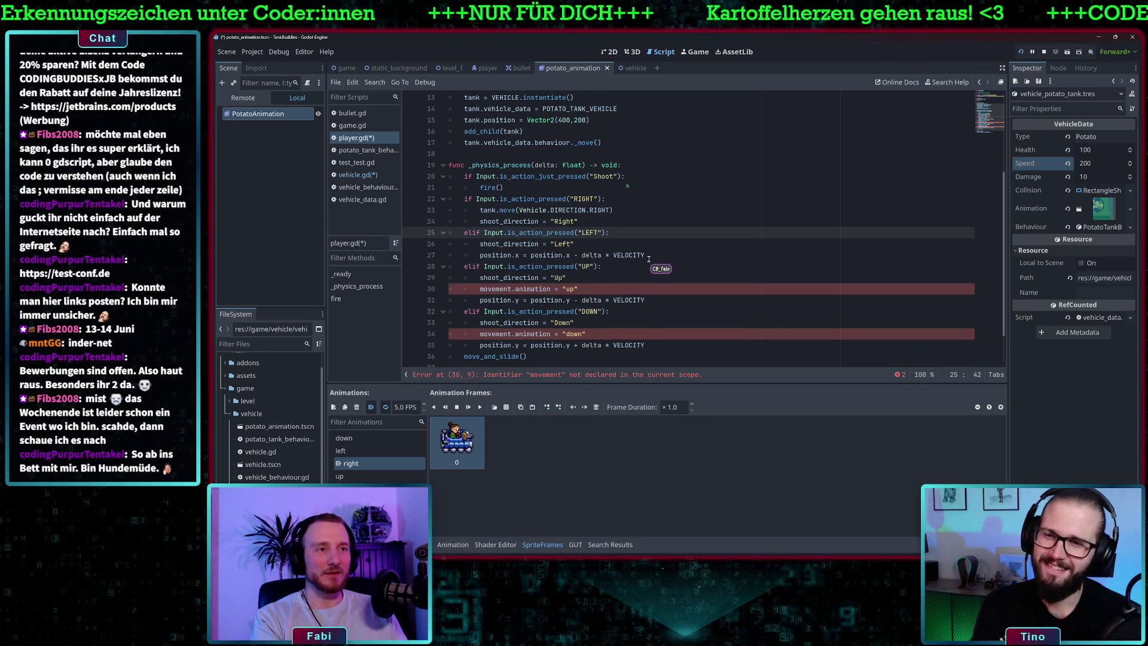
{"action": "left_click", "coordinate": [645, 256]}
{"action": "left_click_drag", "start_coordinate": [610, 255], "coordinate": [479, 259]}
{"action": "key", "text": "BackSpace"}
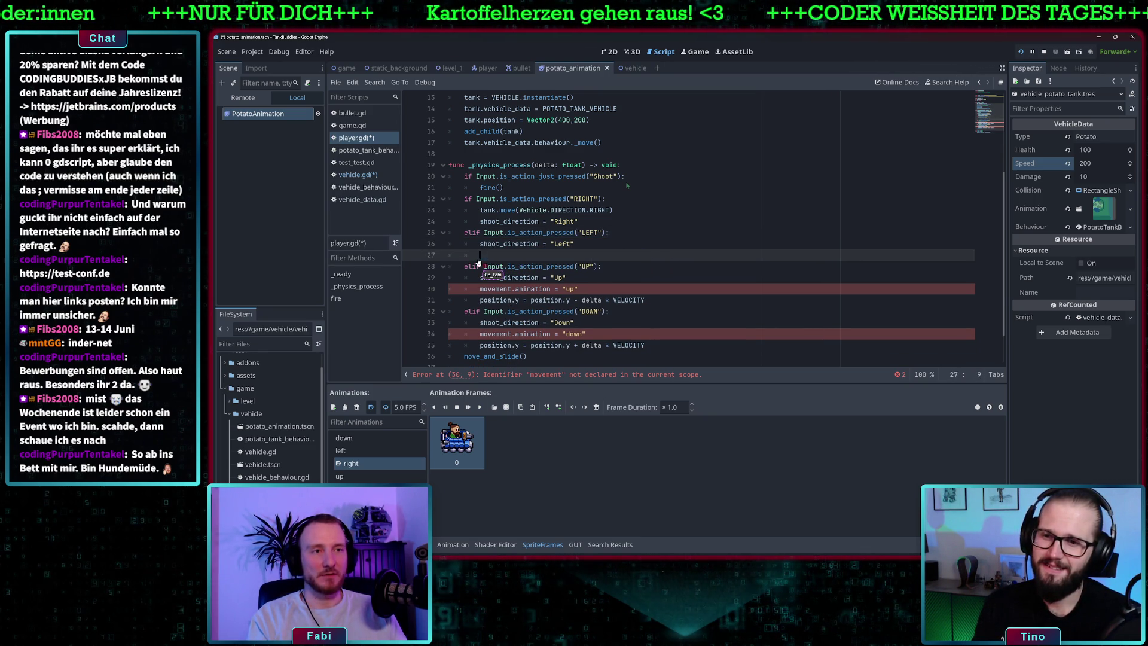
{"action": "key", "text": "BackSpace"}
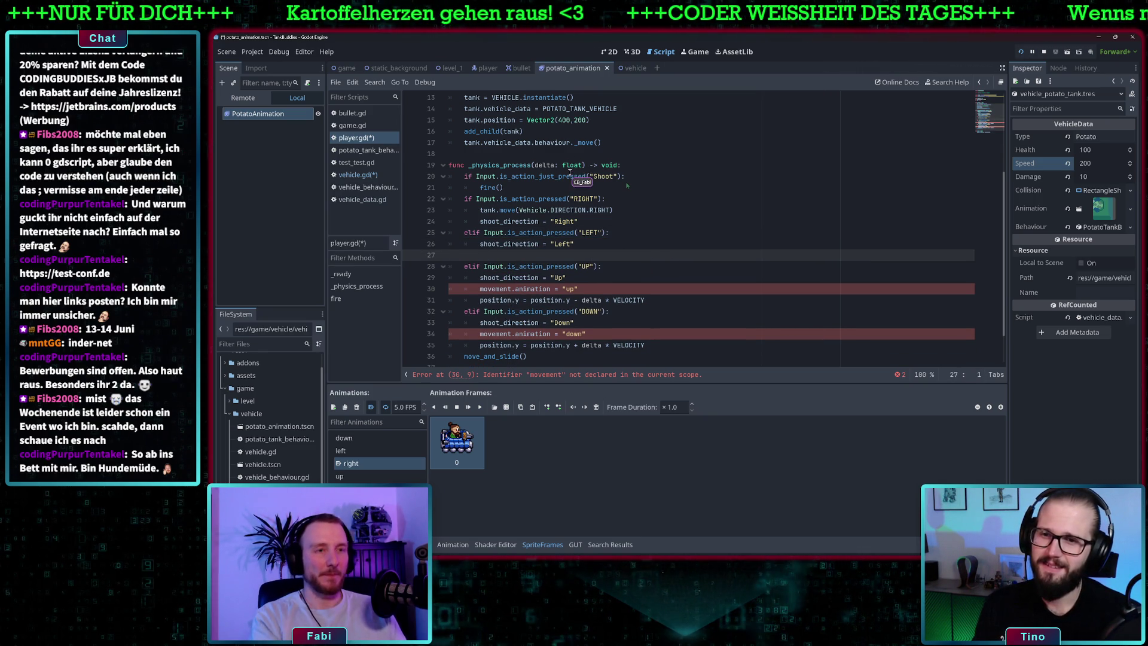
- In vehicle.gd, add position.x = position.x - delta * VELOCITY under the "left" animation line
{"action": "key", "text": "BackSpace"}
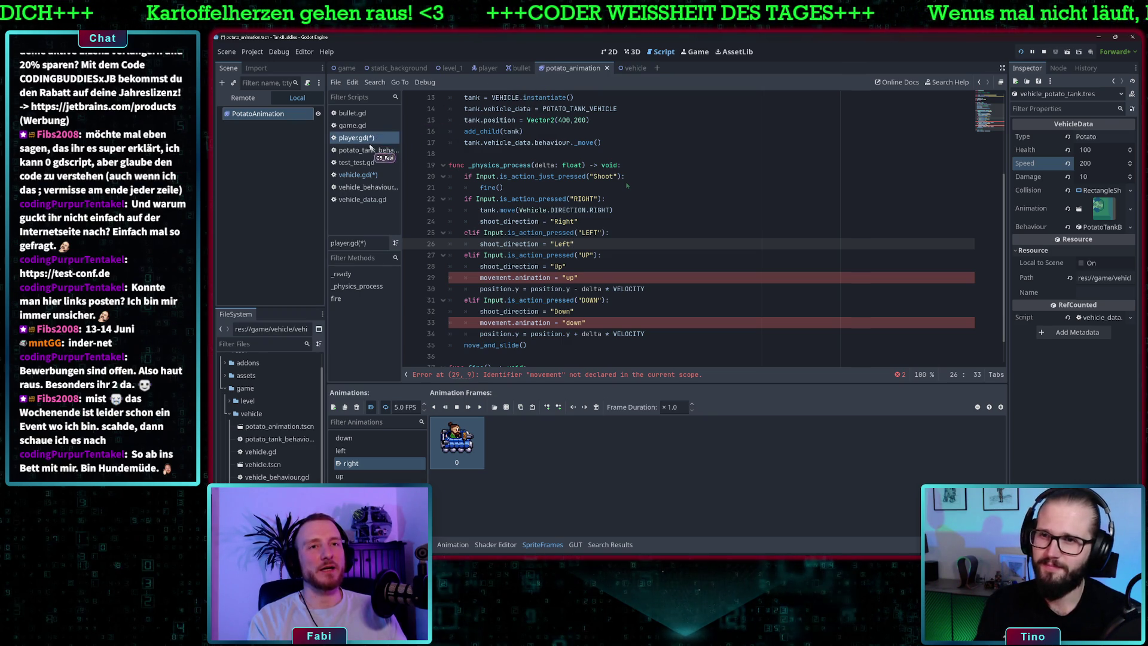
{"action": "left_click", "coordinate": [358, 174]}
{"action": "left_click_drag", "start_coordinate": [496, 254], "coordinate": [708, 254]}
{"action": "left_click", "coordinate": [686, 255]}
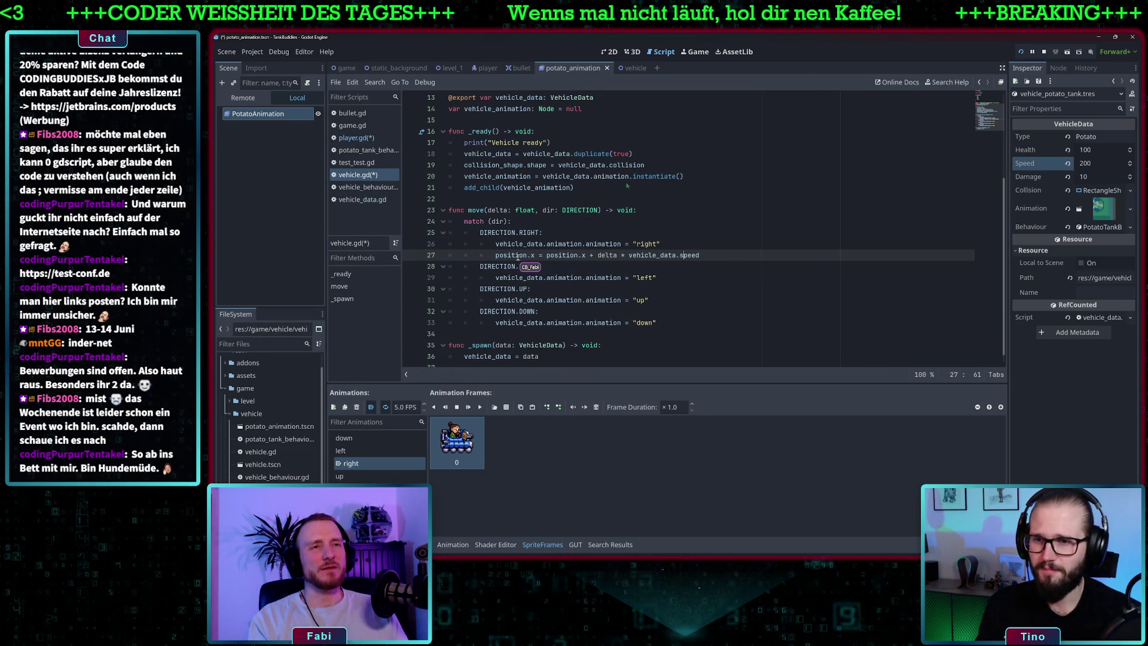
{"action": "mouse_move", "coordinate": [518, 258]}
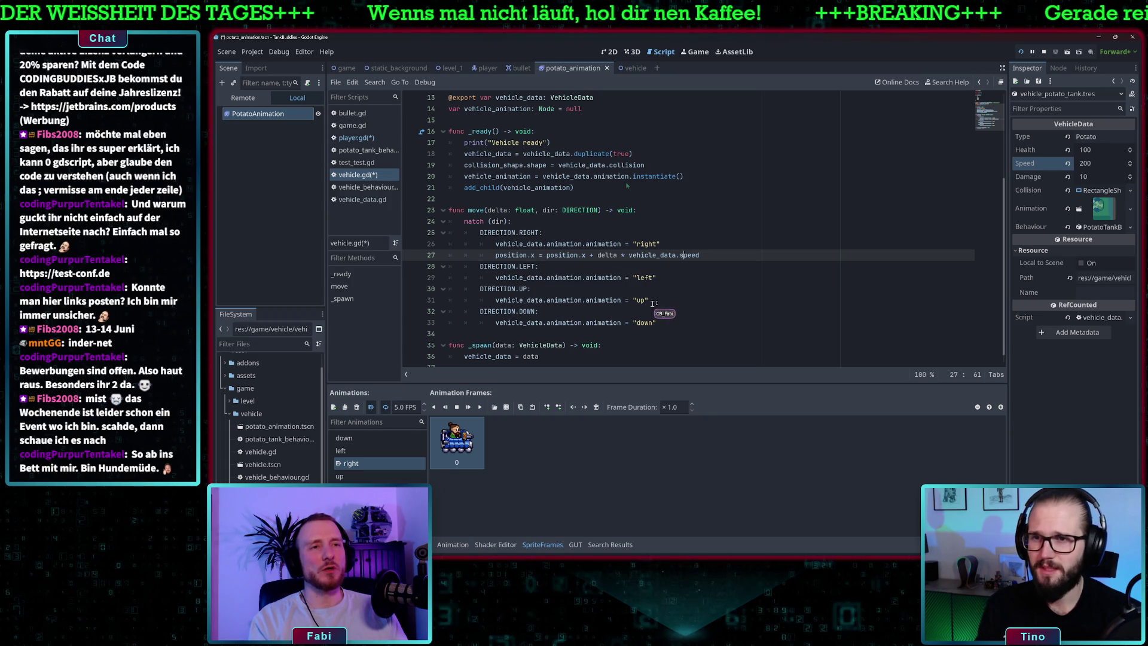
{"action": "left_click", "coordinate": [680, 276]}
{"action": "key", "text": "Return"}
{"action": "type", "text": "position.x = position.x - delta * VELOCITY"}
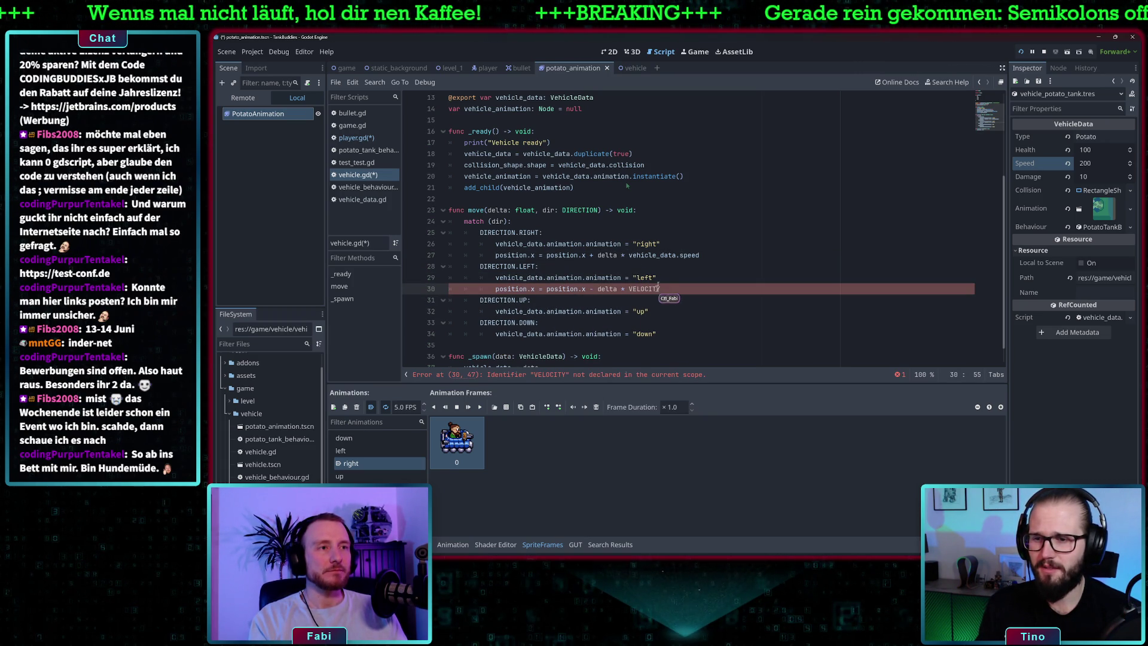
- Replace VELOCITY with vehicle_data.speed in the new LEFT line, copied from the RIGHT case
{"action": "left_click_drag", "start_coordinate": [699, 255], "coordinate": [629, 257]}
{"action": "key", "text": "ctrl+c"}
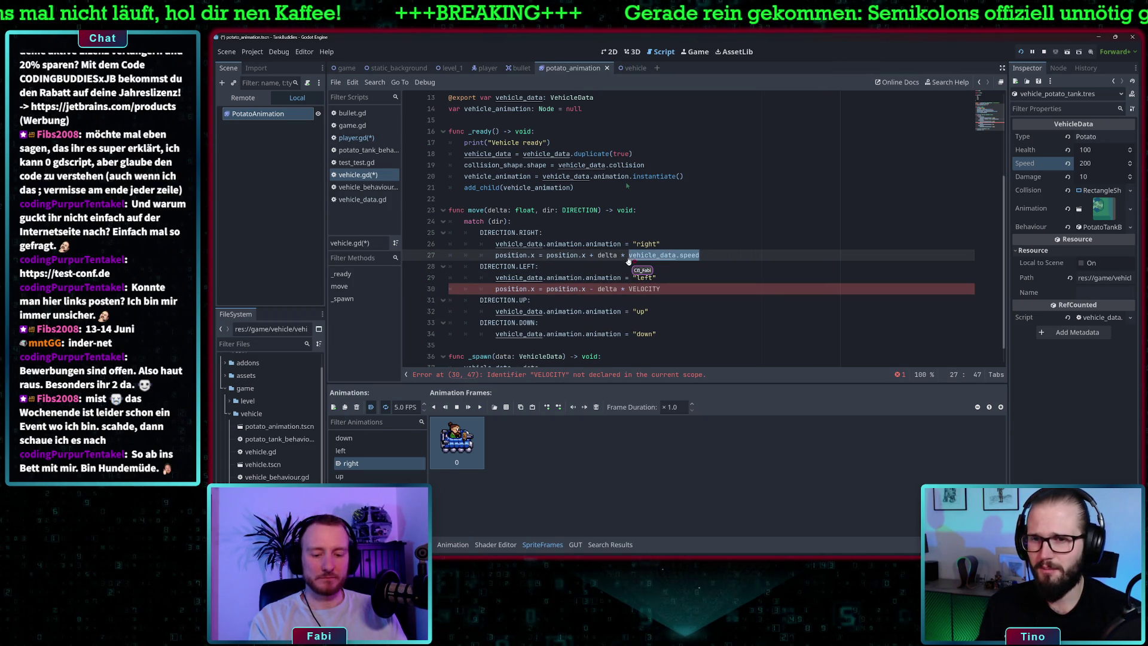
{"action": "double_click", "coordinate": [654, 288]}
{"action": "key", "text": "ctrl+v"}
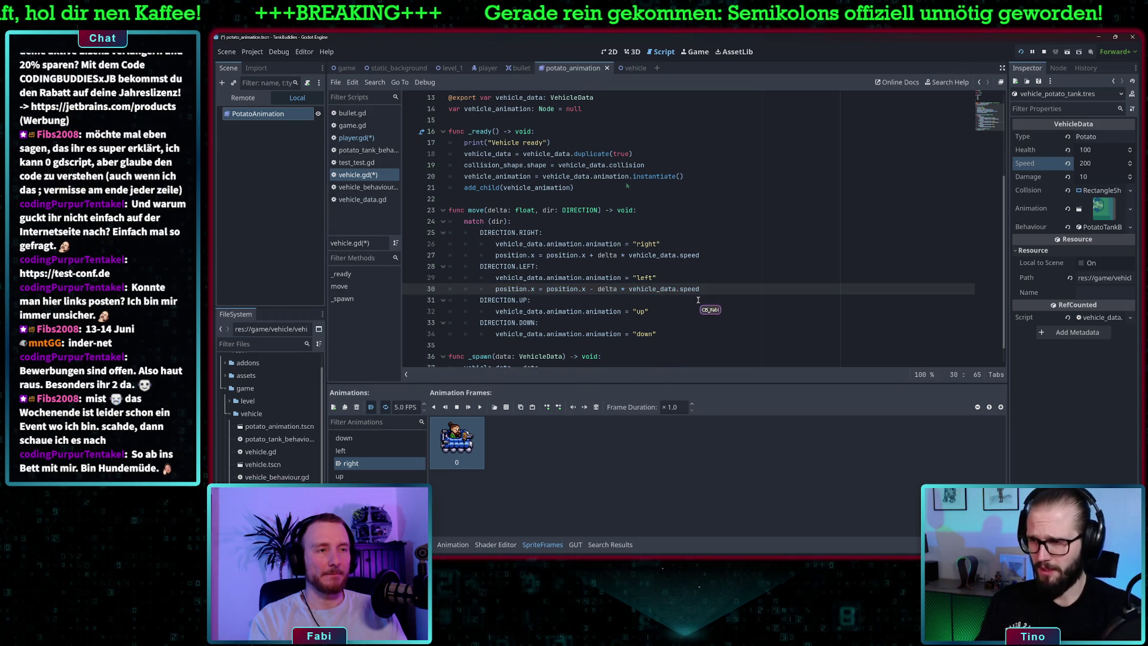
{"action": "scroll", "coordinate": [646, 301], "scroll_direction": "down", "scroll_amount": 1}
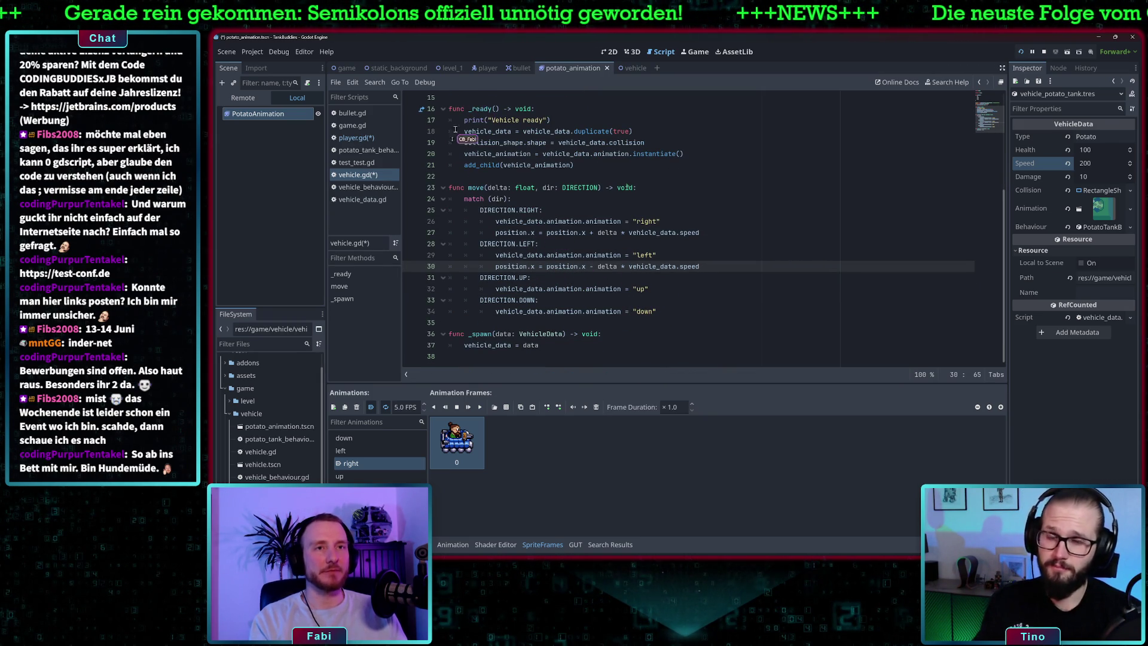
{"action": "left_click", "coordinate": [356, 138]}
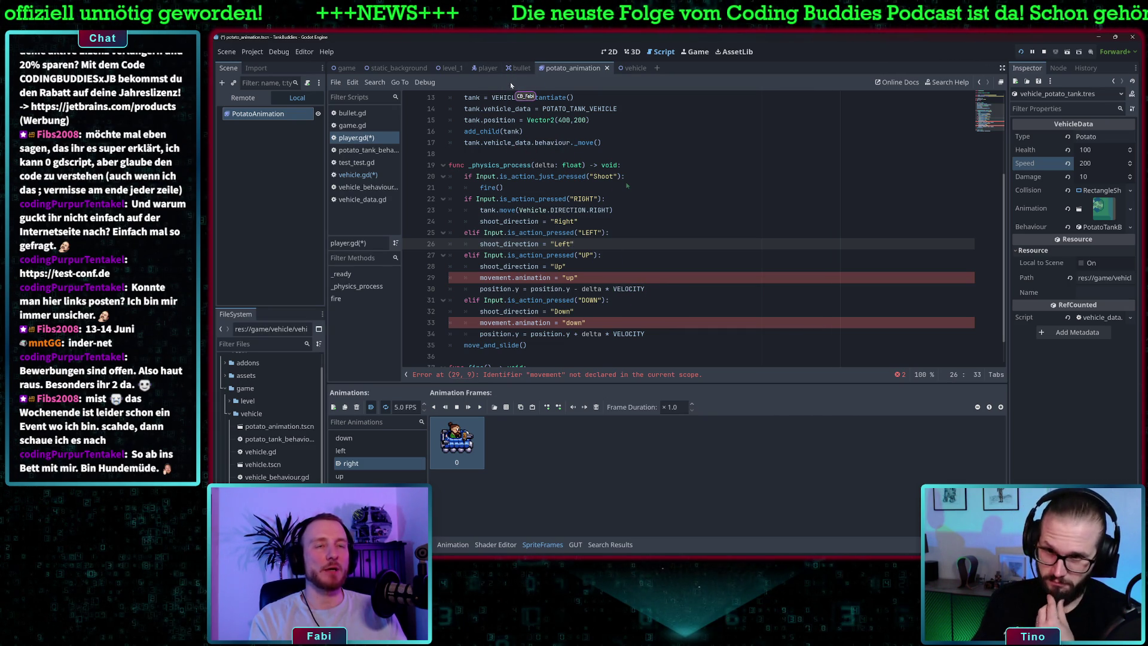
- Delete the movement.animation "up" line from player.gd's UP branch and select its position.y line
{"action": "left_click", "coordinate": [651, 288]}
{"action": "left_click_drag", "start_coordinate": [651, 289], "coordinate": [479, 289]}
{"action": "left_click_drag", "start_coordinate": [578, 277], "coordinate": [468, 277]}
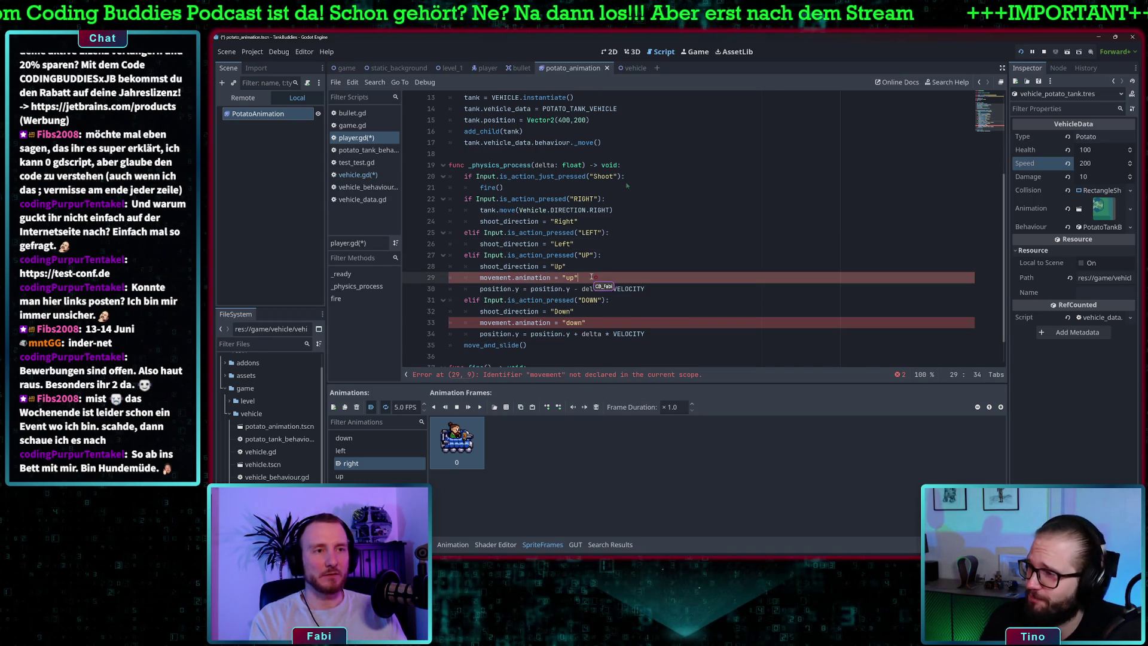
{"action": "key", "text": "BackSpace"}
{"action": "key", "text": "ctrl+shift+k"}
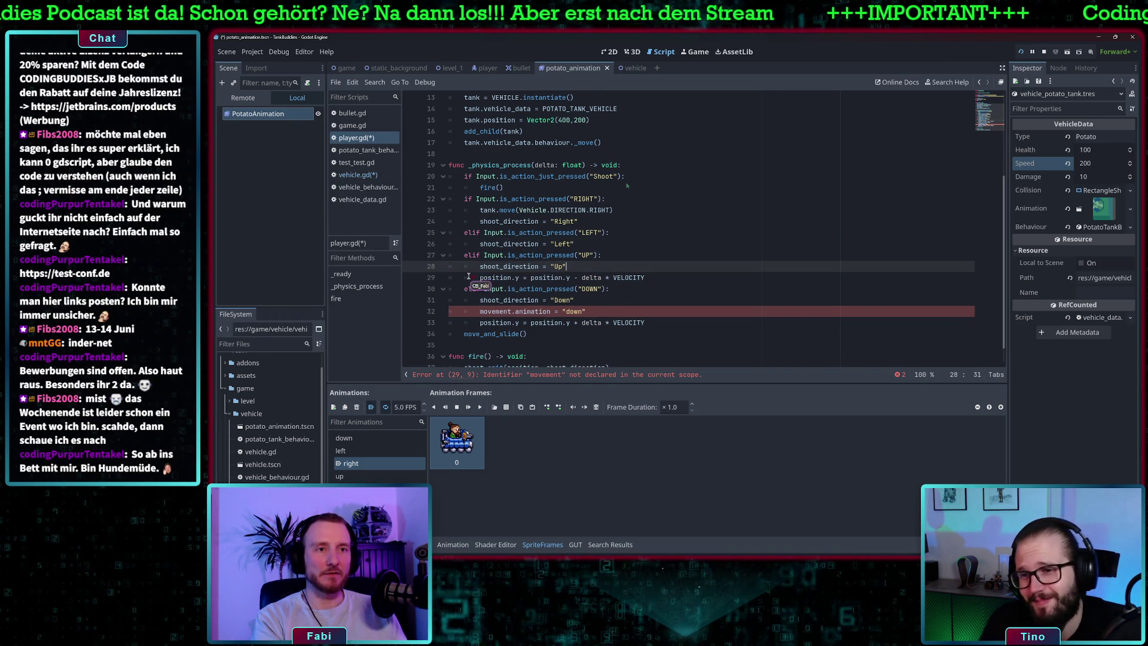
{"action": "left_click_drag", "start_coordinate": [644, 277], "coordinate": [481, 281]}
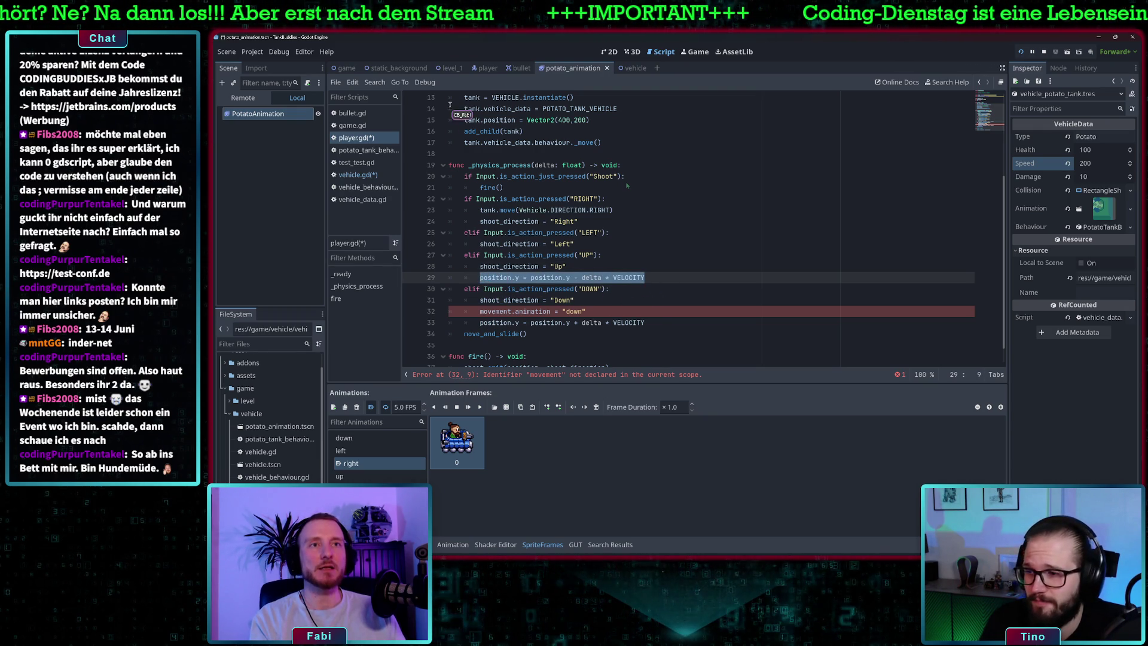
- Paste the UP position.y line under the "up" case in vehicle.gd and select its VELOCITY term
{"action": "left_click", "coordinate": [358, 174]}
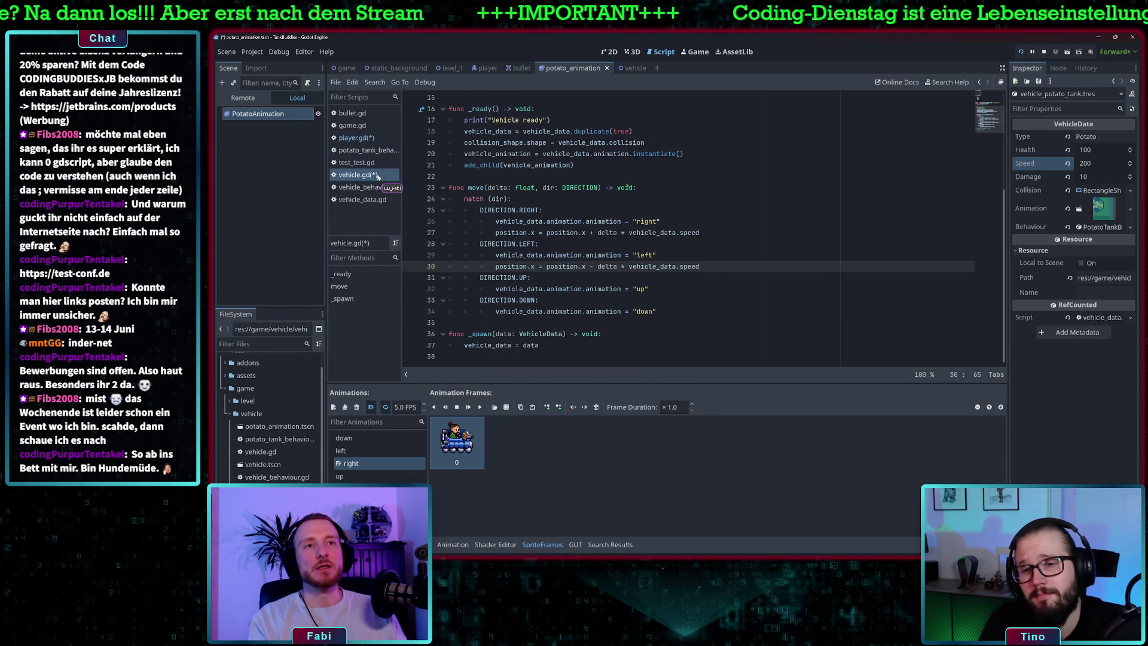
{"action": "left_click", "coordinate": [672, 289]}
{"action": "key", "text": "Return"}
{"action": "key", "text": "ctrl+v"}
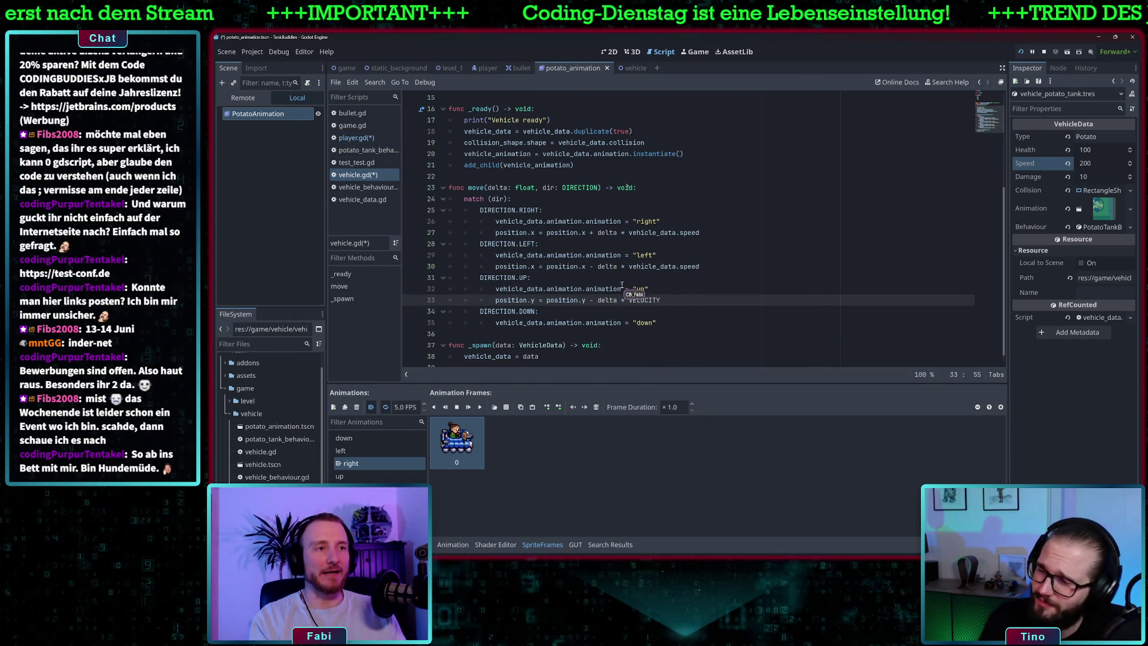
{"action": "left_click", "coordinate": [706, 268]}
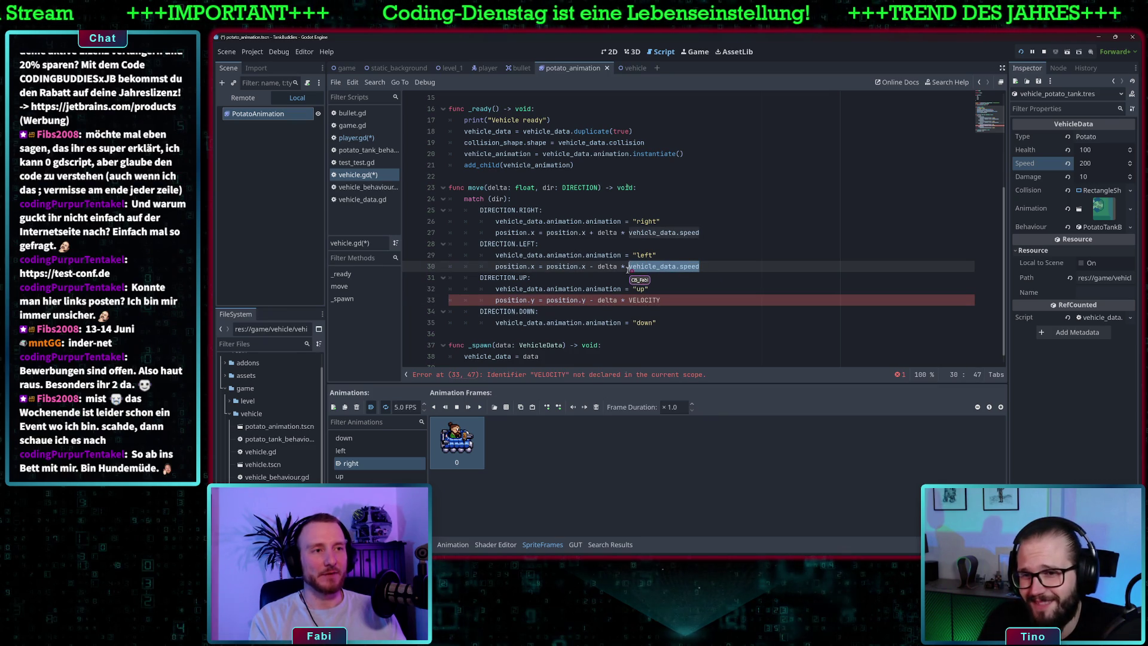
{"action": "left_click", "coordinate": [636, 289]}
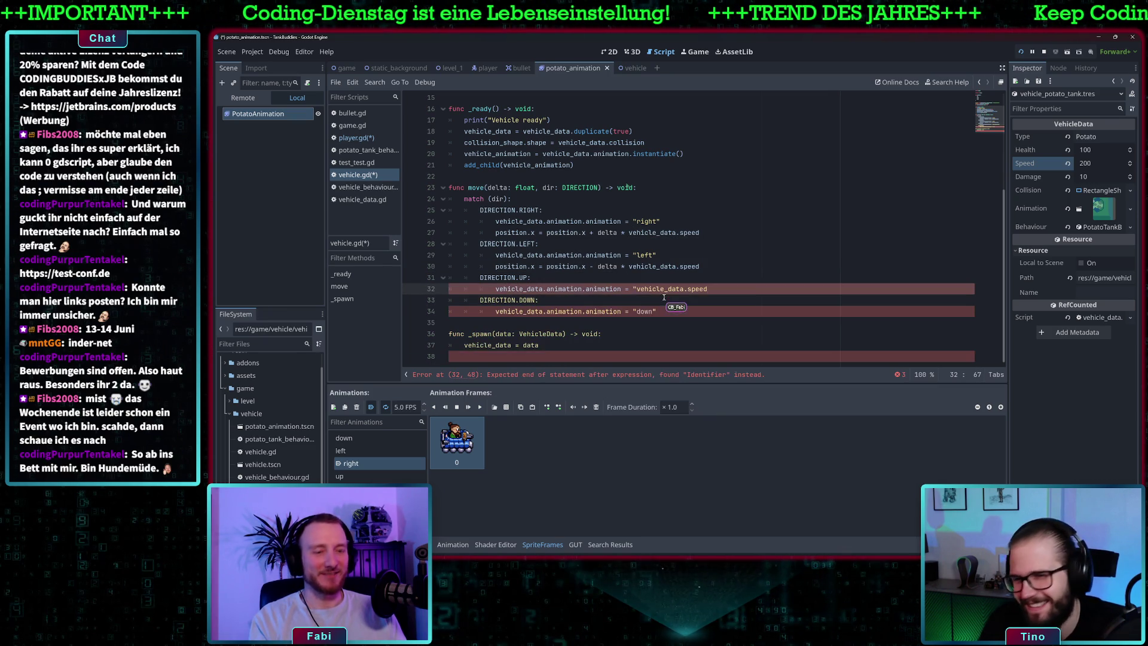
{"action": "left_click_drag", "start_coordinate": [636, 289], "coordinate": [658, 300]}
{"action": "double_click", "coordinate": [654, 300]}
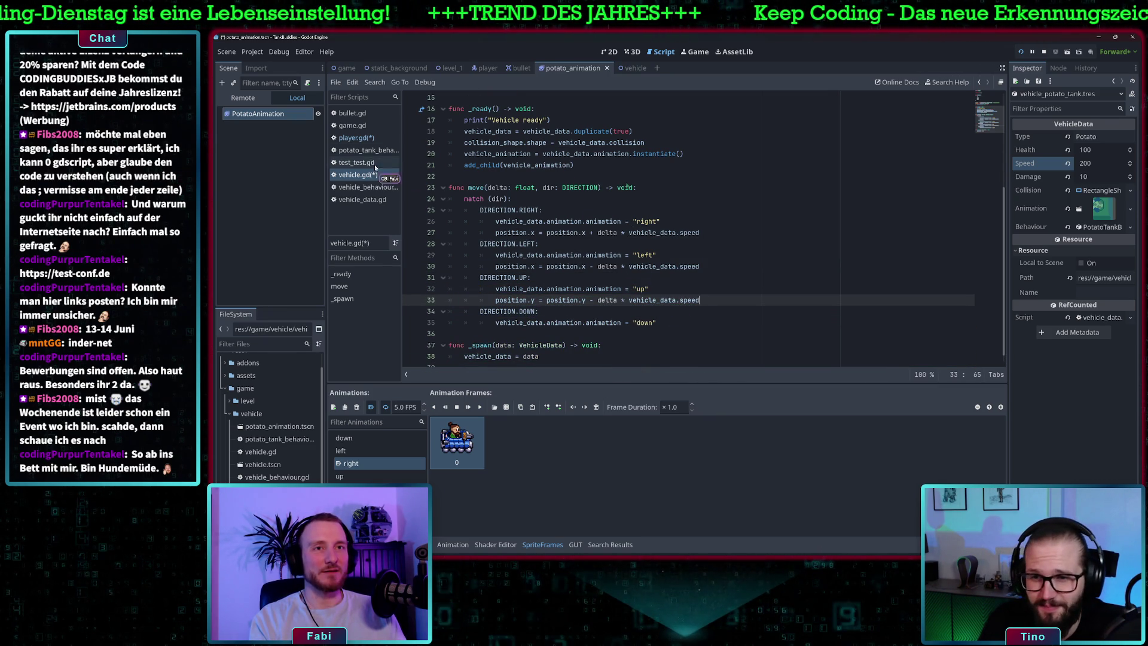
- Remove the UP branch's position.y line in player.gd and select the DOWN branch's position.y line
{"action": "left_click", "coordinate": [356, 138]}
{"action": "left_click", "coordinate": [657, 322]}
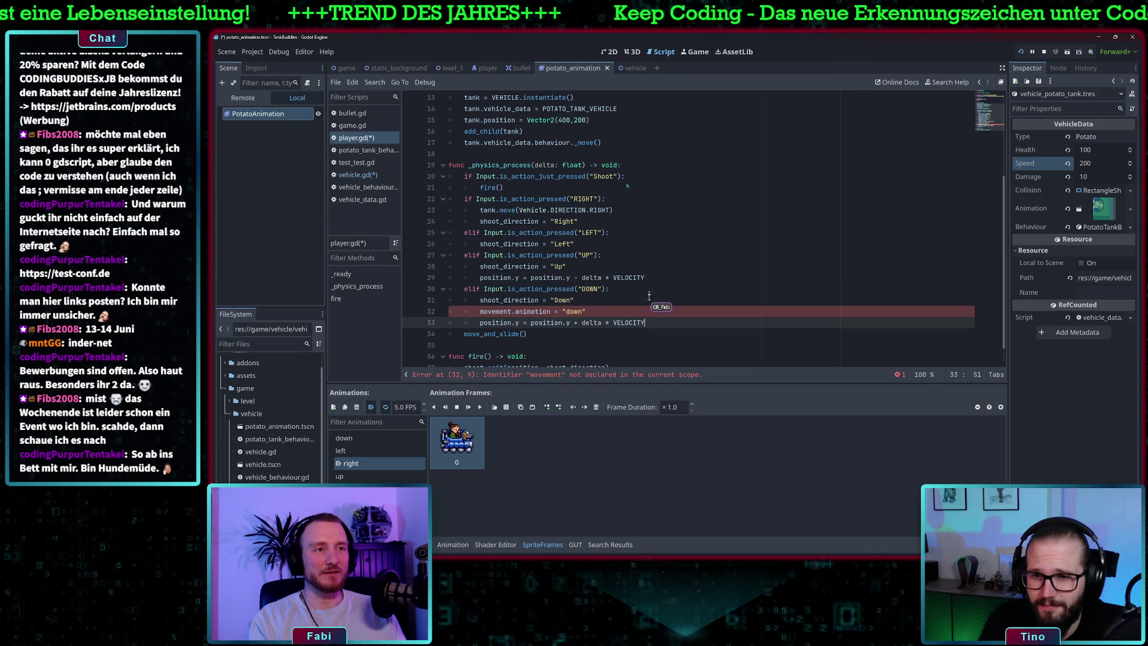
{"action": "left_click_drag", "start_coordinate": [648, 277], "coordinate": [442, 278]}
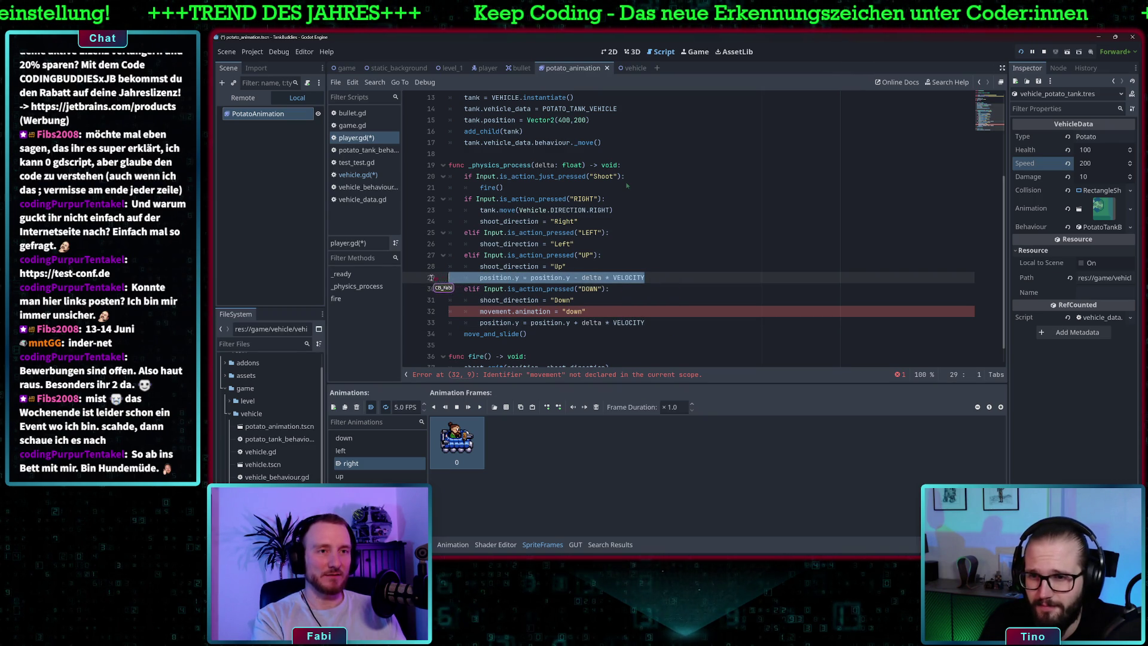
{"action": "key", "text": "BackSpace"}
{"action": "key", "text": "BackSpace"}
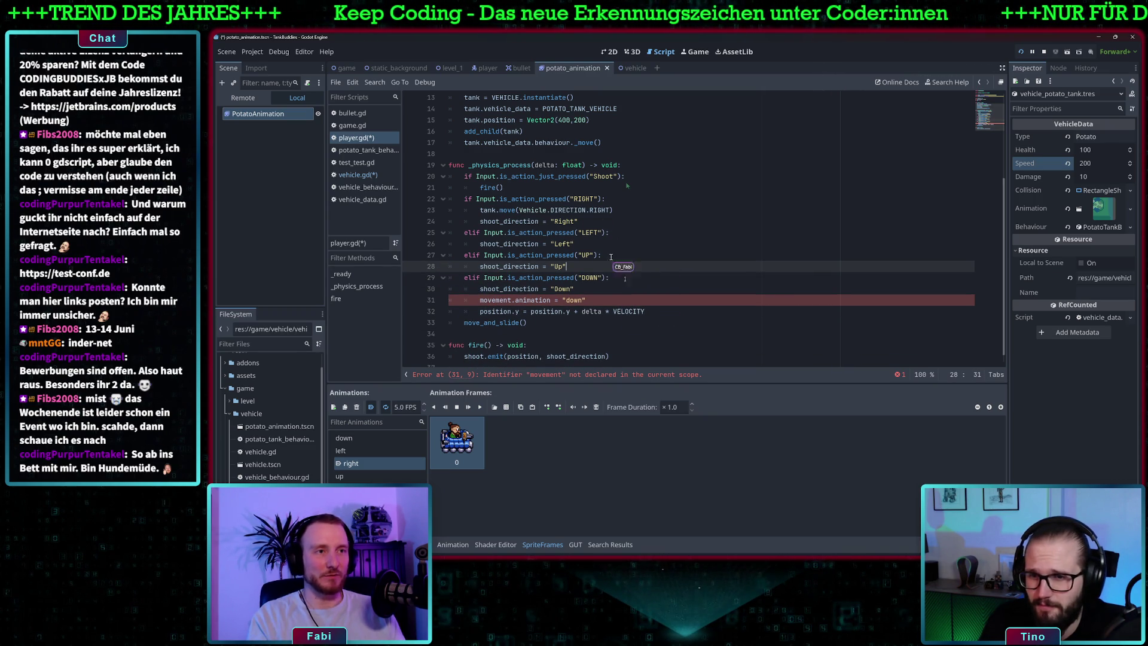
{"action": "left_click_drag", "start_coordinate": [657, 313], "coordinate": [482, 312]}
{"action": "key", "text": "ctrl+c"}
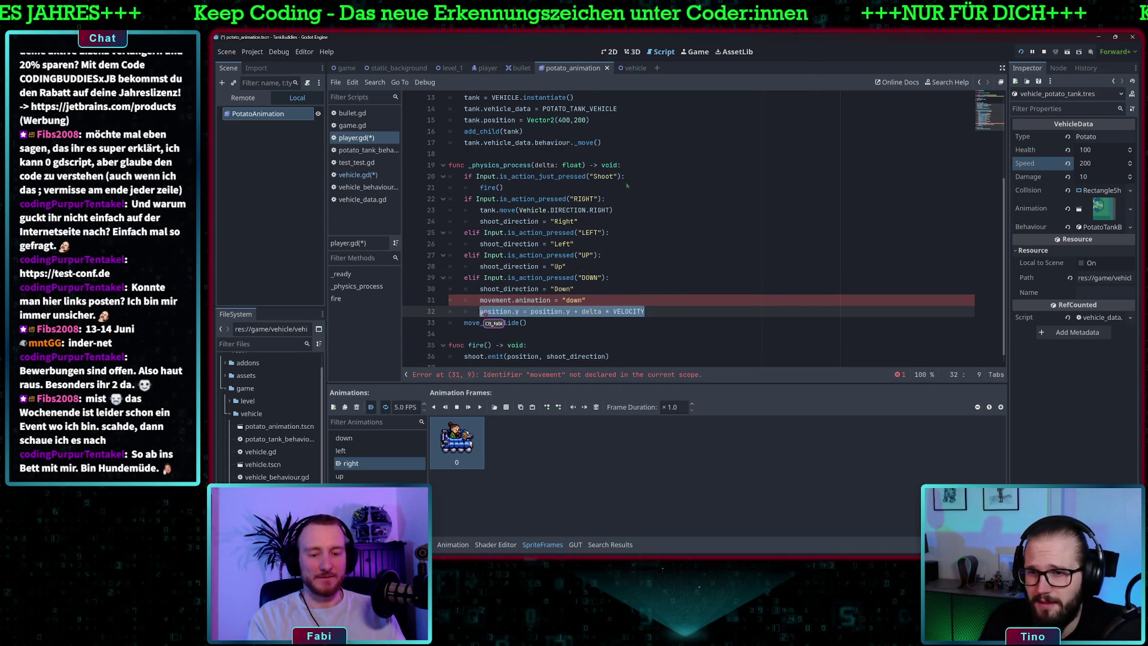
- Paste the DOWN position.y line under "down" in vehicle.gd, using vehicle_data.speed instead of VELOCITY
{"action": "left_click", "coordinate": [388, 176]}
{"action": "left_click", "coordinate": [691, 322]}
{"action": "key", "text": "Return"}
{"action": "key", "text": "ctrl+v"}
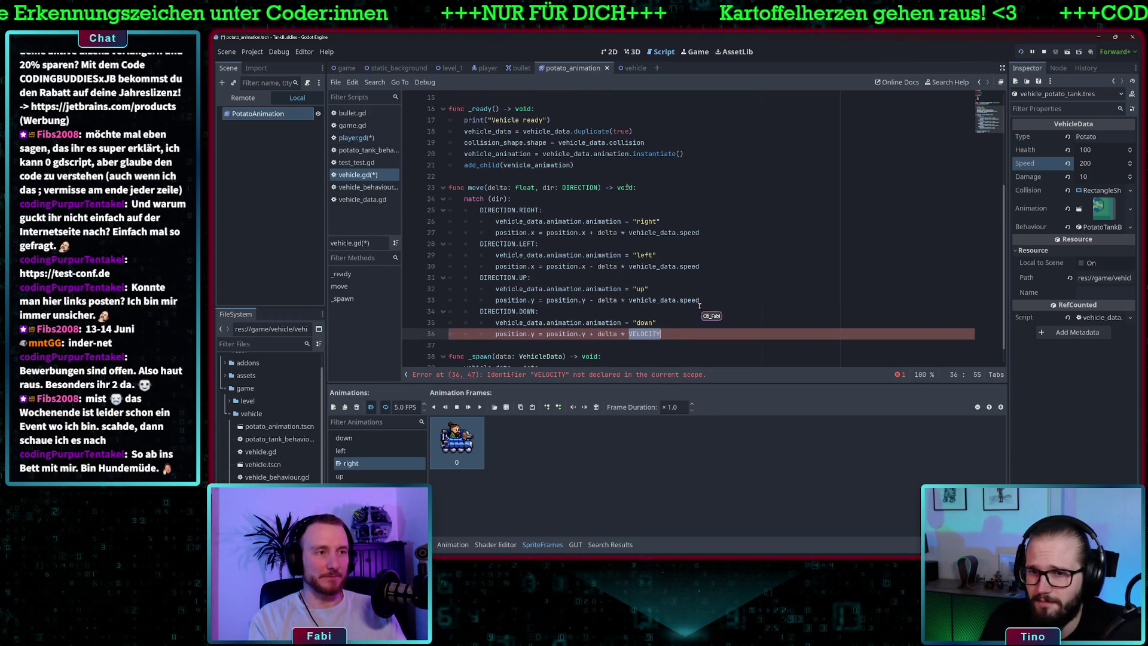
{"action": "left_click_drag", "start_coordinate": [701, 299], "coordinate": [627, 301]}
{"action": "key", "text": "ctrl+c"}
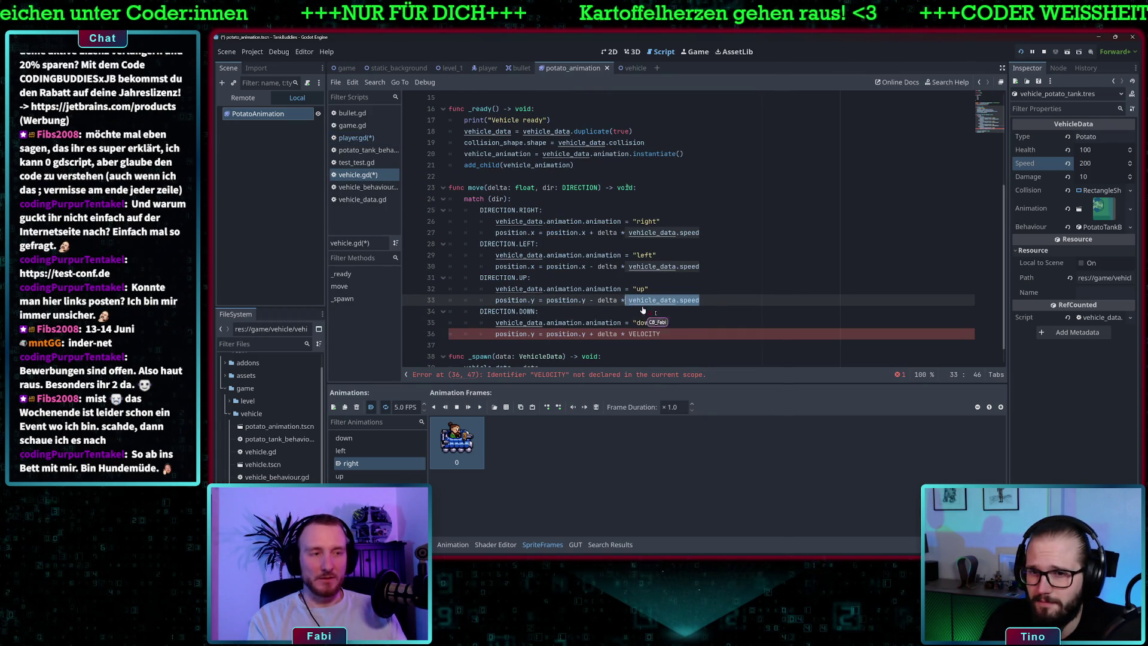
{"action": "left_click_drag", "start_coordinate": [661, 334], "coordinate": [629, 334]}
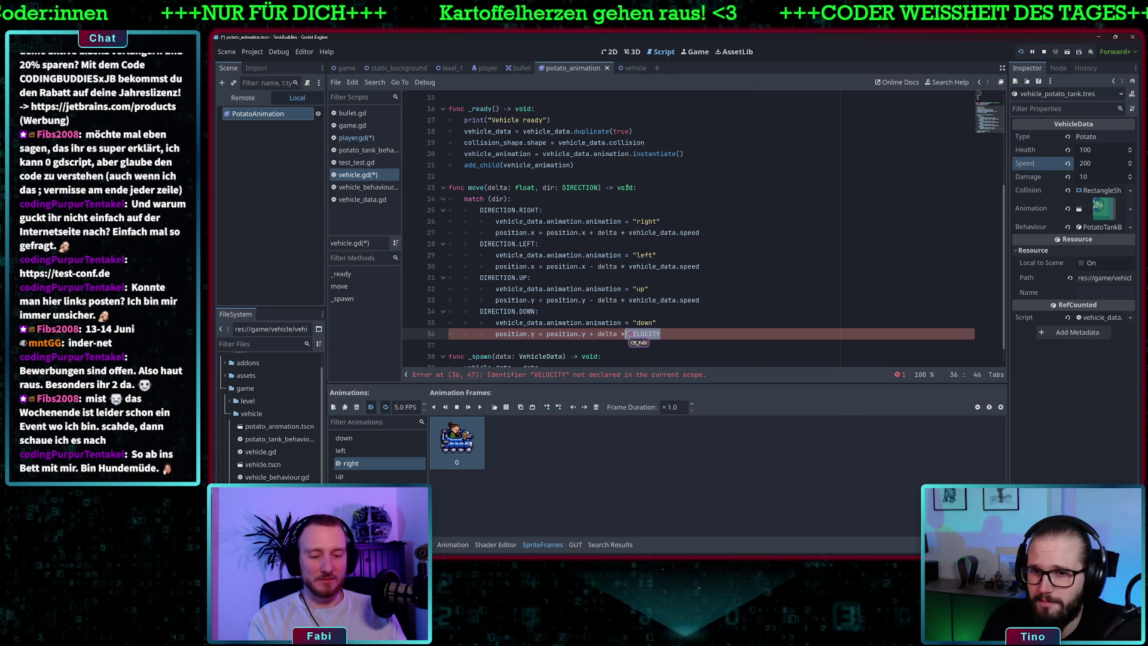
{"action": "key", "text": "ctrl+v"}
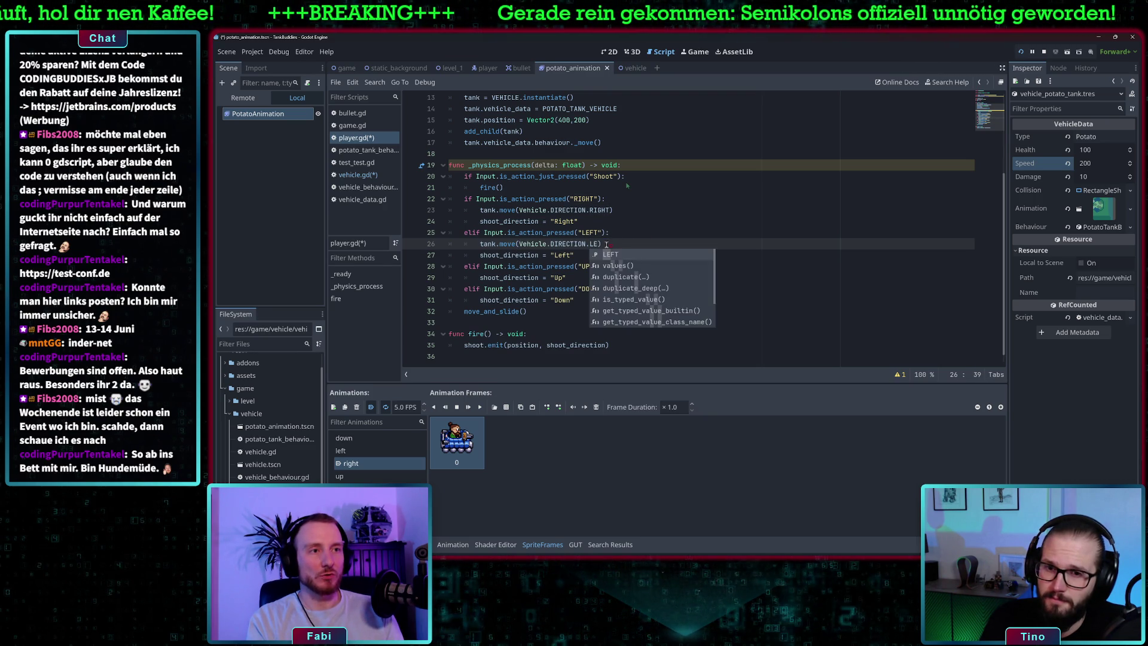
- Add tank.move(Vehicle.DIRECTION.UP) under the UP input check
{"action": "left_click", "coordinate": [603, 265]}
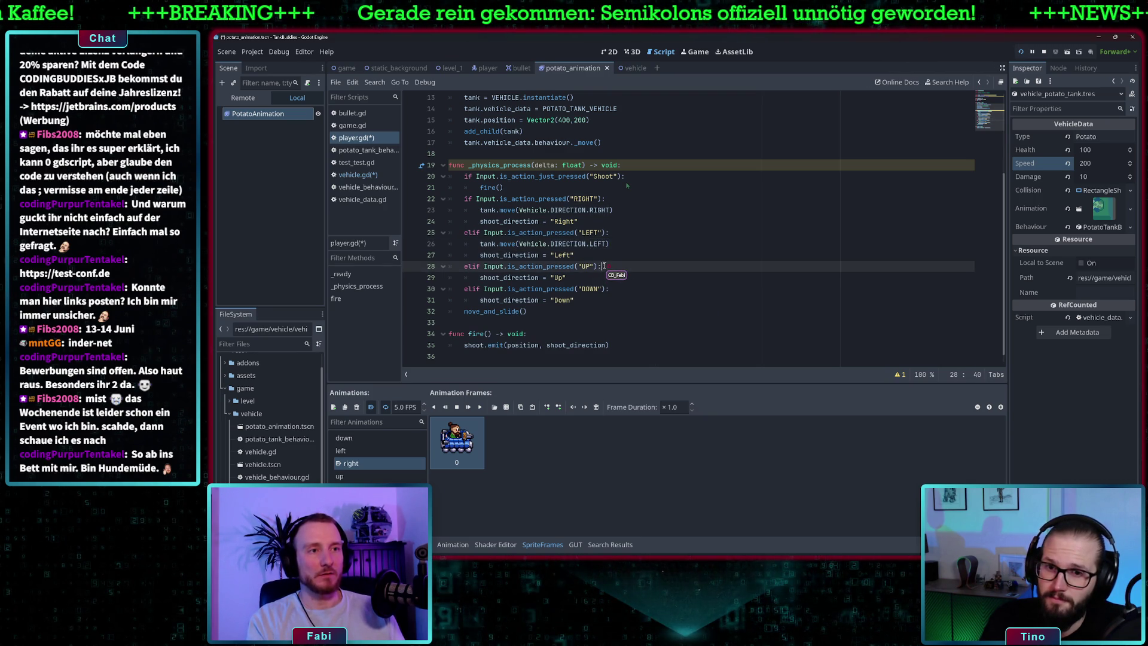
{"action": "key", "text": "Return"}
{"action": "type", "text": "tank.move(Vehicle.DIRECTION.RIGHT)"}
{"action": "double_click", "coordinate": [601, 278]}
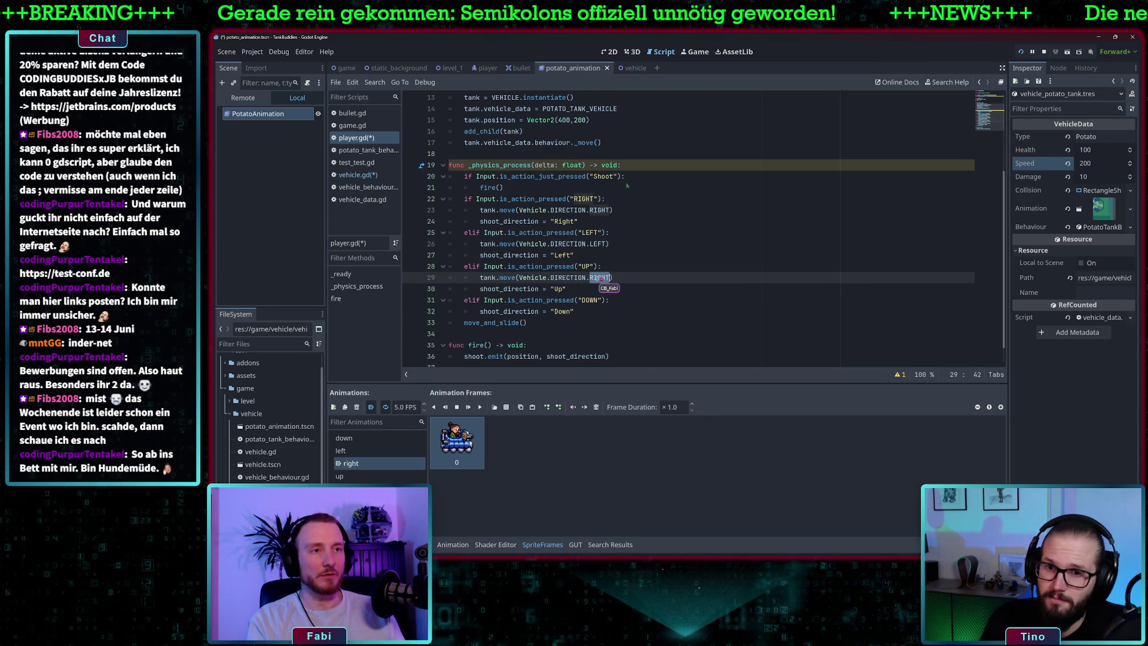
{"action": "key", "text": "BackSpace"}
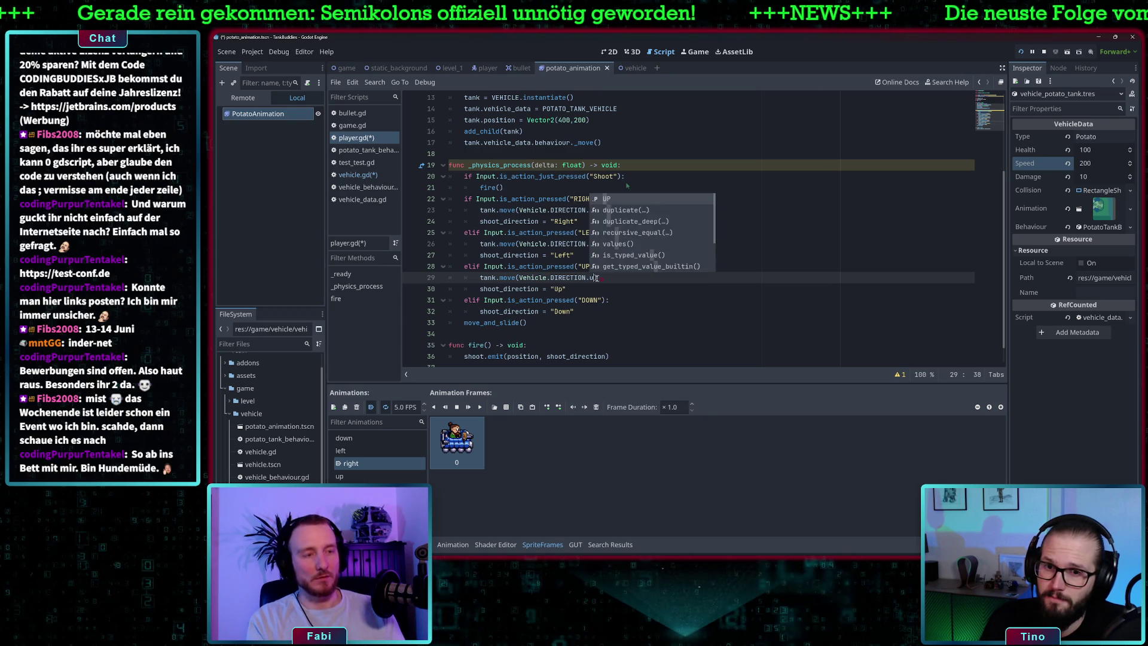
{"action": "type", "text": "UP"}
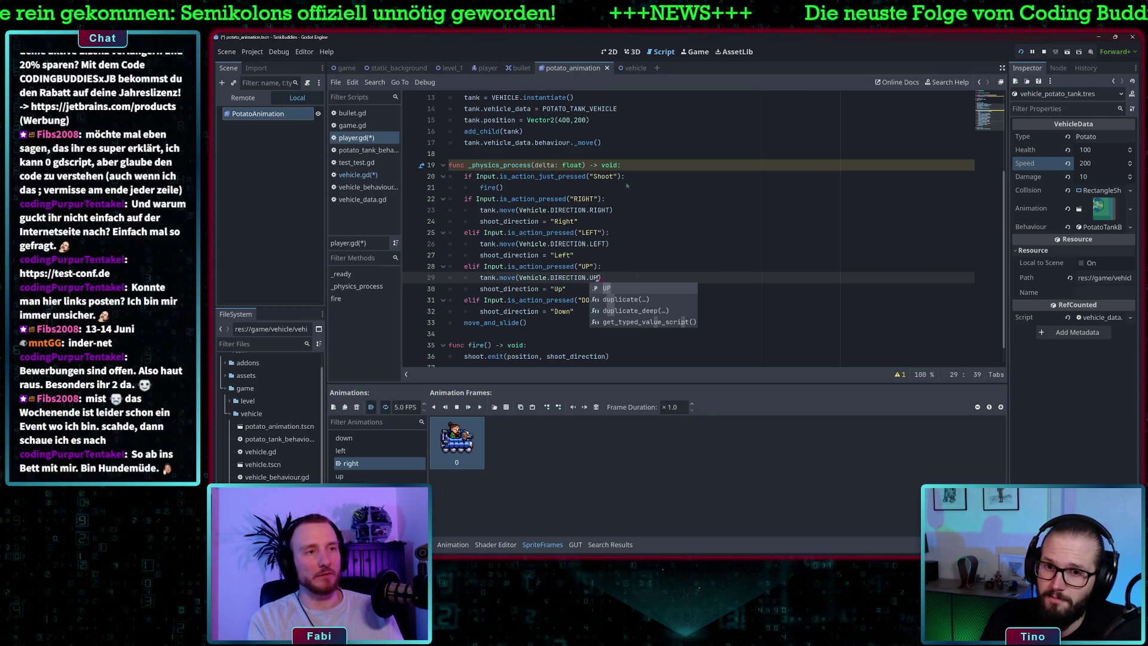
- Add tank.move(Vehicle.DIRECTION.DOWN) under the DOWN input check on line 32
{"action": "left_click", "coordinate": [622, 300]}
{"action": "key", "text": "Return"}
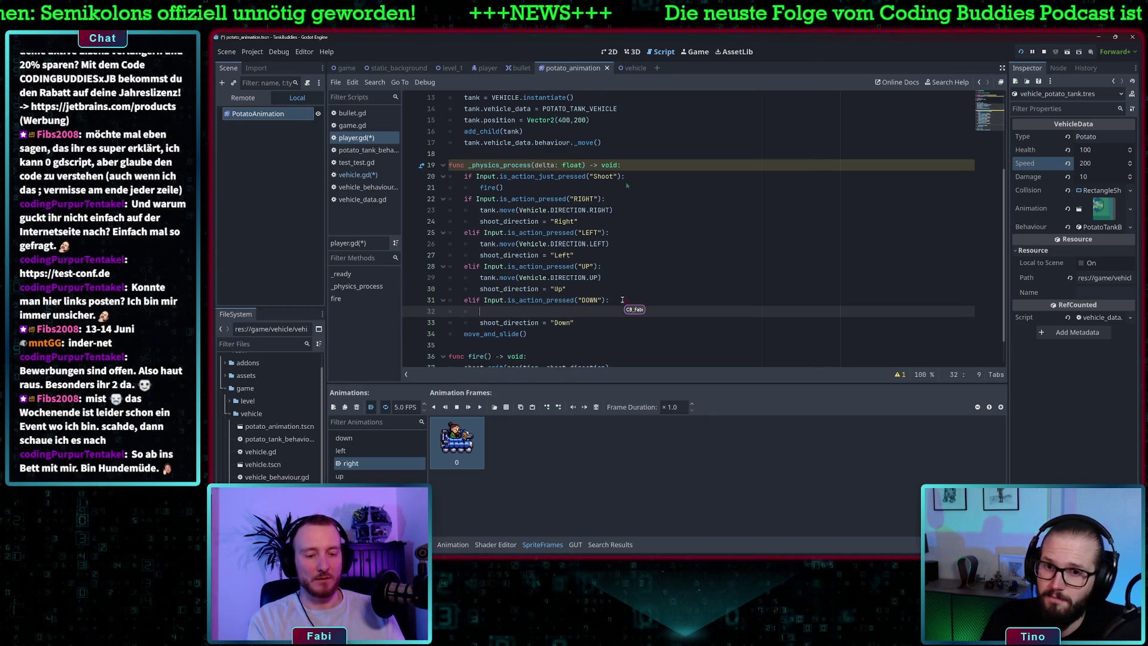
{"action": "type", "text": "tank.move(Vehicle.DIRECTION.RIGHT)"}
{"action": "double_click", "coordinate": [600, 312]}
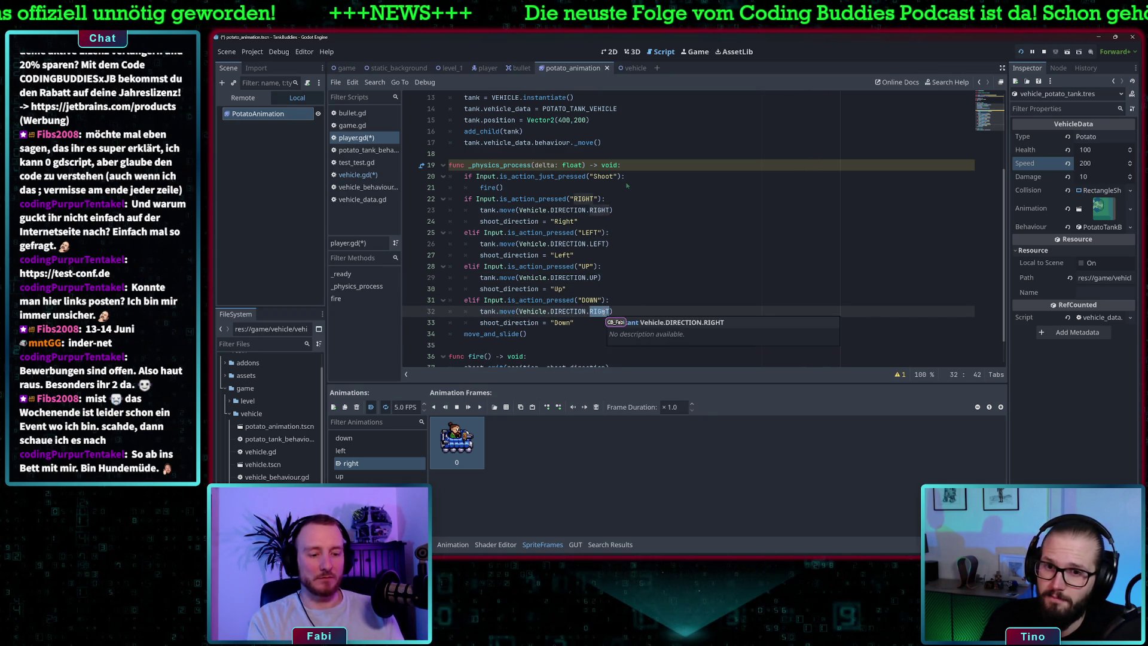
{"action": "type", "text": "D"}
{"action": "key", "text": "Return"}
{"action": "key", "text": "End"}
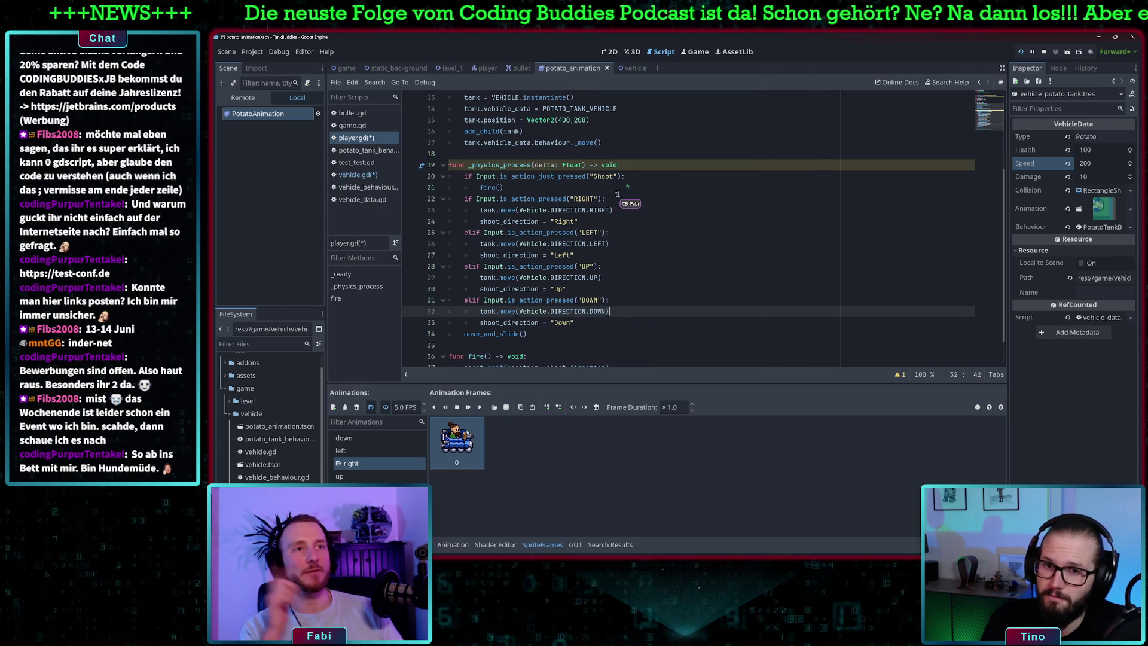
{"action": "left_click", "coordinate": [598, 187]}
{"action": "mouse_move", "coordinate": [516, 165]}
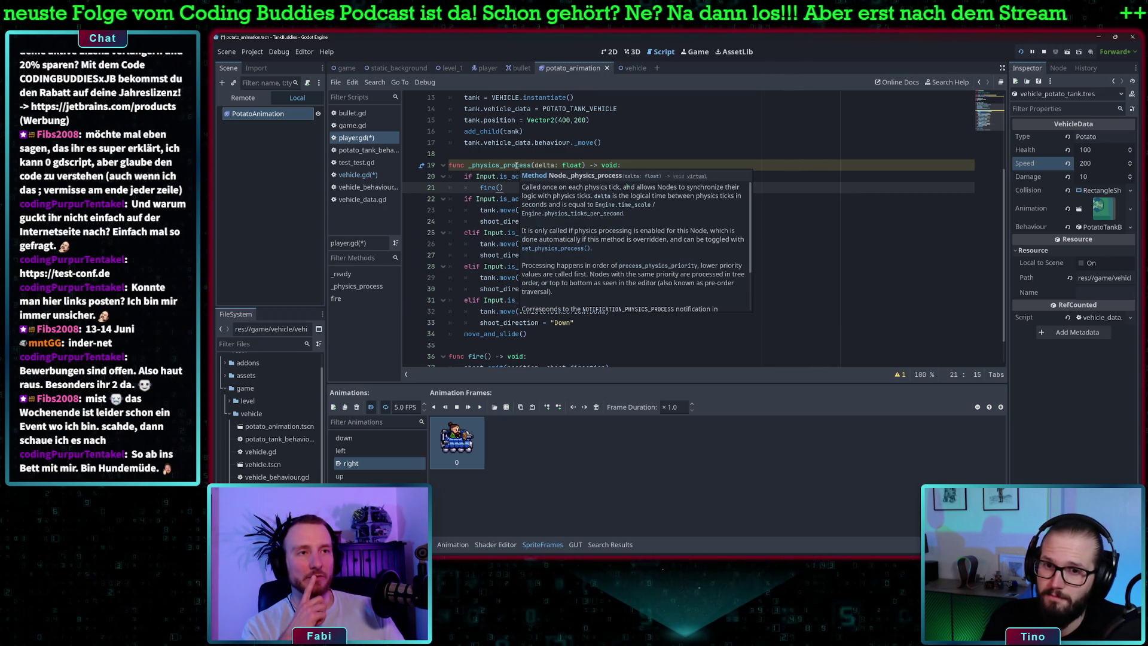
{"action": "left_click", "coordinate": [625, 163]}
{"action": "left_click", "coordinate": [577, 254]}
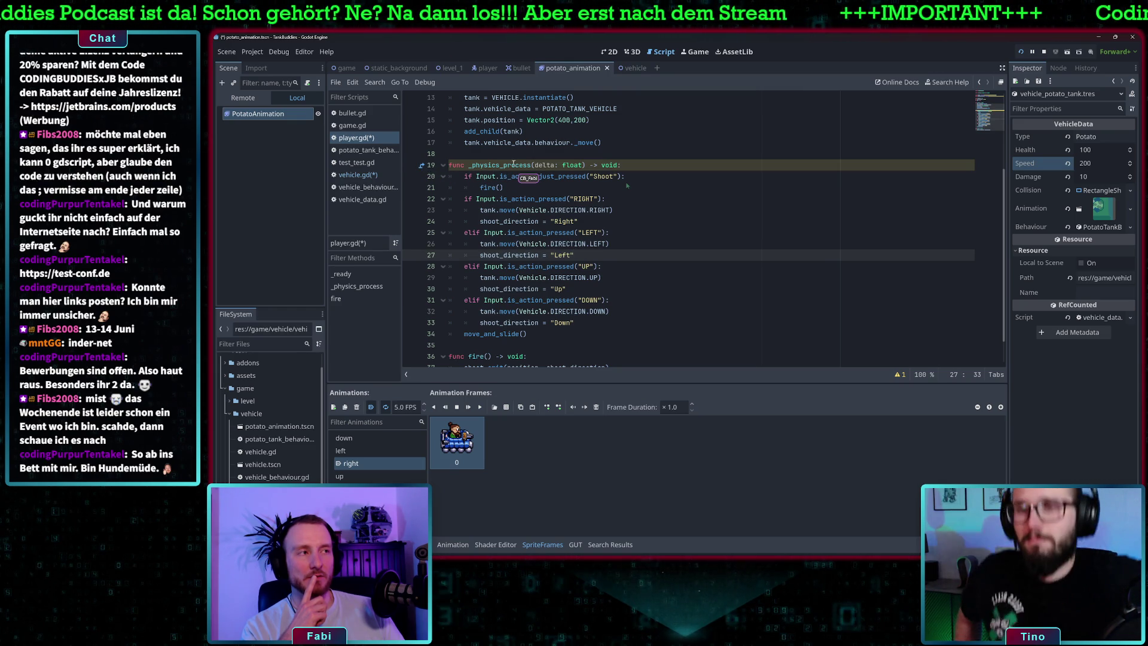
{"action": "left_click", "coordinate": [702, 210]}
{"action": "scroll", "coordinate": [702, 215], "scroll_direction": "up", "scroll_amount": 2}
{"action": "scroll", "coordinate": [624, 250], "scroll_direction": "down", "scroll_amount": 3}
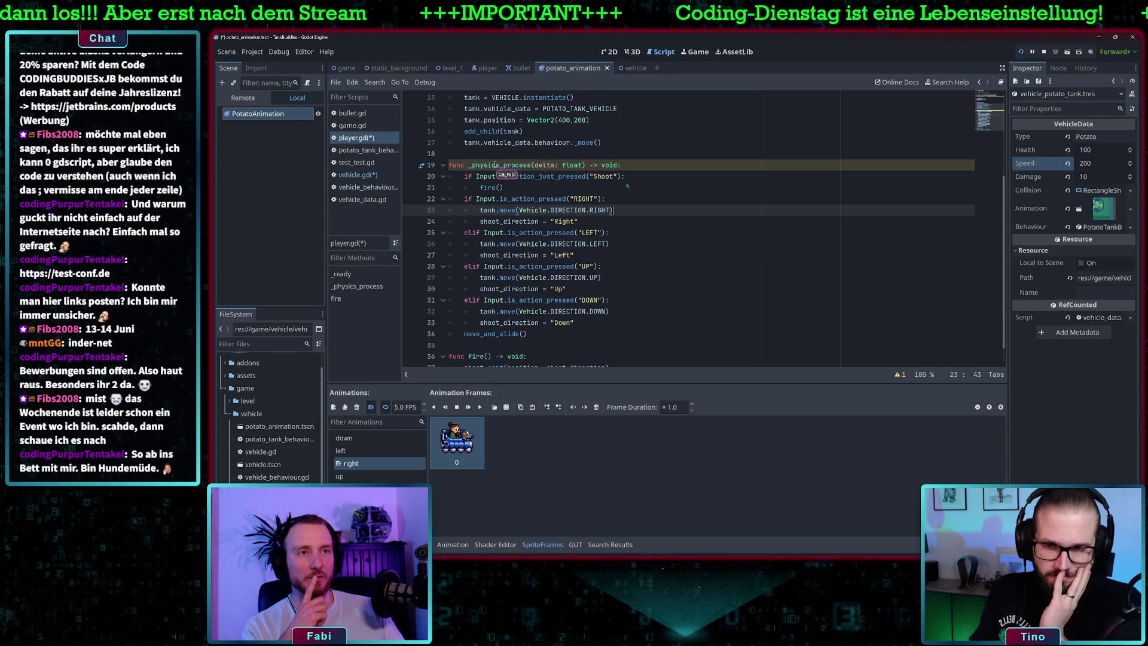
{"action": "left_click", "coordinate": [627, 176]}
{"action": "scroll", "coordinate": [625, 203], "scroll_direction": "up", "scroll_amount": 1}
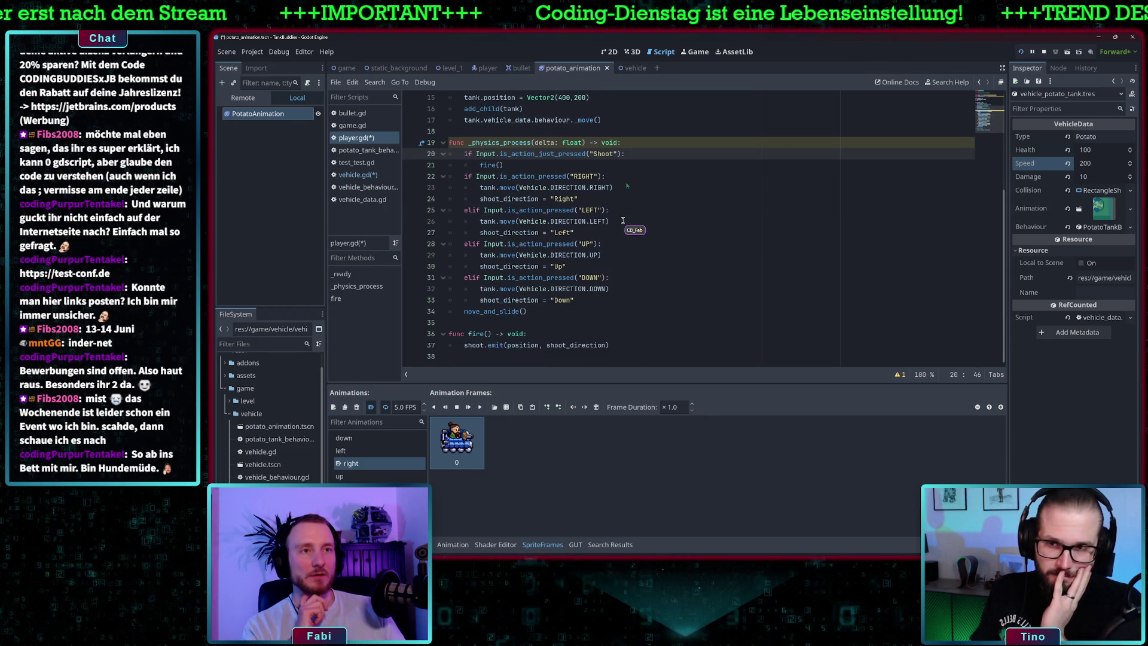
{"action": "scroll", "coordinate": [621, 238], "scroll_direction": "down", "scroll_amount": 4}
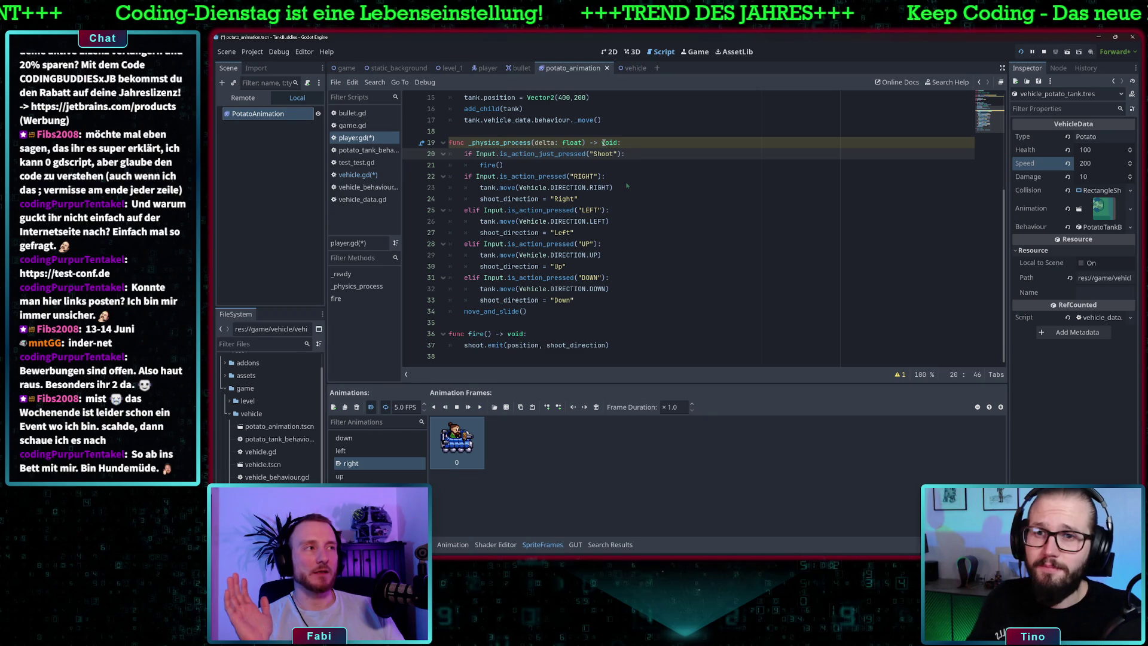
{"action": "left_click", "coordinate": [620, 143]}
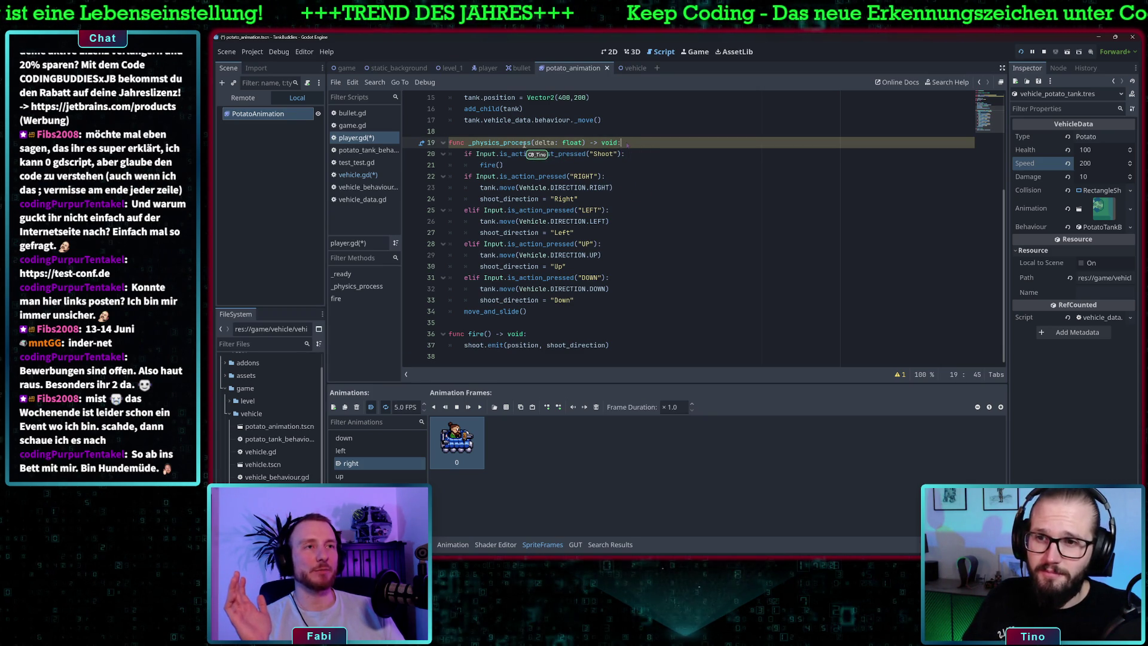
{"action": "mouse_move", "coordinate": [524, 145]}
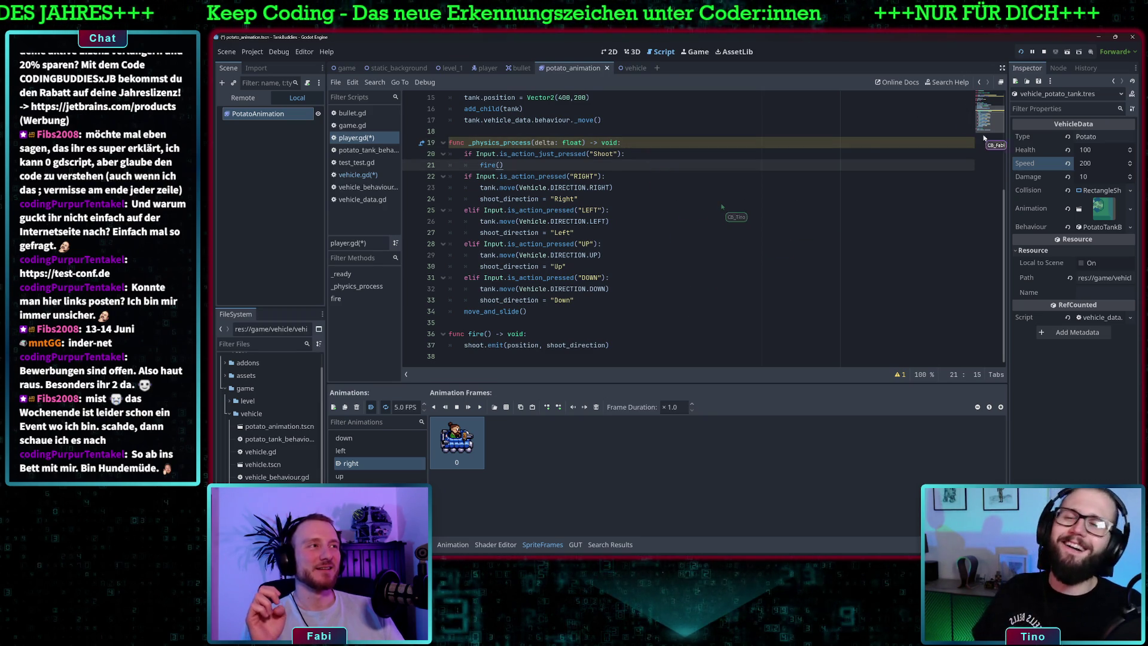
{"action": "scroll", "coordinate": [606, 267], "scroll_direction": "up", "scroll_amount": 3}
{"action": "left_click", "coordinate": [606, 267]}
{"action": "scroll", "coordinate": [542, 265], "scroll_direction": "down", "scroll_amount": 3}
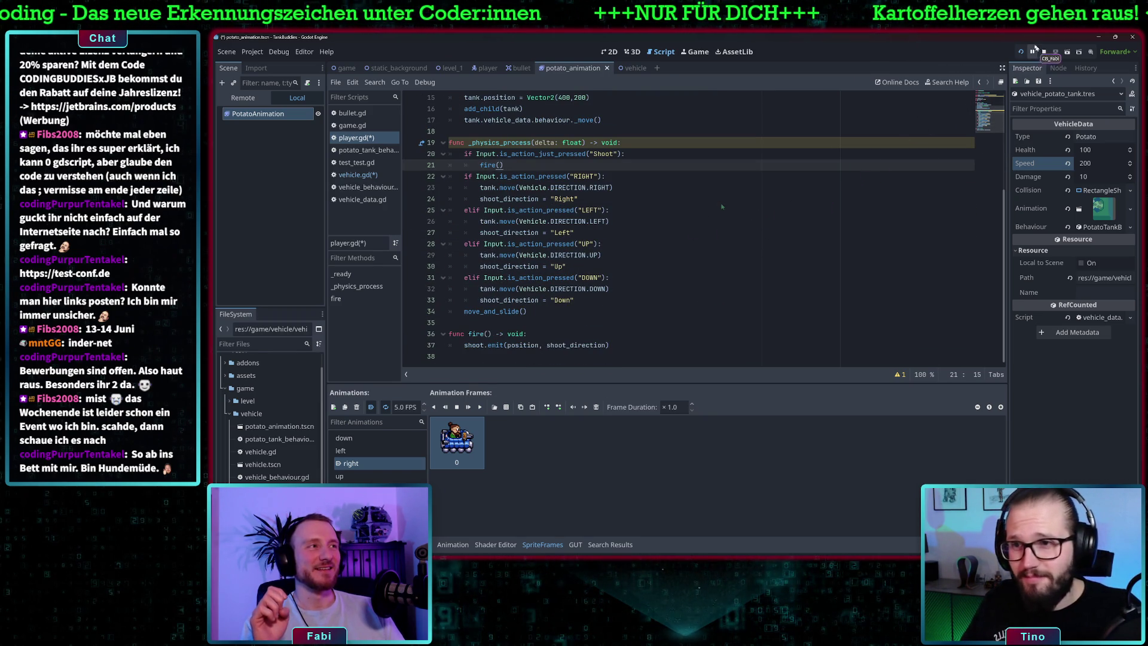
- Check vehicle.gd's move(delta, dir) signature and save all scripts
{"action": "left_click", "coordinate": [422, 145]}
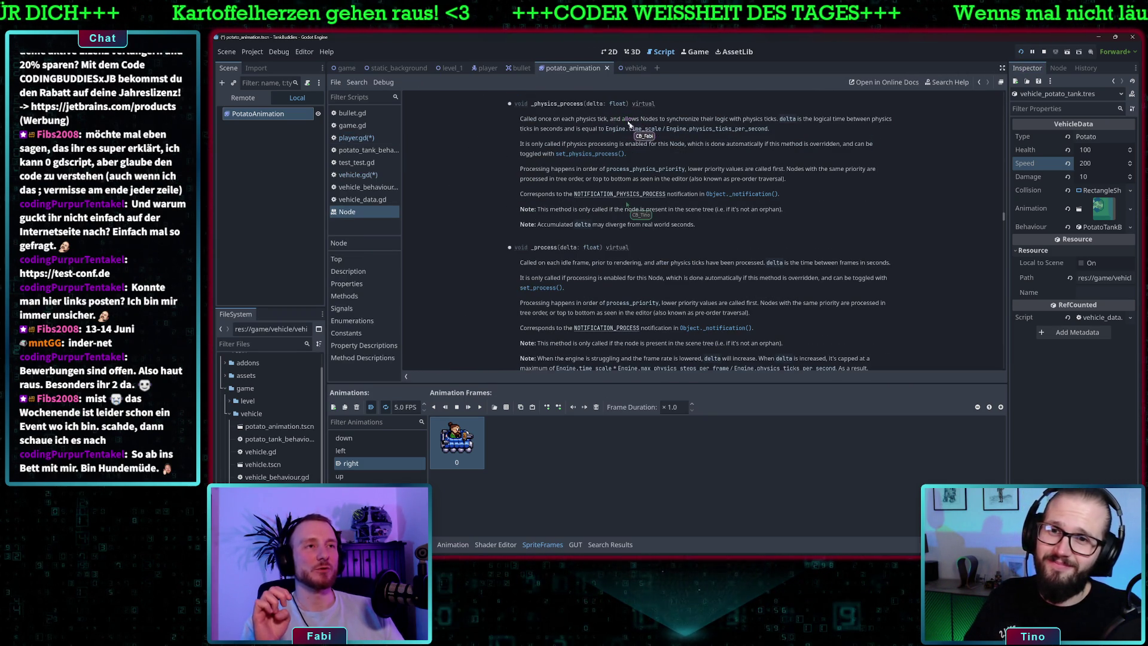
{"action": "left_click", "coordinate": [370, 175]}
{"action": "key", "text": "ctrl+s"}
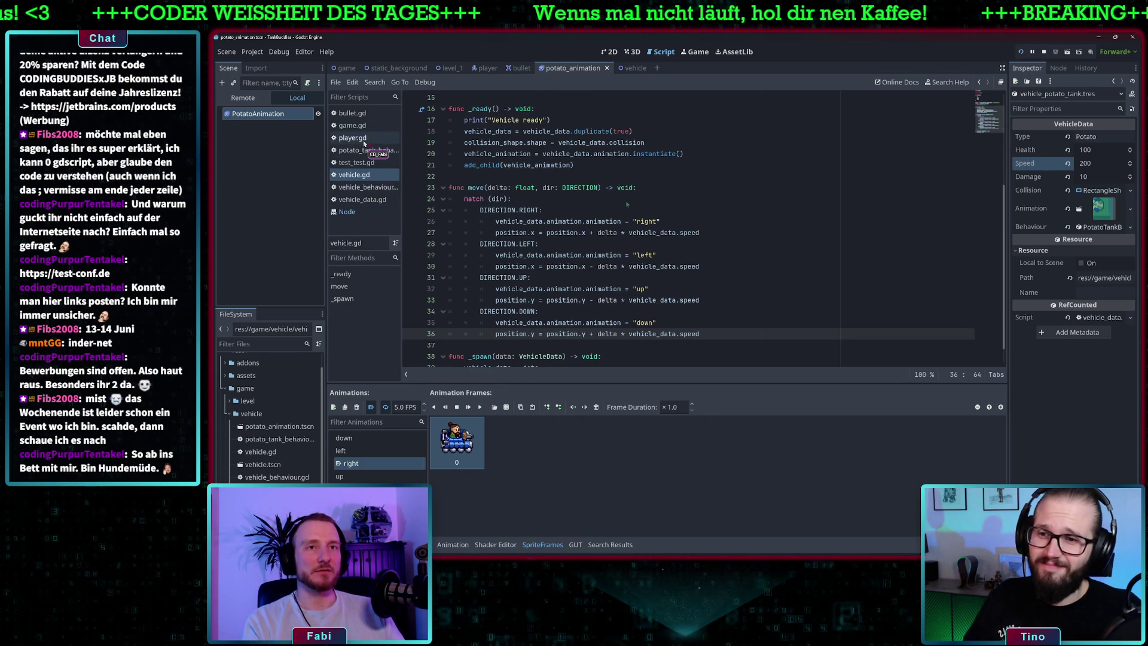
{"action": "left_click", "coordinate": [390, 138]}
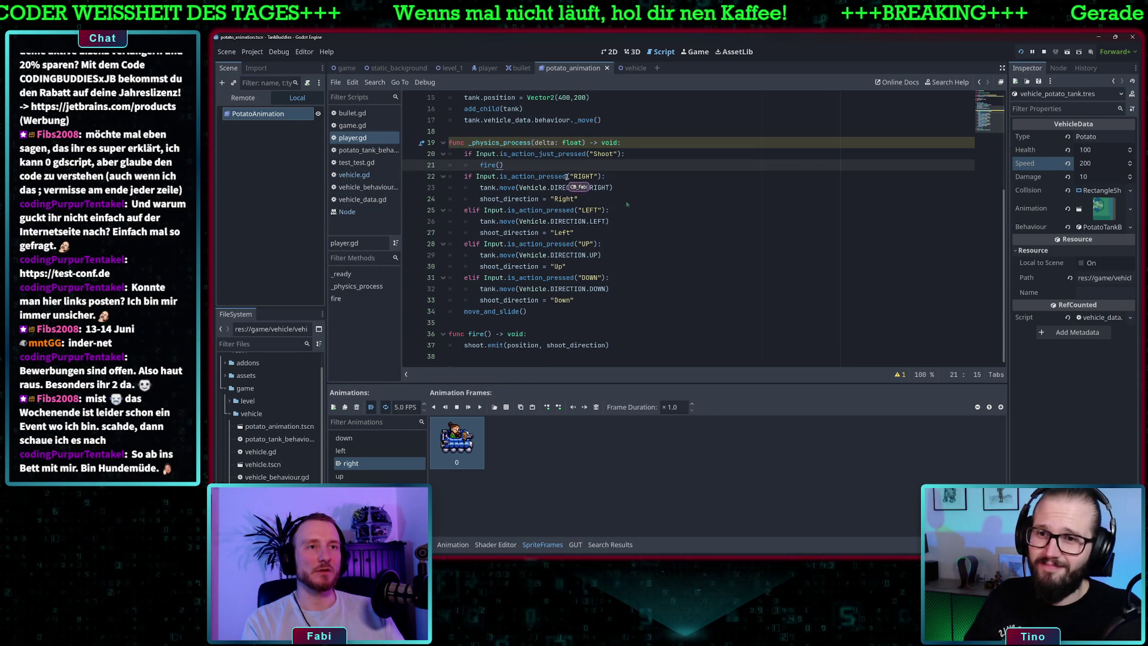
- Insert delta as the first argument of the tank.move calls on lines 23, 26, 29 and 32
{"action": "left_click", "coordinate": [549, 188]}
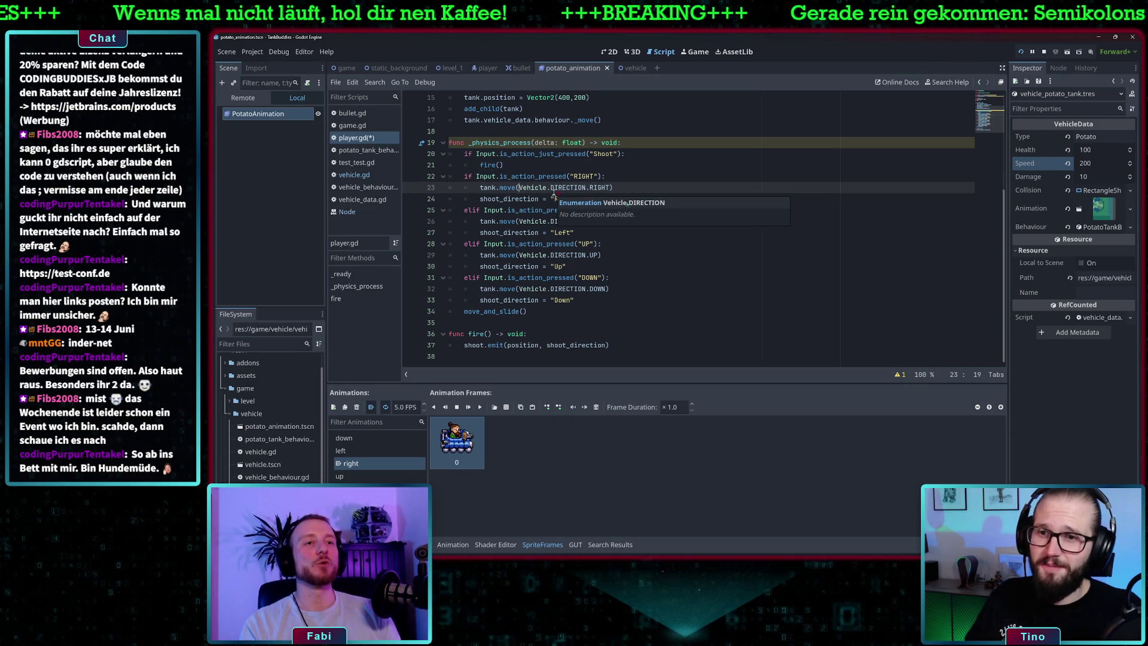
{"action": "type", "text": "delta"}
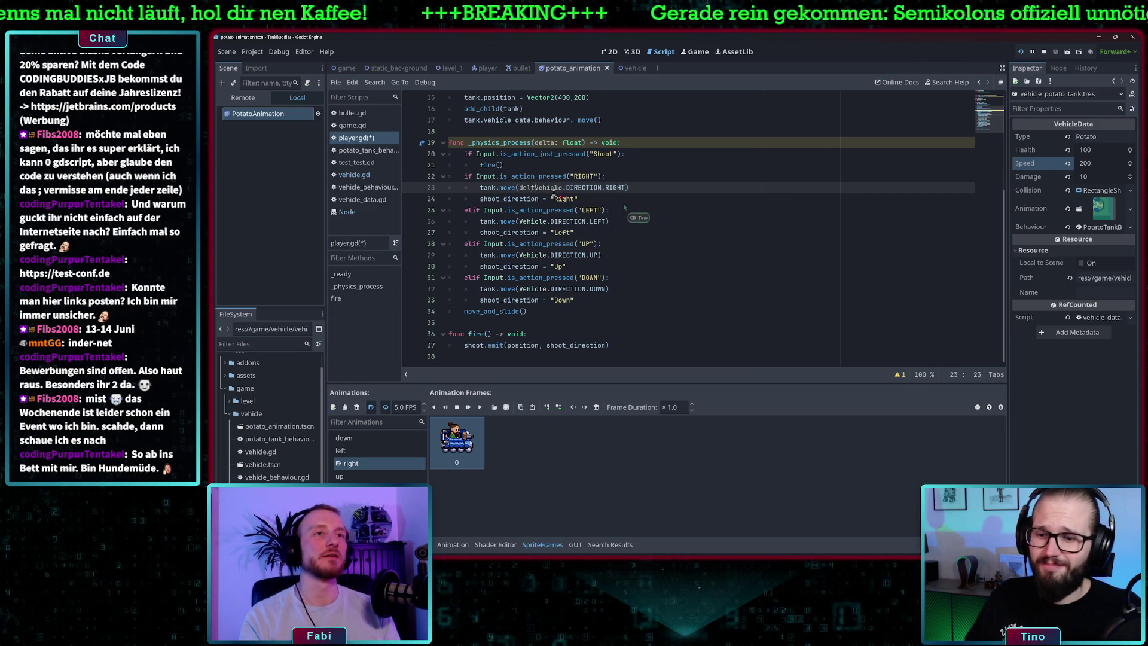
{"action": "type", "text": ","}
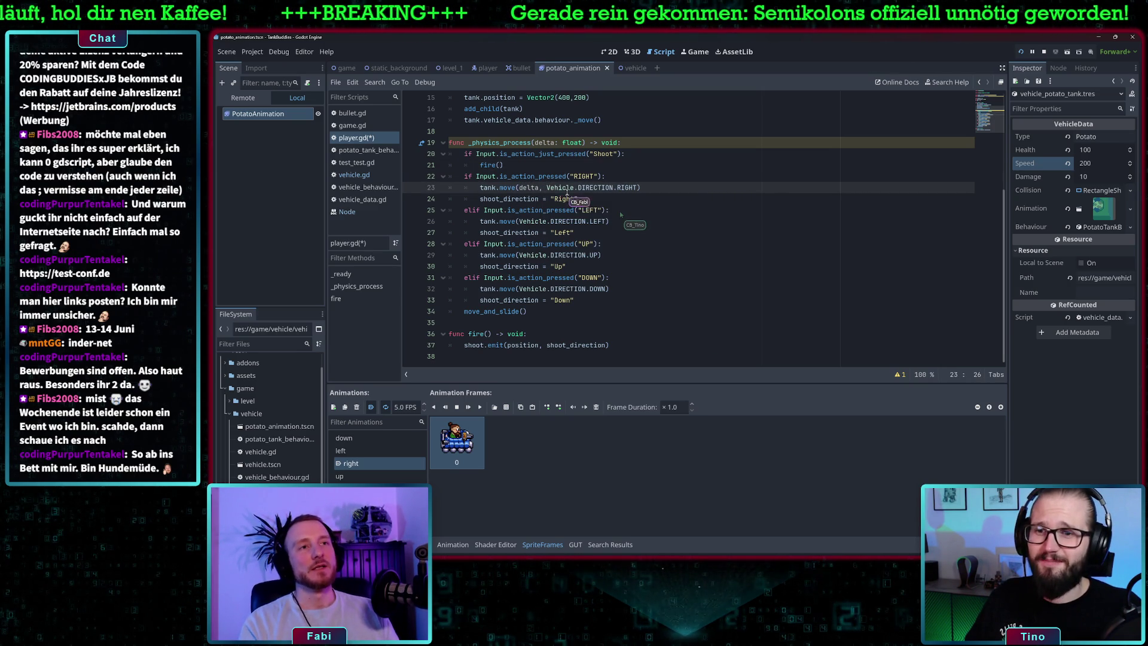
{"action": "left_click_drag", "start_coordinate": [545, 190], "coordinate": [520, 191]}
{"action": "key", "text": "ctrl+c"}
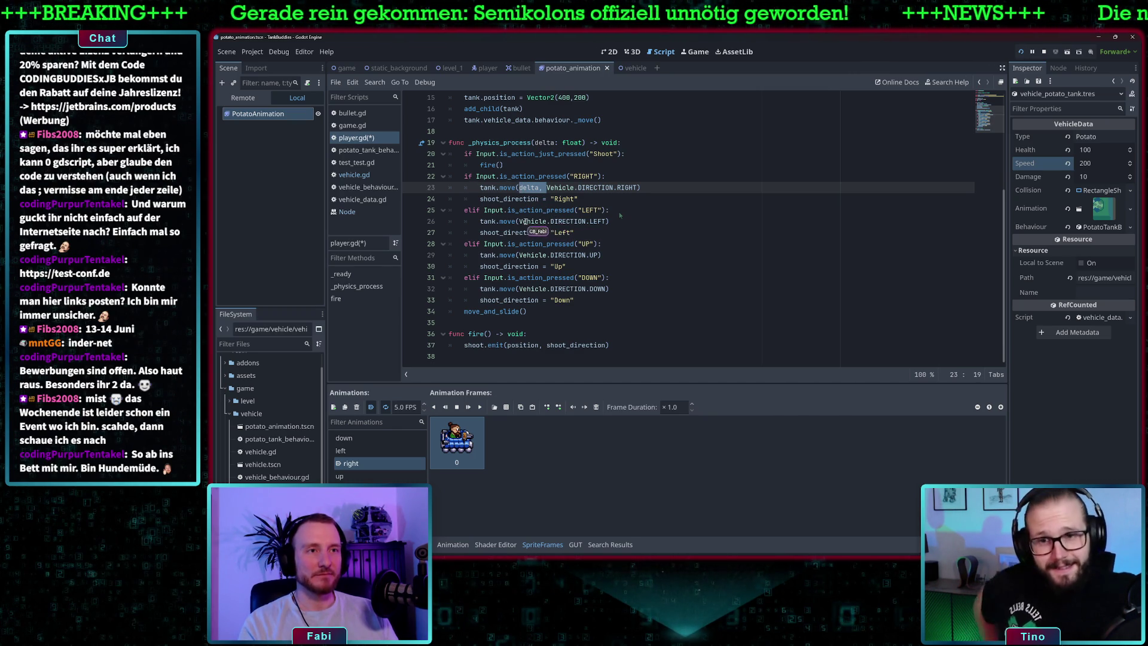
{"action": "left_click", "coordinate": [522, 221]}
{"action": "key", "text": "ctrl+v"}
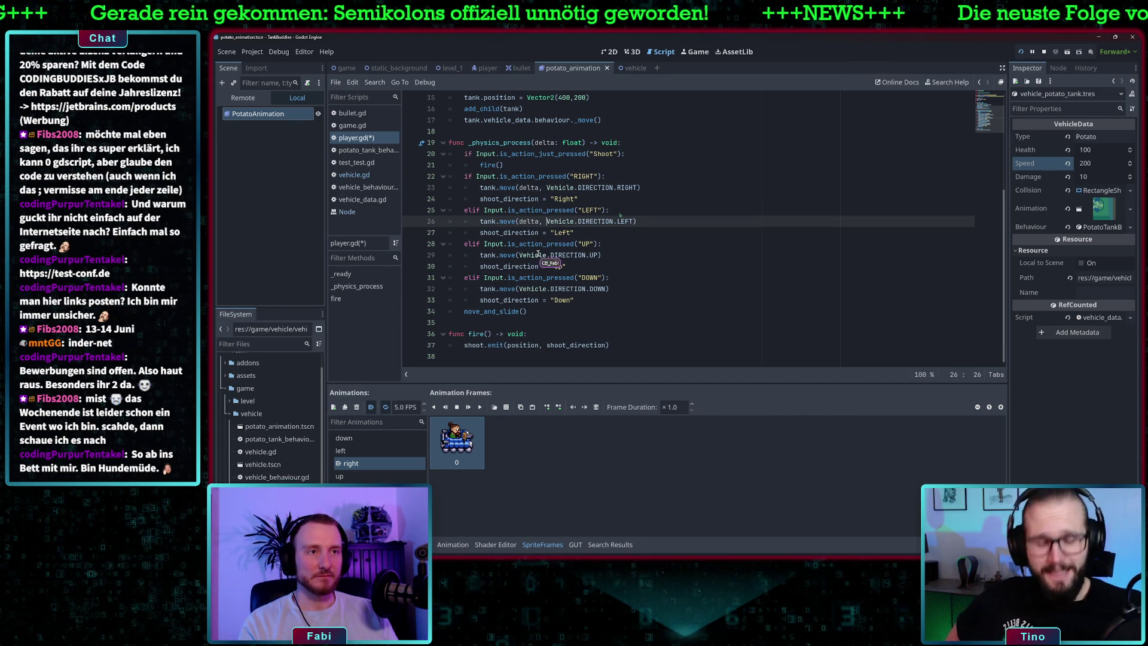
{"action": "left_click", "coordinate": [520, 256]}
{"action": "key", "text": "ctrl+v"}
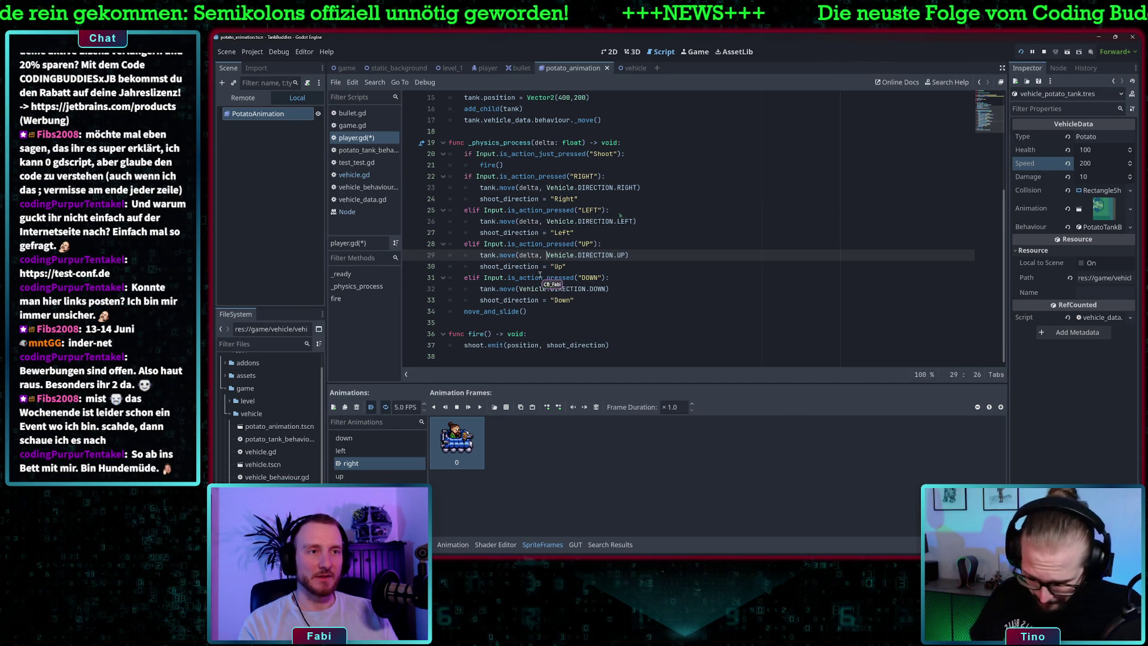
{"action": "left_click", "coordinate": [544, 290]}
{"action": "key", "text": "ctrl+v"}
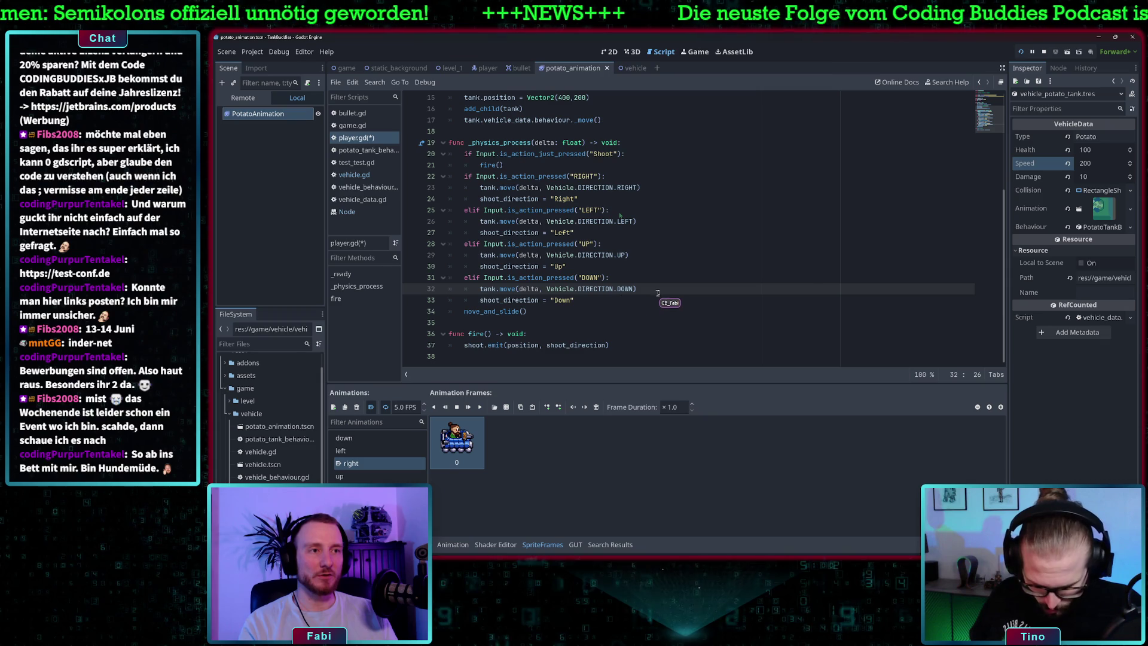
- Add and then undo an empty line inside _physics_process, reviewing the edited calls
{"action": "left_click", "coordinate": [642, 143]}
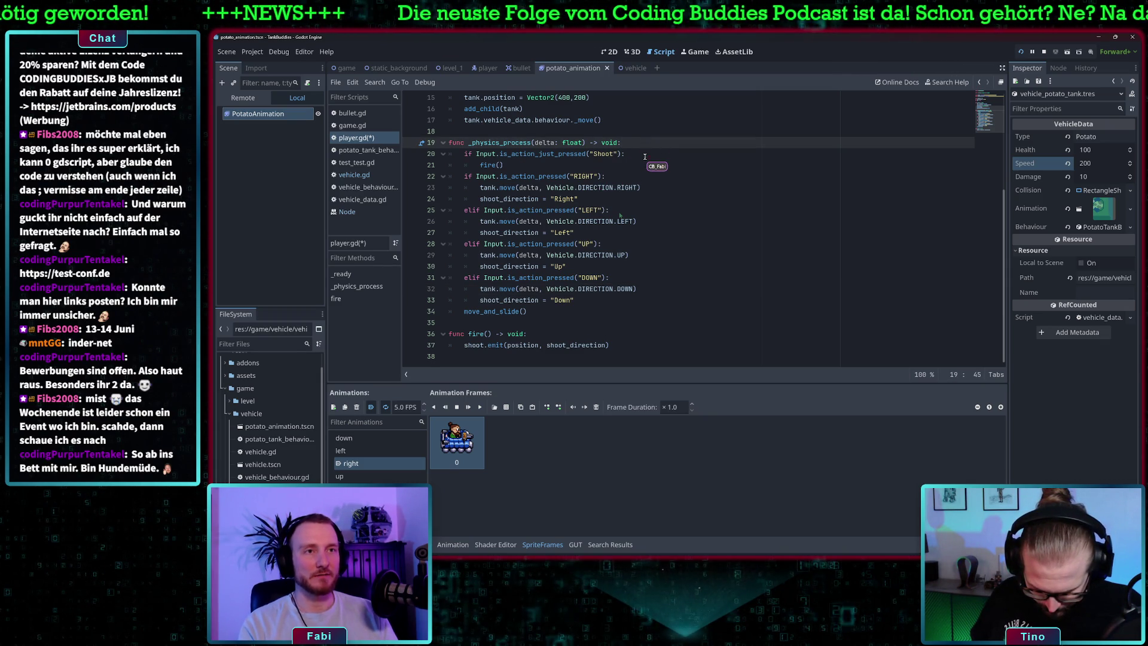
{"action": "key", "text": "Return"}
{"action": "key", "text": "ctrl+z"}
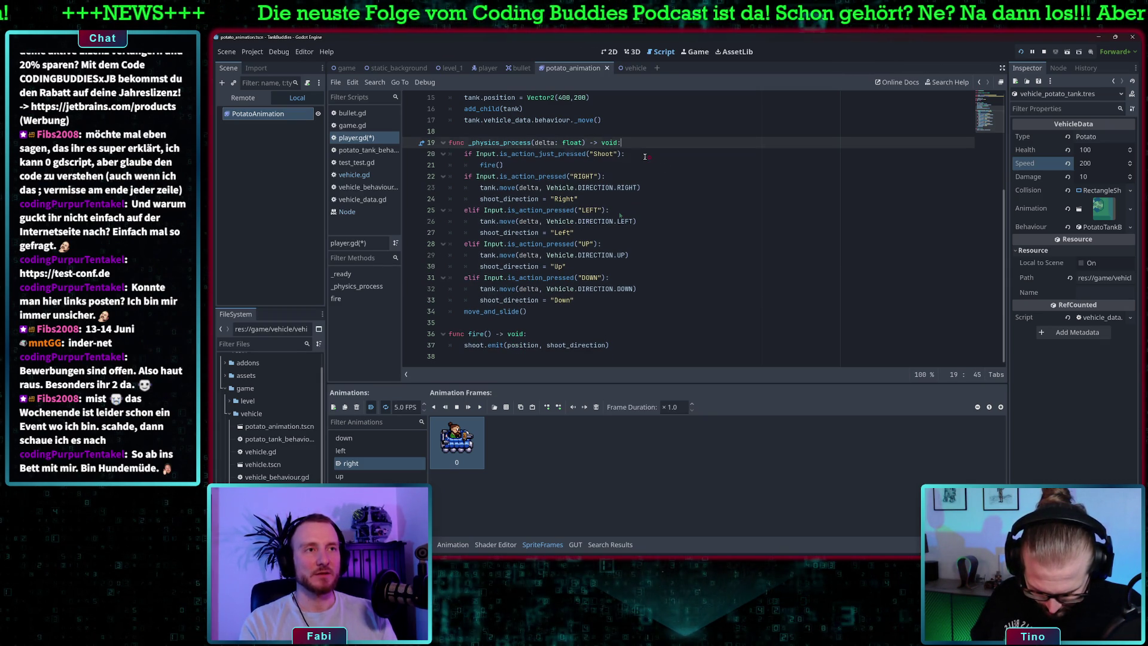
{"action": "left_click", "coordinate": [702, 245]}
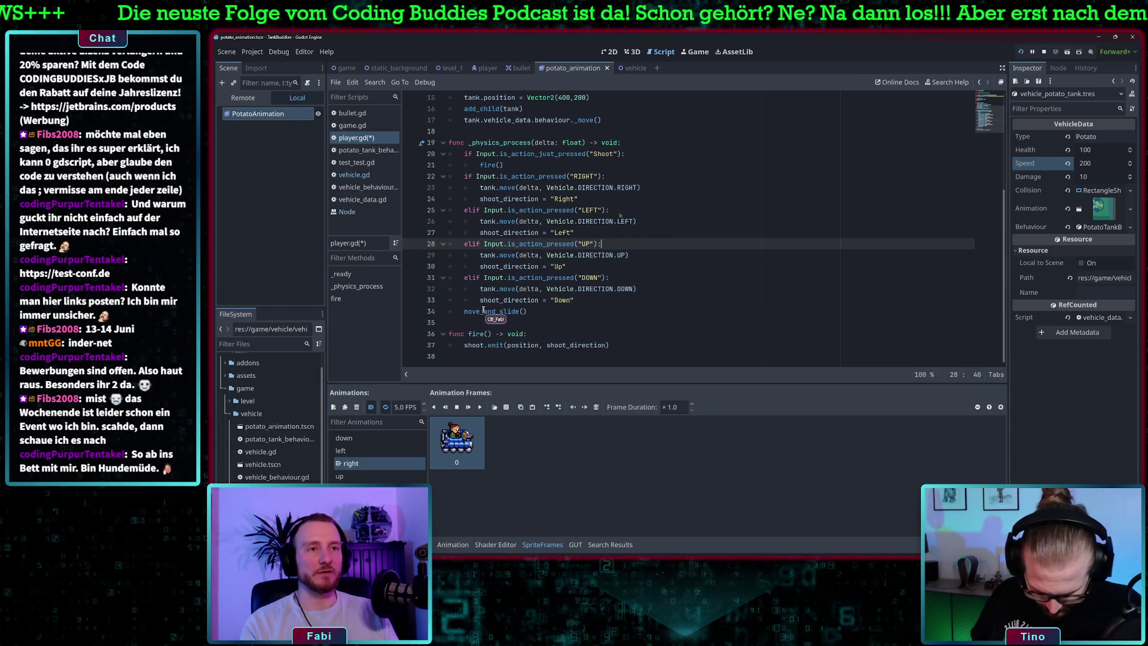
{"action": "left_click", "coordinate": [577, 300]}
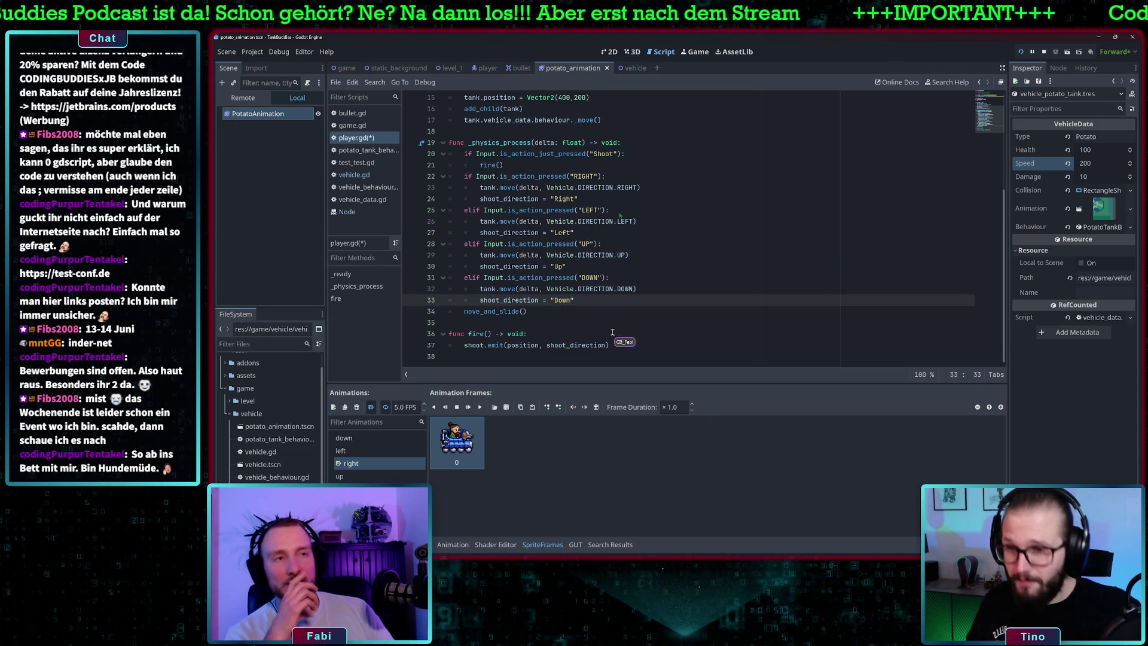
- Declare var dir = Vehicle.DIRECTION.LEFT on a new line 11 below var tank = null
{"action": "scroll", "coordinate": [621, 147], "scroll_direction": "up", "scroll_amount": 3}
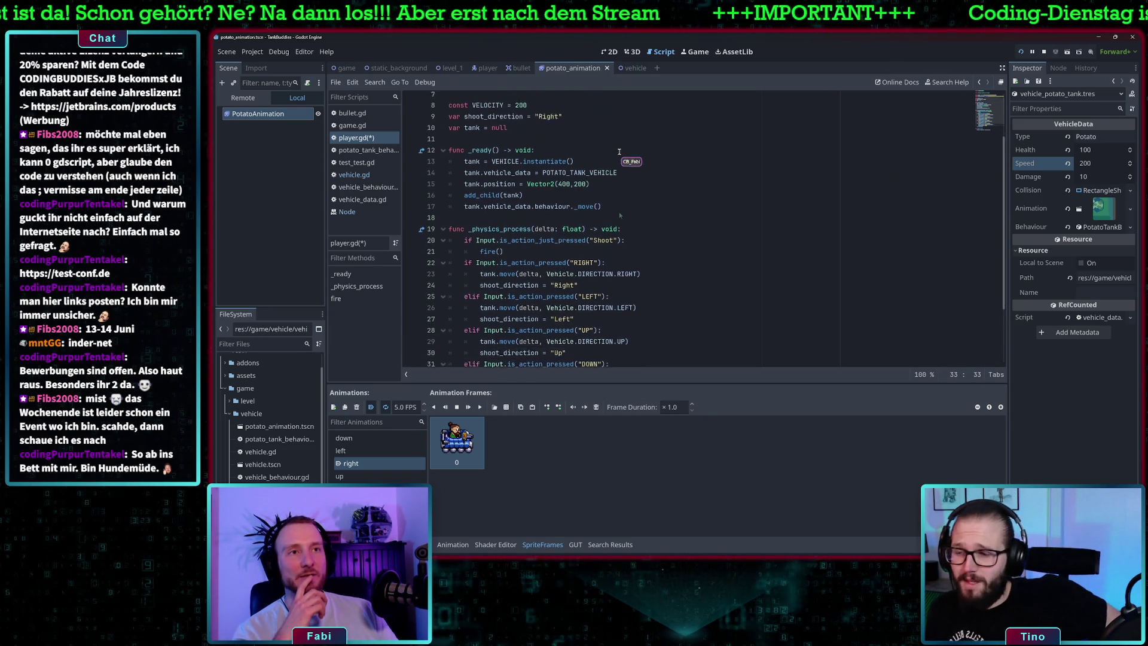
{"action": "left_click", "coordinate": [575, 144]}
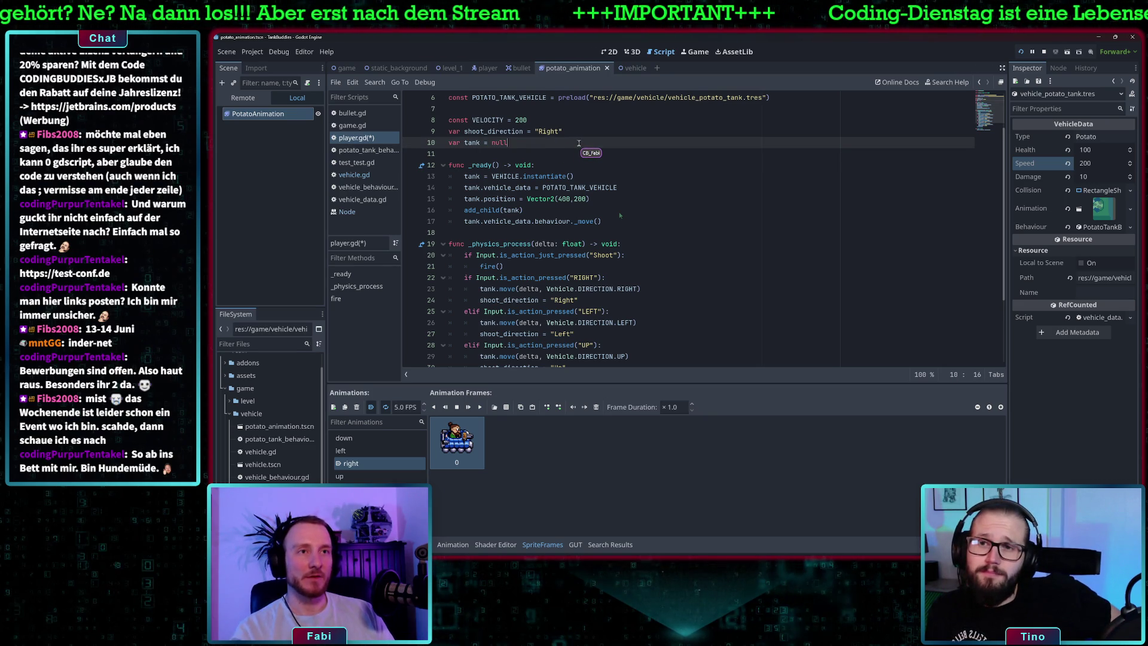
{"action": "key", "text": "Return"}
{"action": "type", "text": "dir = "}
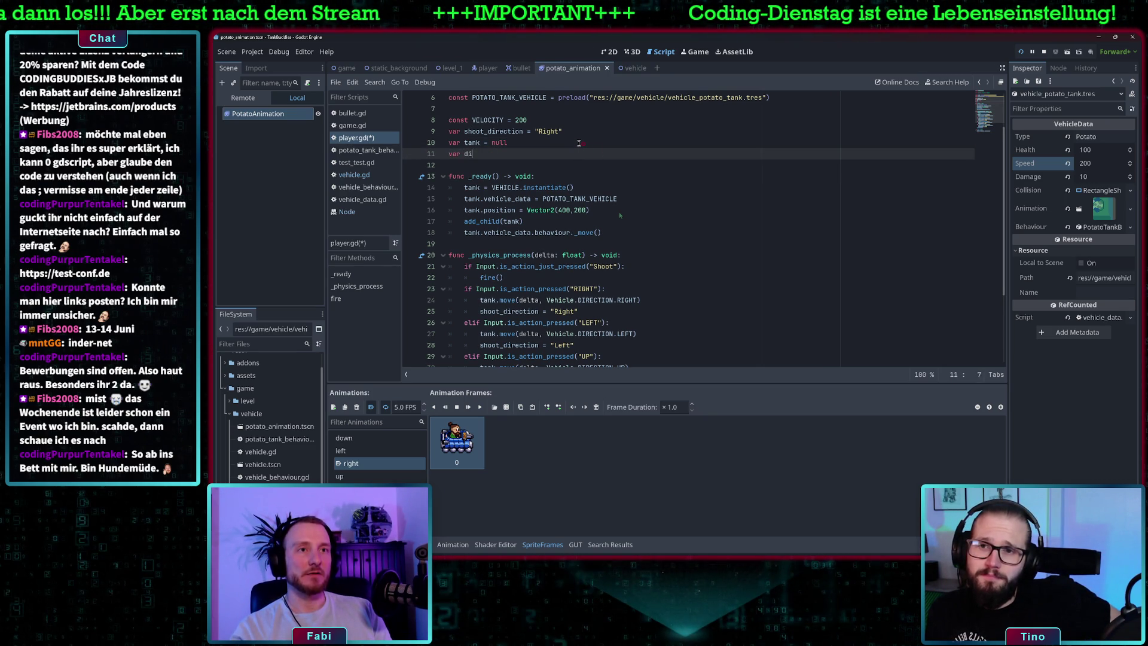
{"action": "type", "text": "D"}
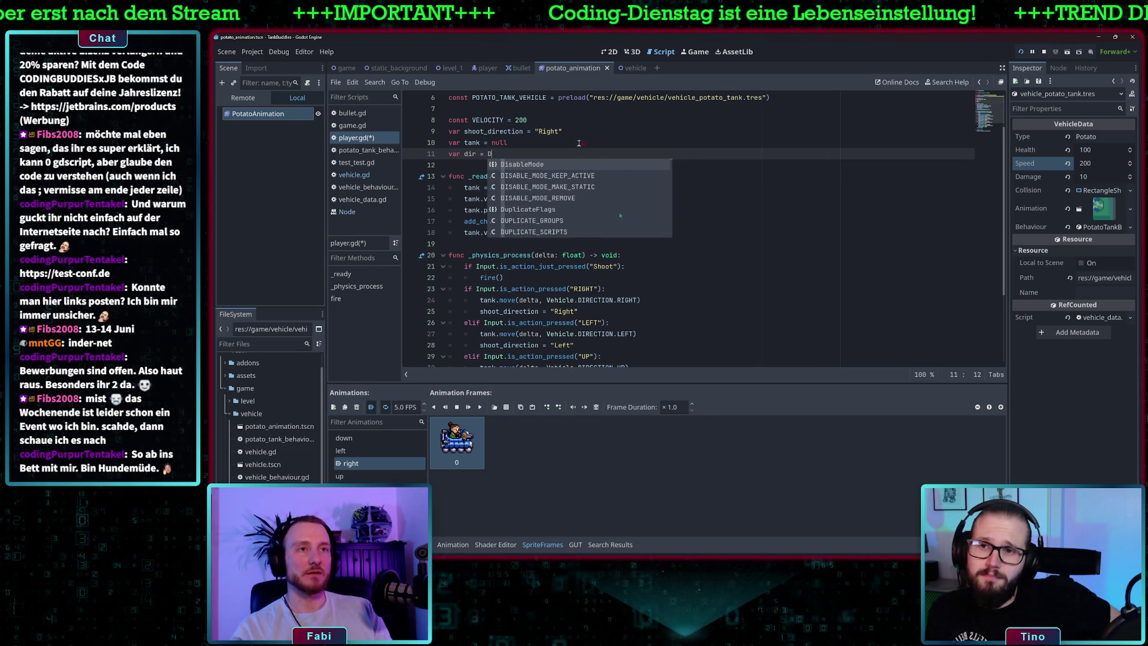
{"action": "type", "text": "IR"}
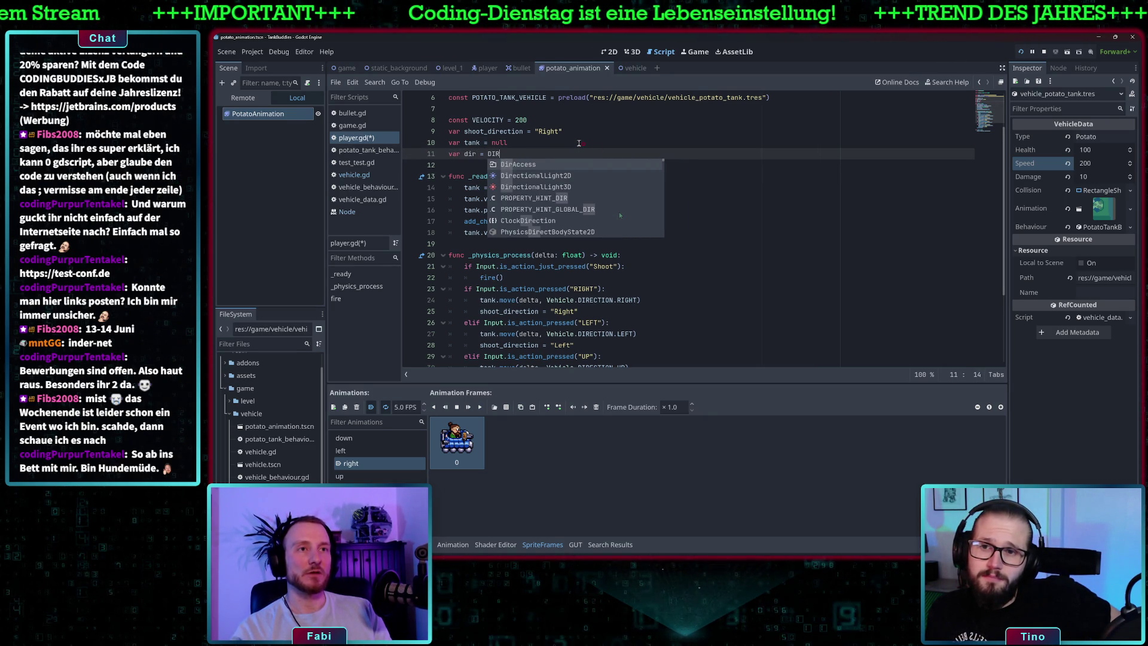
{"action": "type", "text": "ECTION"}
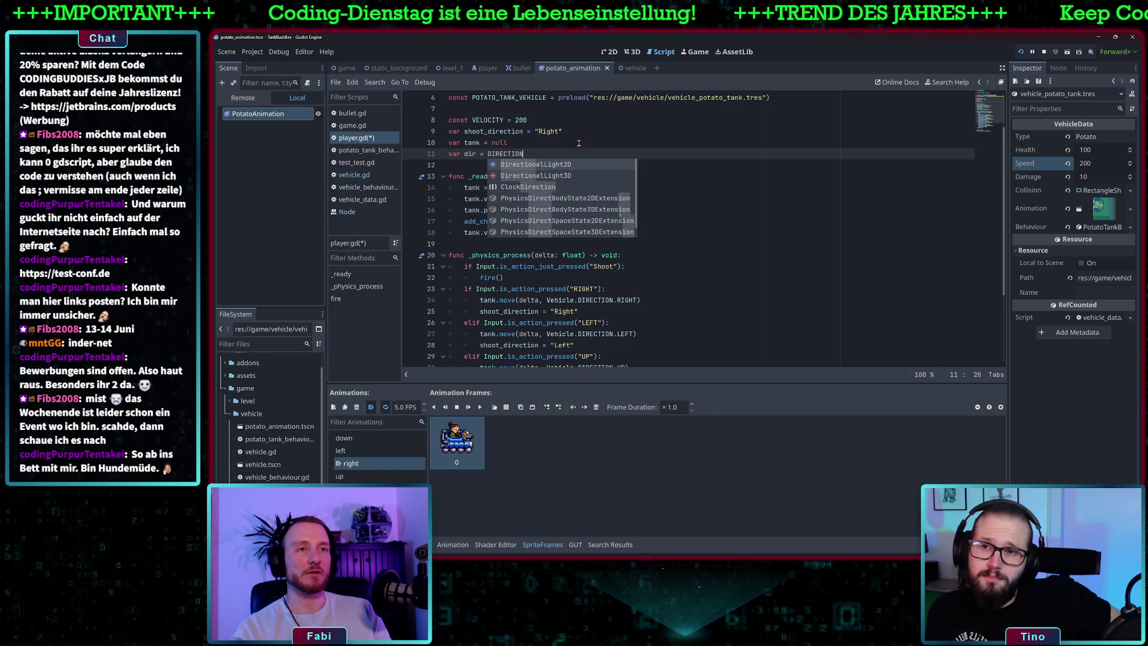
{"action": "key", "text": "BackSpace"}
{"action": "key", "text": "BackSpace"}
{"action": "key", "text": "BackSpace"}
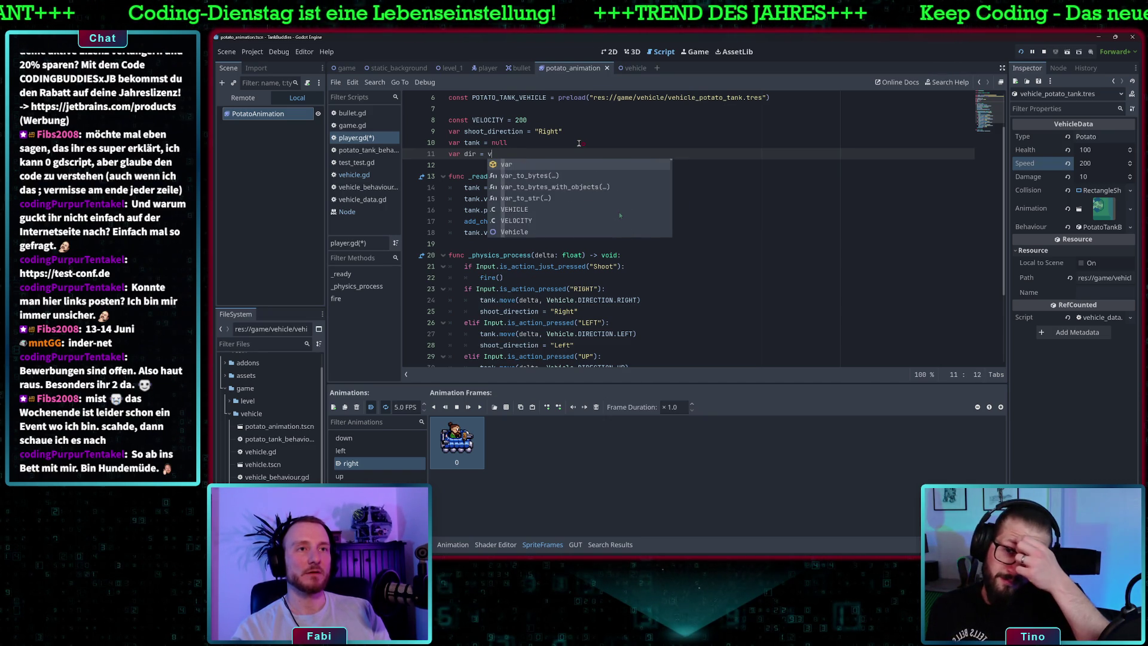
{"action": "type", "text": "Vehicle.D"}
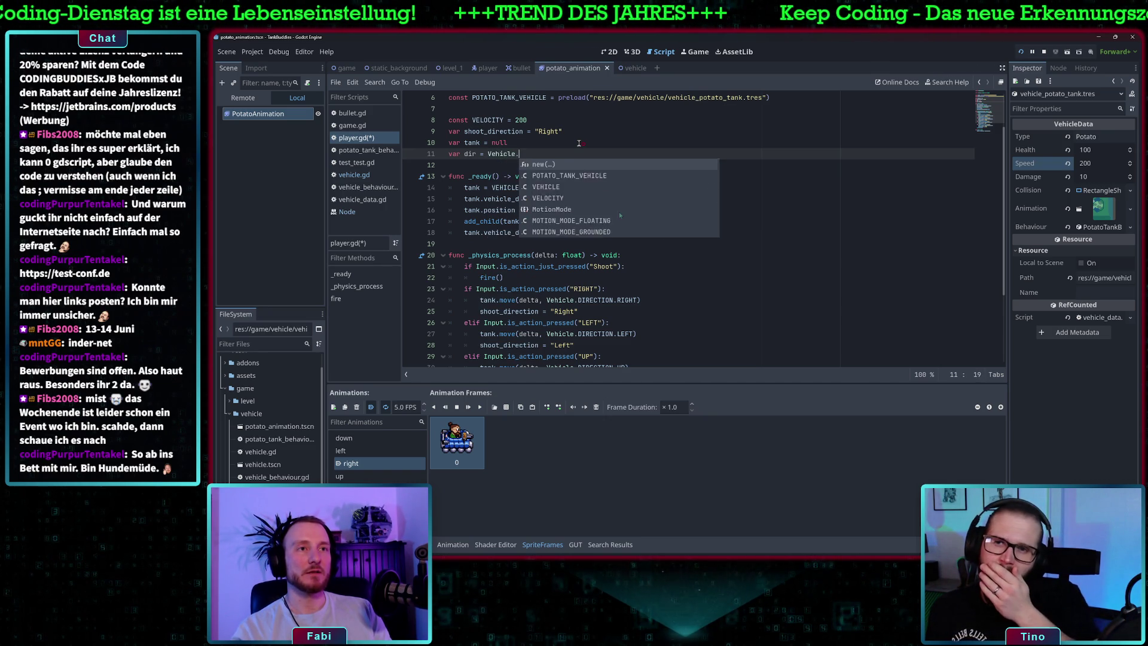
{"action": "key", "text": "Return"}
{"action": "type", "text": "."}
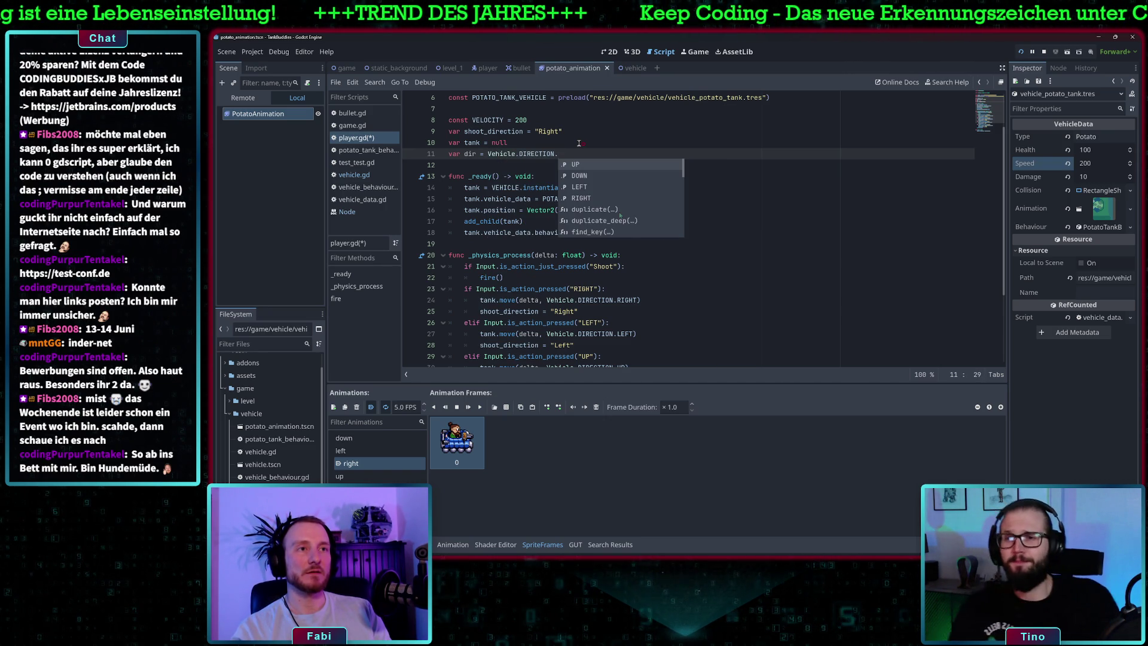
{"action": "key", "text": "Down"}
{"action": "key", "text": "Return"}
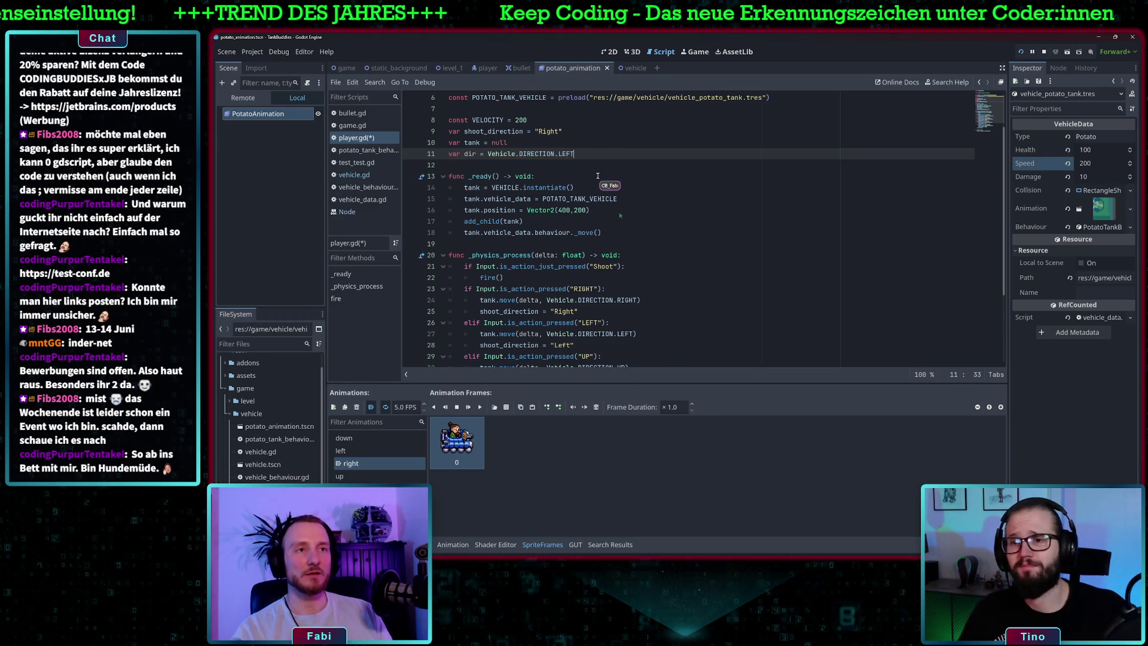
{"action": "scroll", "coordinate": [615, 233], "scroll_direction": "down", "scroll_amount": 2}
{"action": "scroll", "coordinate": [615, 233], "scroll_direction": "down", "scroll_amount": 1}
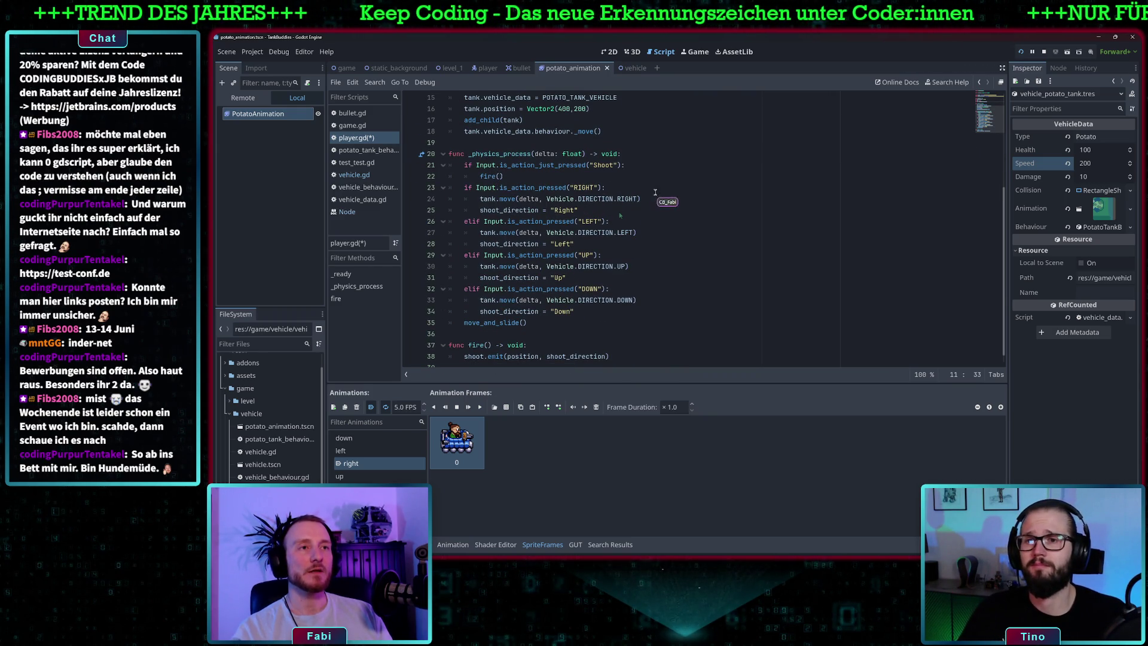
{"action": "left_click_drag", "start_coordinate": [640, 198], "coordinate": [481, 199]}
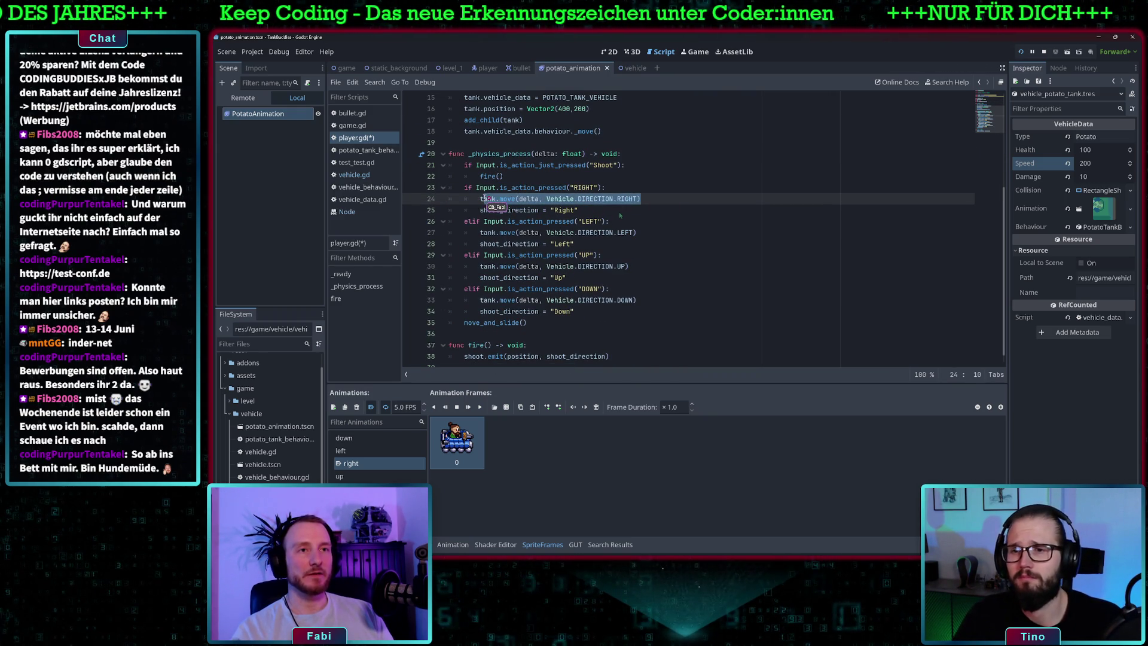
- Move the RIGHT branch's tank.move call after the DOWN branch, passing dir instead of Vehicle.DIRECTION.RIGHT
{"action": "key", "text": "ctrl+x"}
{"action": "left_click", "coordinate": [602, 315]}
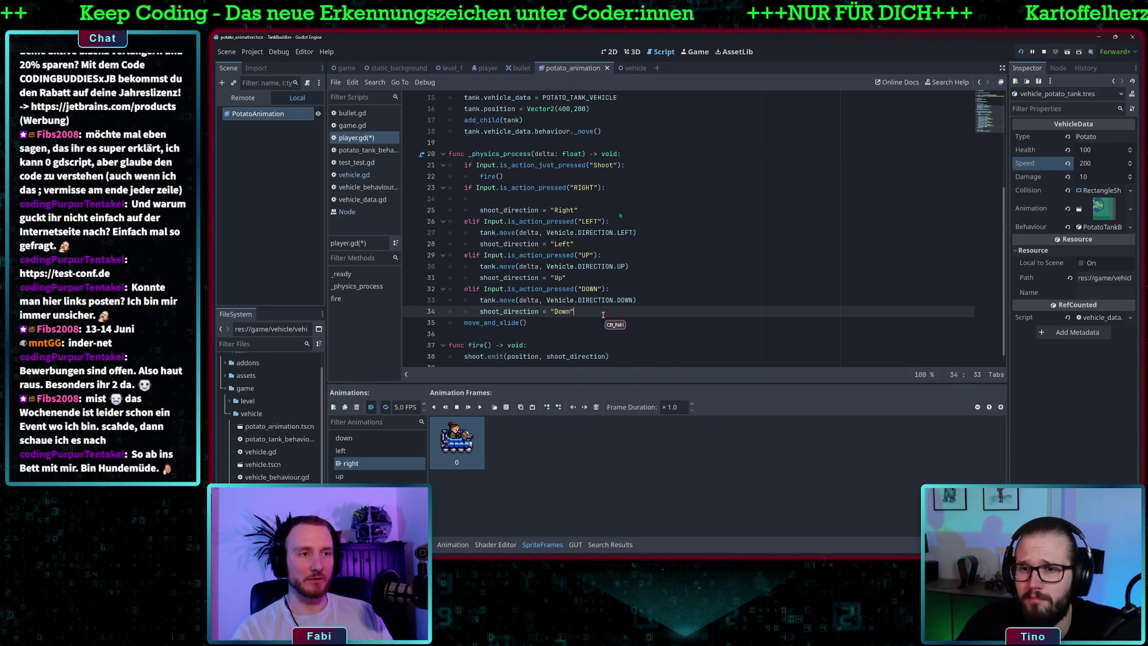
{"action": "key", "text": "Return"}
{"action": "key", "text": "ctrl+v"}
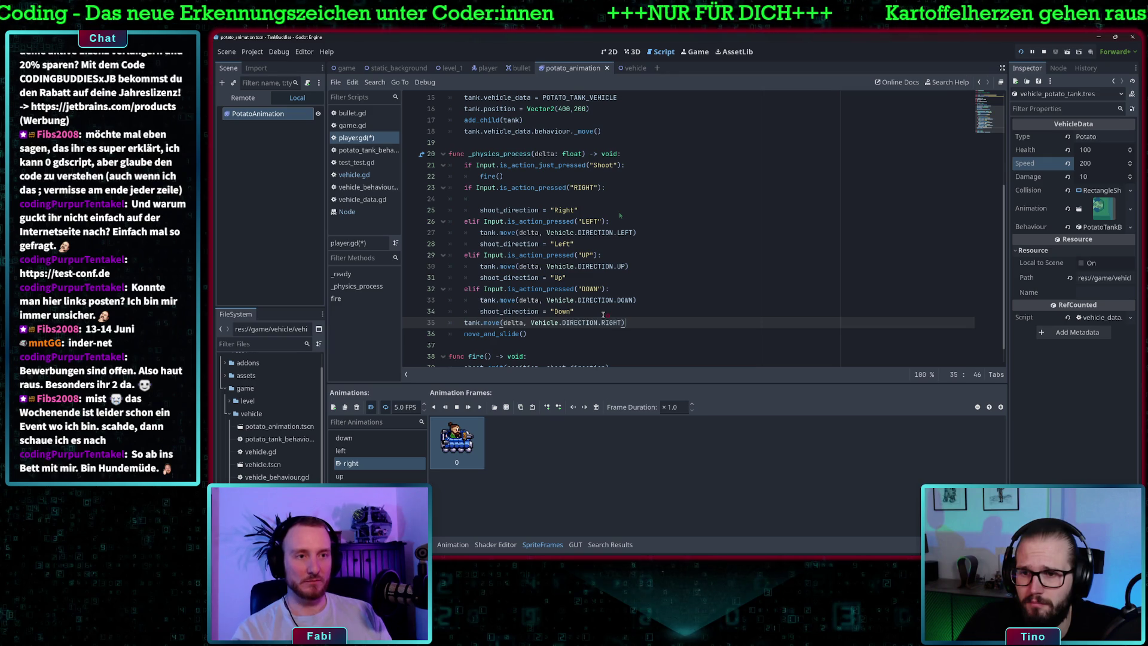
{"action": "key", "text": "Left"}
{"action": "key", "text": "ctrl+shift+Left"}
{"action": "key", "text": "ctrl+shift+Left"}
{"action": "key", "text": "ctrl+shift+Left"}
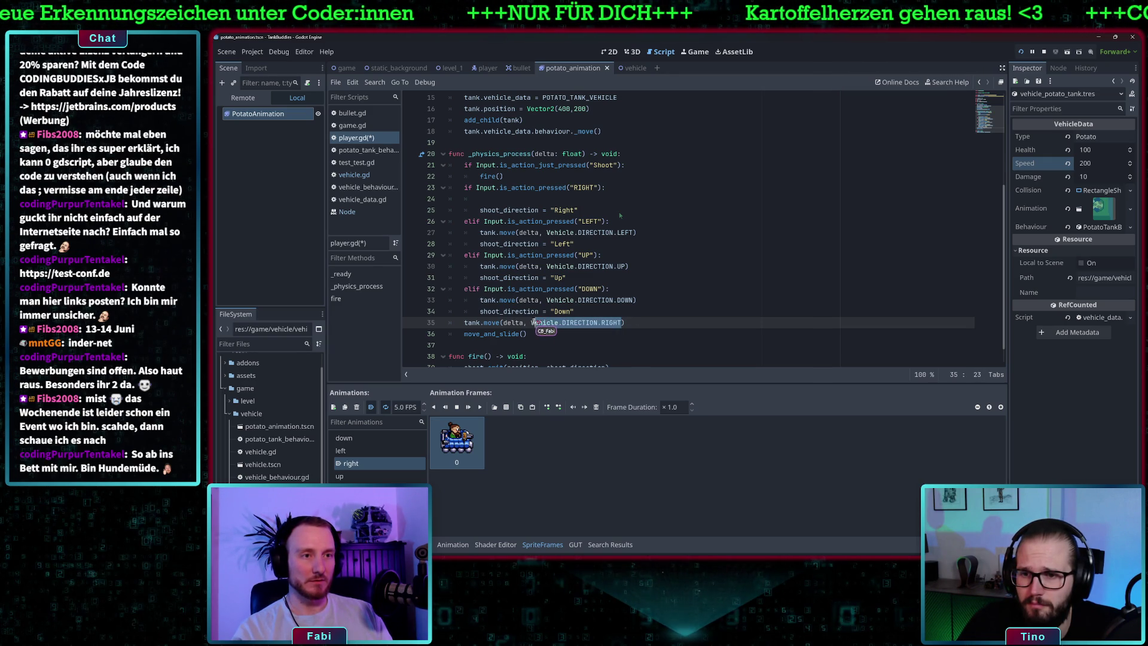
{"action": "type", "text": "dir"}
- Check the dir declaration on line 11 against the new tank.move(delta, dir) call
{"action": "scroll", "coordinate": [508, 269], "scroll_direction": "up", "scroll_amount": 5}
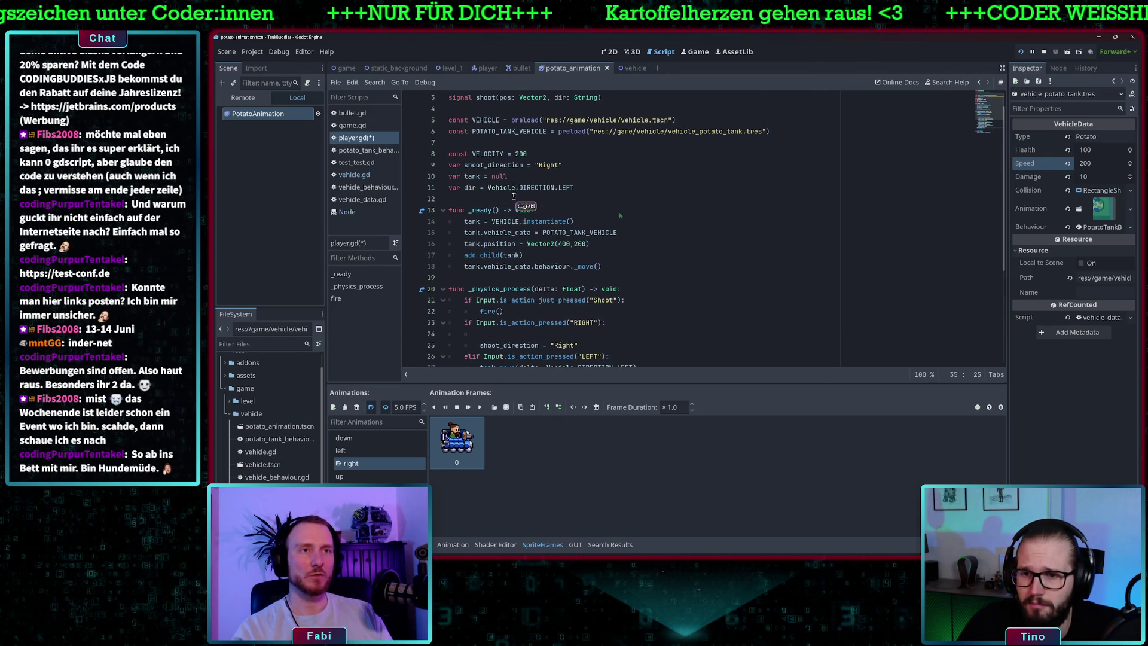
{"action": "scroll", "coordinate": [479, 199], "scroll_direction": "down", "scroll_amount": 5}
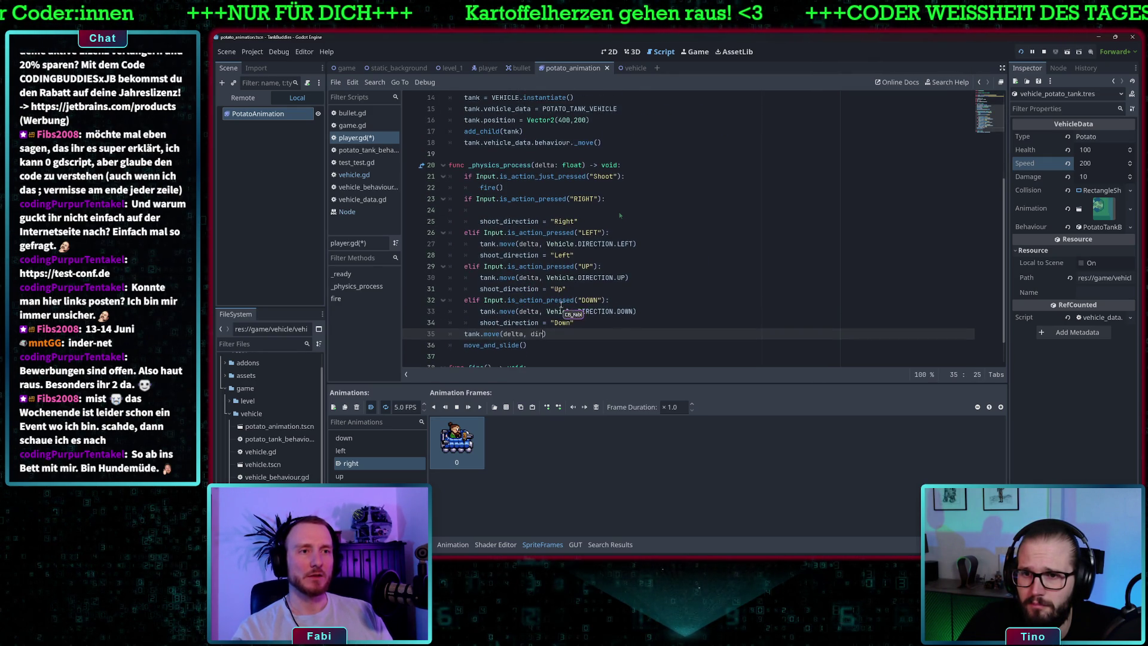
{"action": "scroll", "coordinate": [472, 180], "scroll_direction": "up", "scroll_amount": 3}
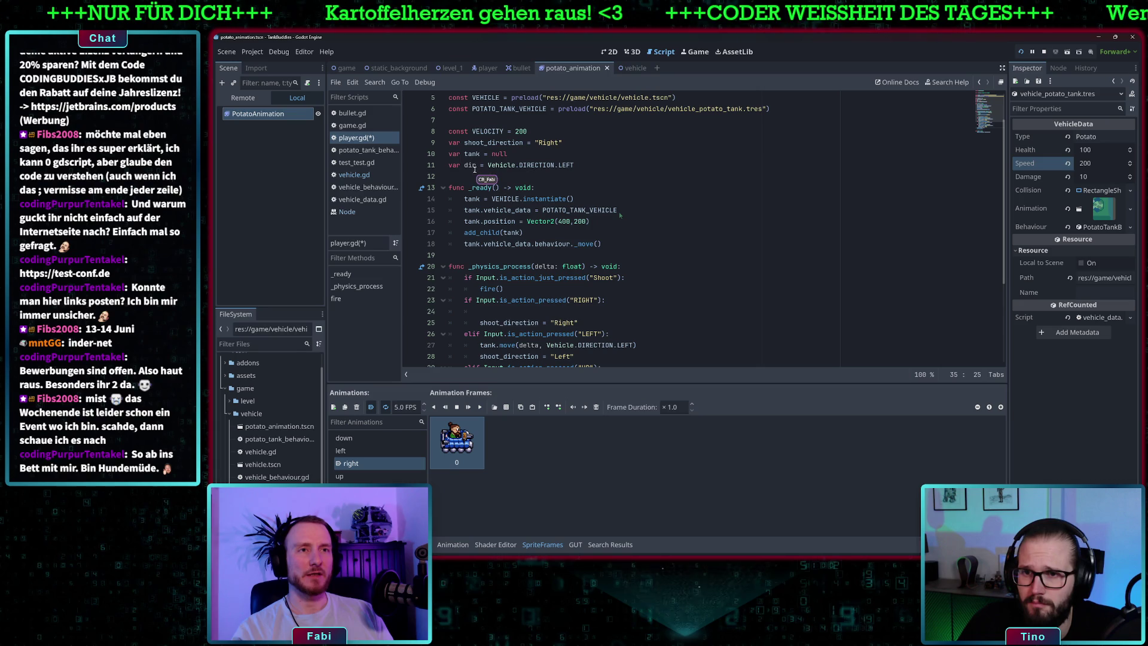
{"action": "left_click", "coordinate": [477, 166]}
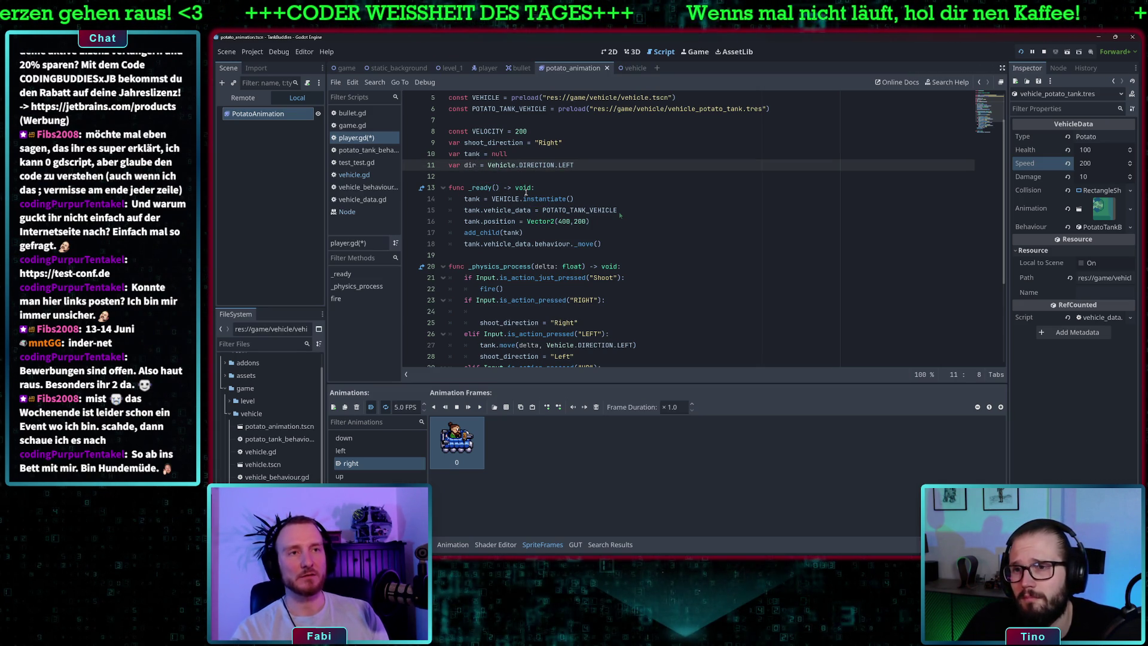
{"action": "scroll", "coordinate": [526, 192], "scroll_direction": "down", "scroll_amount": 4}
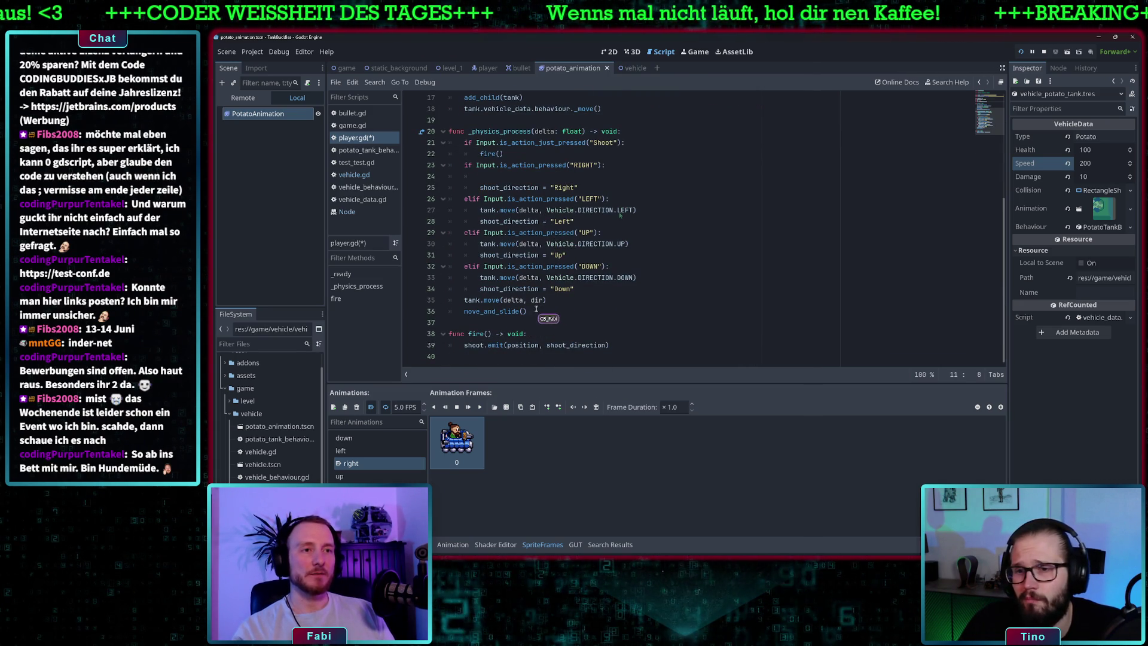
{"action": "mouse_move", "coordinate": [536, 302]}
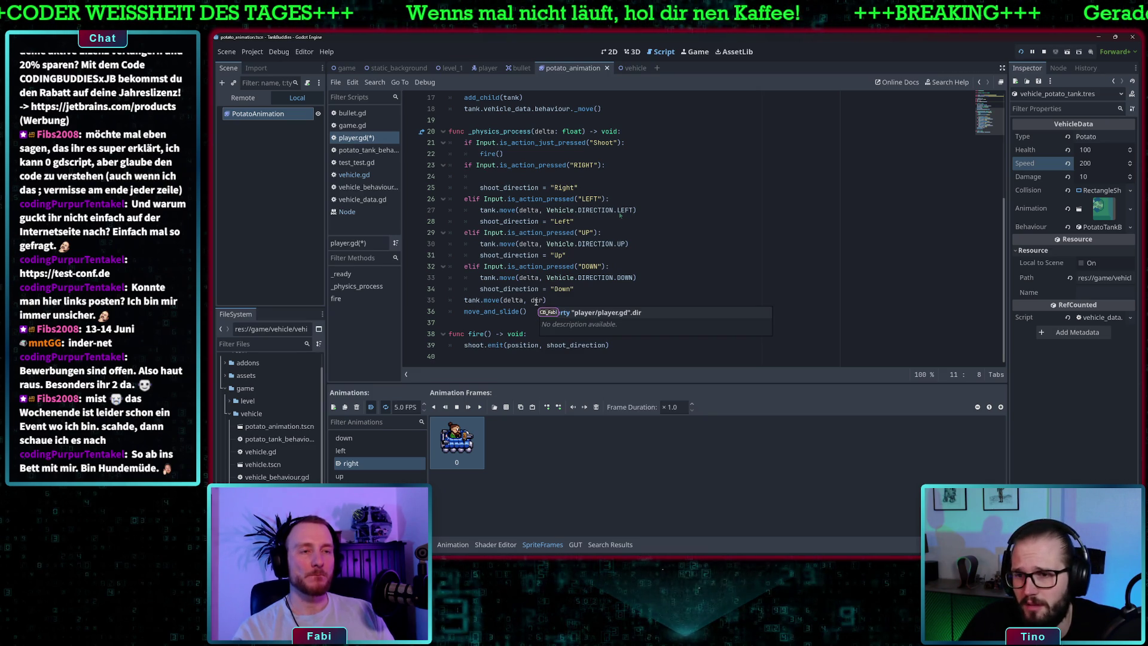
{"action": "scroll", "coordinate": [472, 155], "scroll_direction": "up", "scroll_amount": 3}
- Rename dir to move_dir on line 11 and in the tank.move call on line 35
{"action": "left_click", "coordinate": [466, 131]}
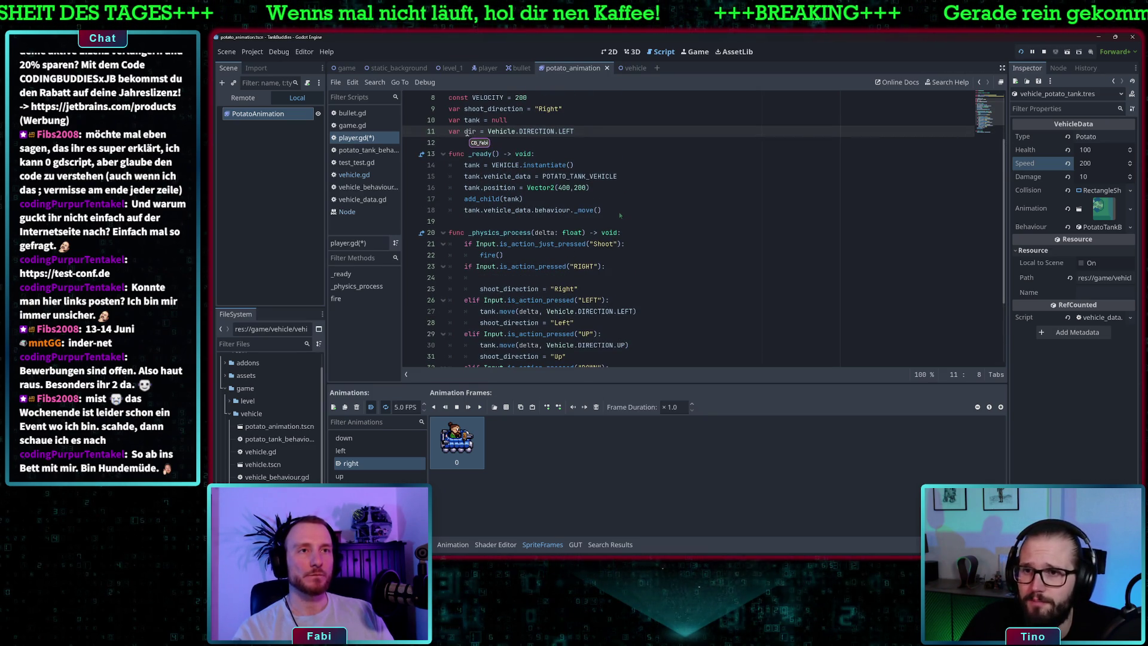
{"action": "type", "text": "move_"}
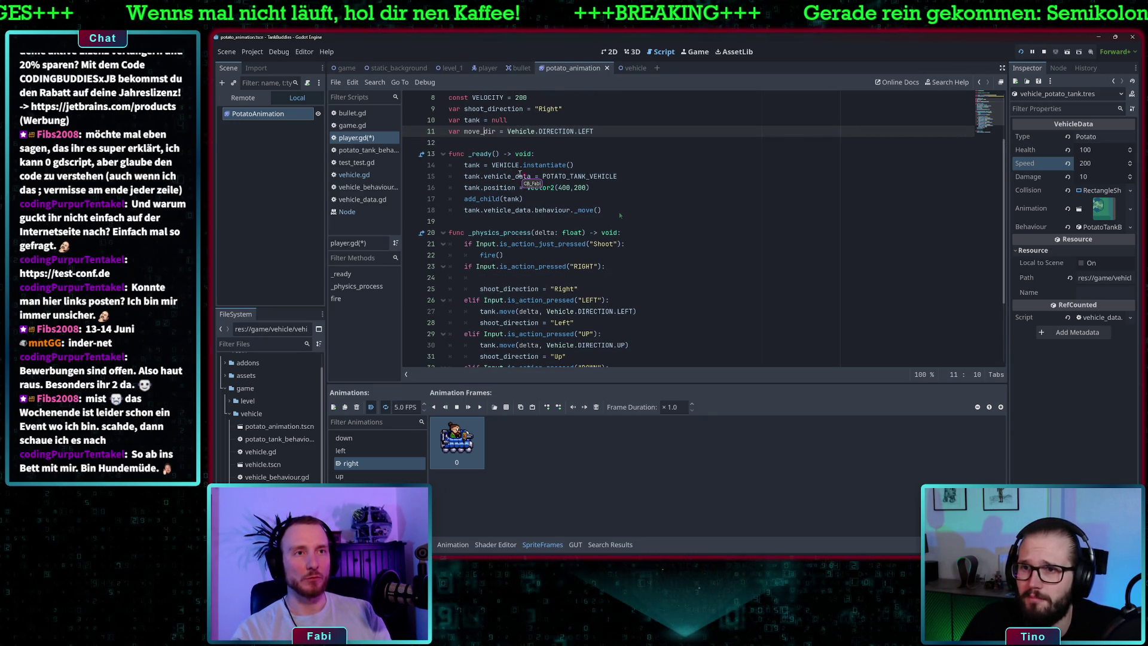
{"action": "double_click", "coordinate": [481, 131]}
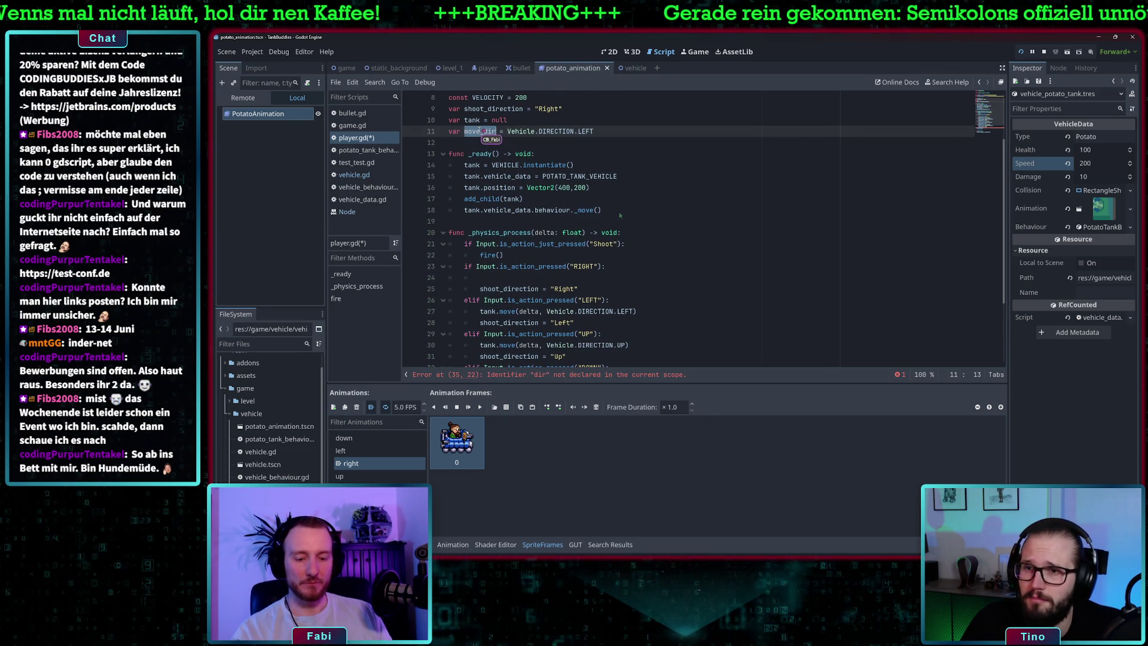
{"action": "scroll", "coordinate": [550, 227], "scroll_direction": "down", "scroll_amount": 1}
{"action": "key", "text": "ctrl+c"}
{"action": "scroll", "coordinate": [556, 236], "scroll_direction": "down", "scroll_amount": 3}
{"action": "double_click", "coordinate": [537, 300]}
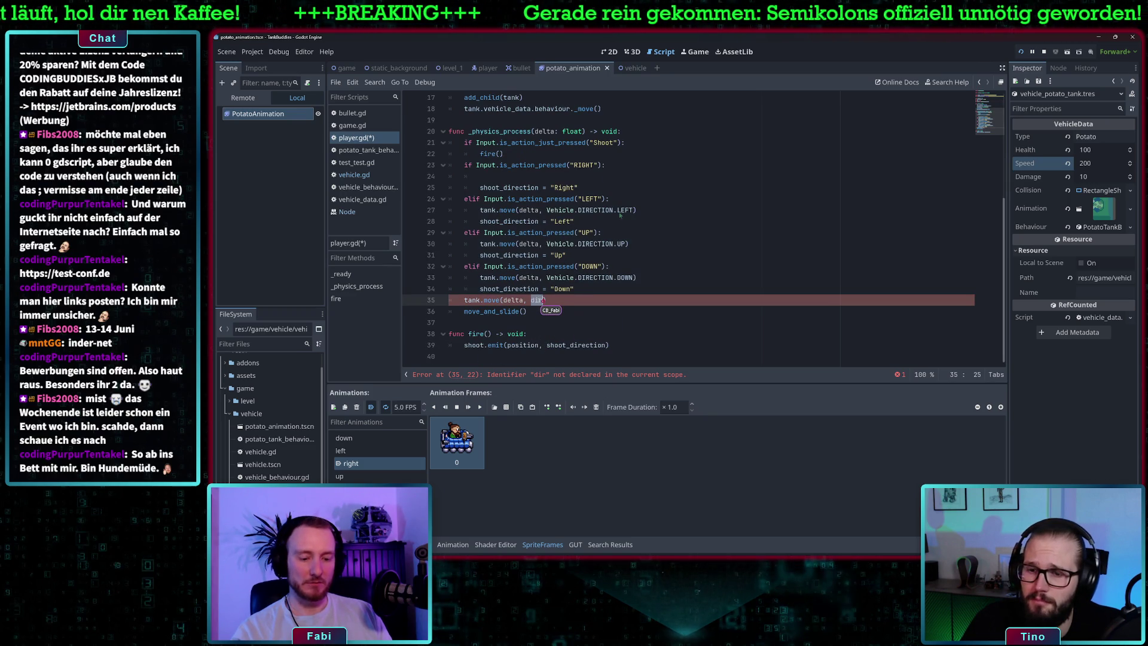
{"action": "key", "text": "ctrl+v"}
{"action": "key", "text": "End"}
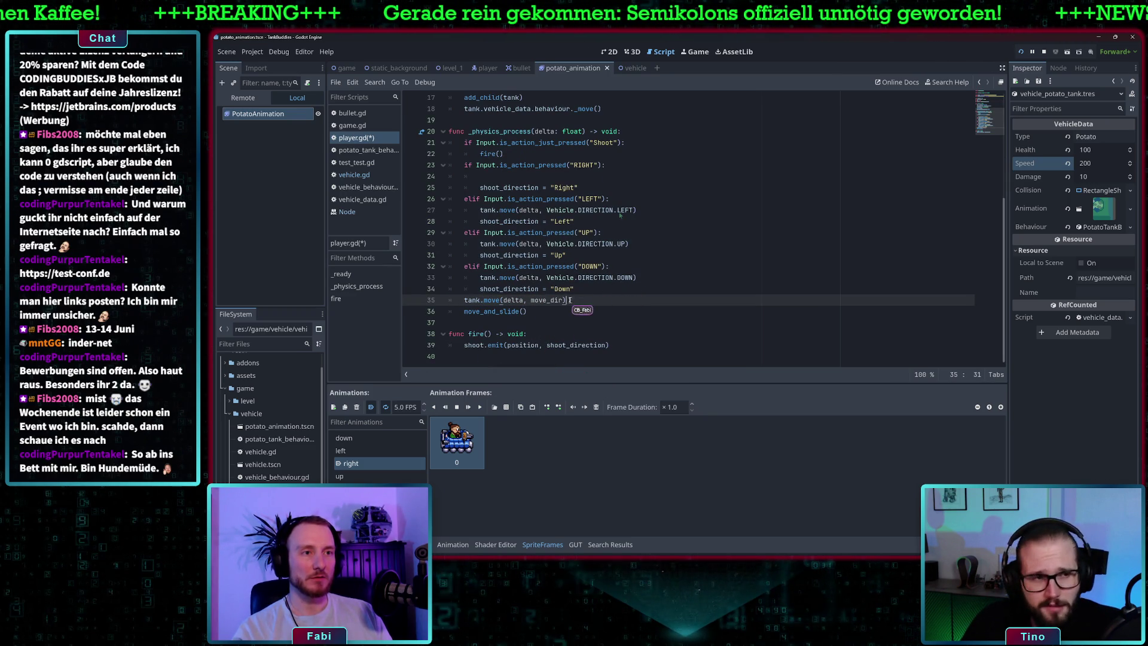
- Extend move_dir to move_direction in both the declaration and the tank.move call
{"action": "scroll", "coordinate": [592, 269], "scroll_direction": "up", "scroll_amount": 4}
{"action": "left_click", "coordinate": [498, 165]}
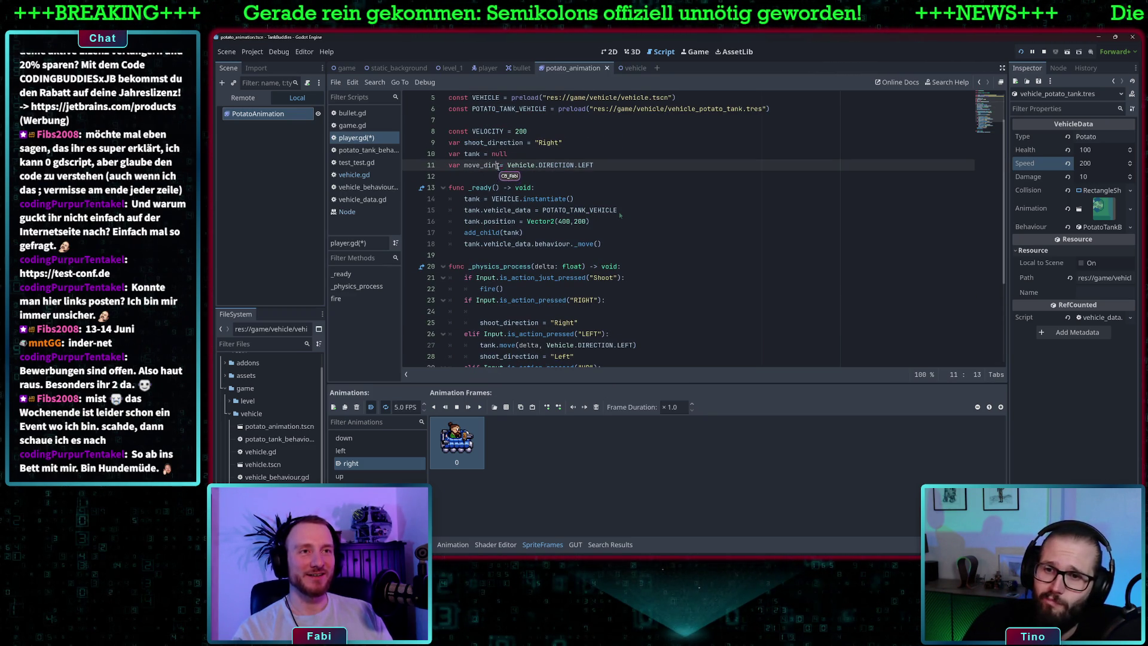
{"action": "type", "text": "ection"}
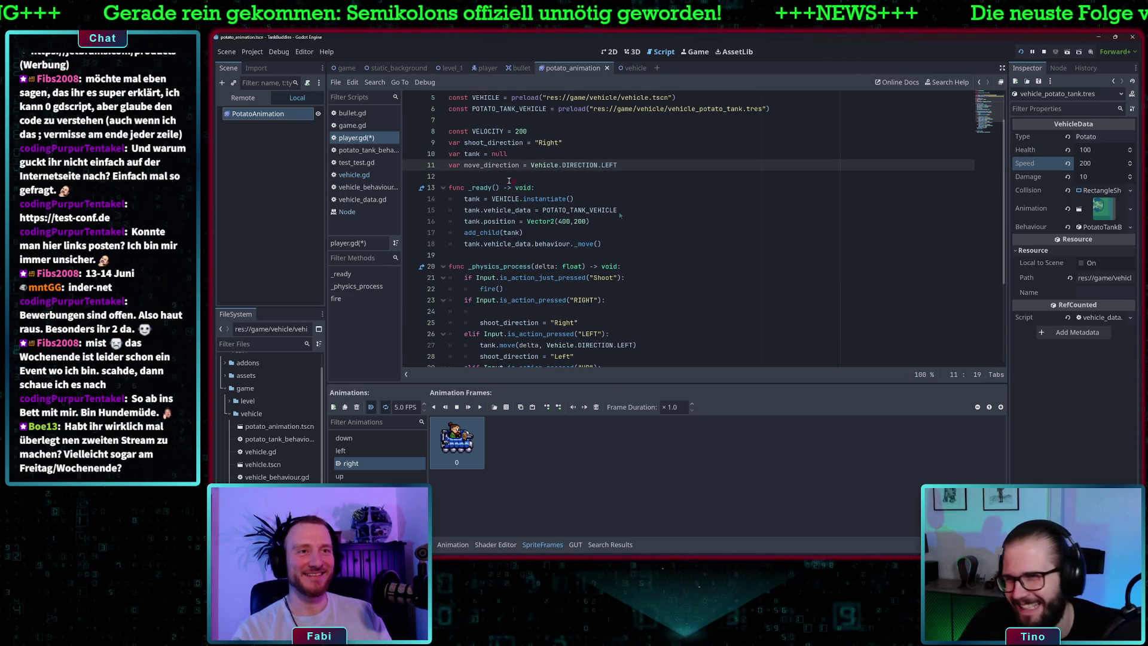
{"action": "scroll", "coordinate": [538, 269], "scroll_direction": "down", "scroll_amount": 4}
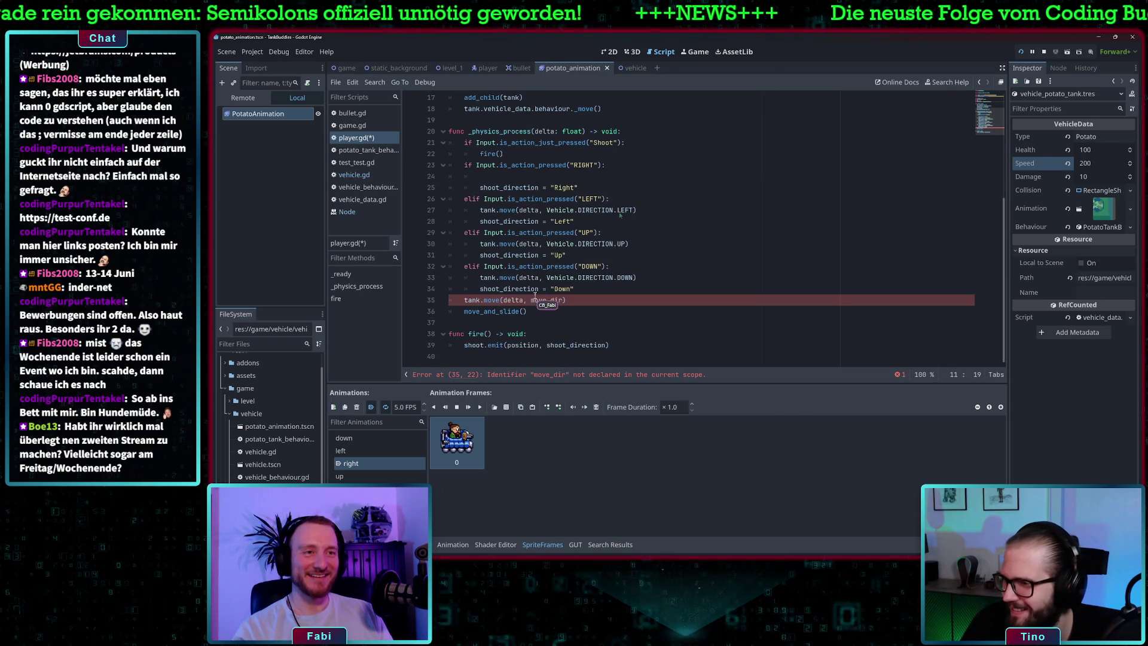
{"action": "left_click", "coordinate": [551, 300]}
{"action": "key", "text": "End"}
{"action": "type", "text": "ection"}
- Start a move_direction = assignment on the emptied line in the RIGHT branch
{"action": "scroll", "coordinate": [544, 269], "scroll_direction": "up", "scroll_amount": 3}
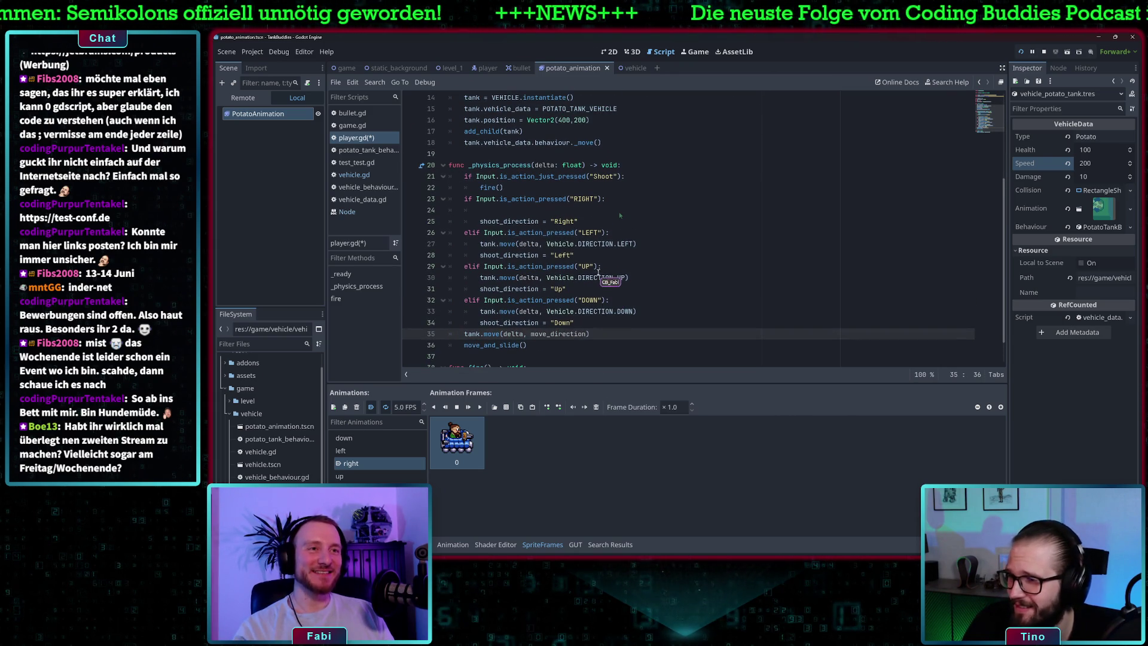
{"action": "left_click", "coordinate": [521, 210]}
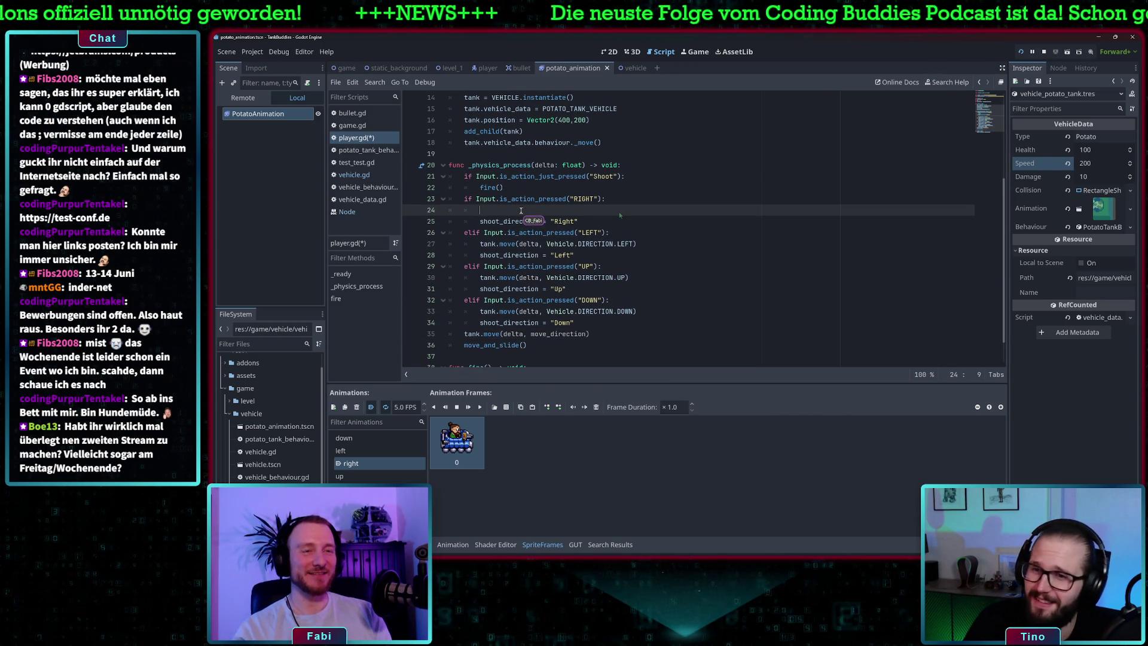
{"action": "type", "text": "move_di"}
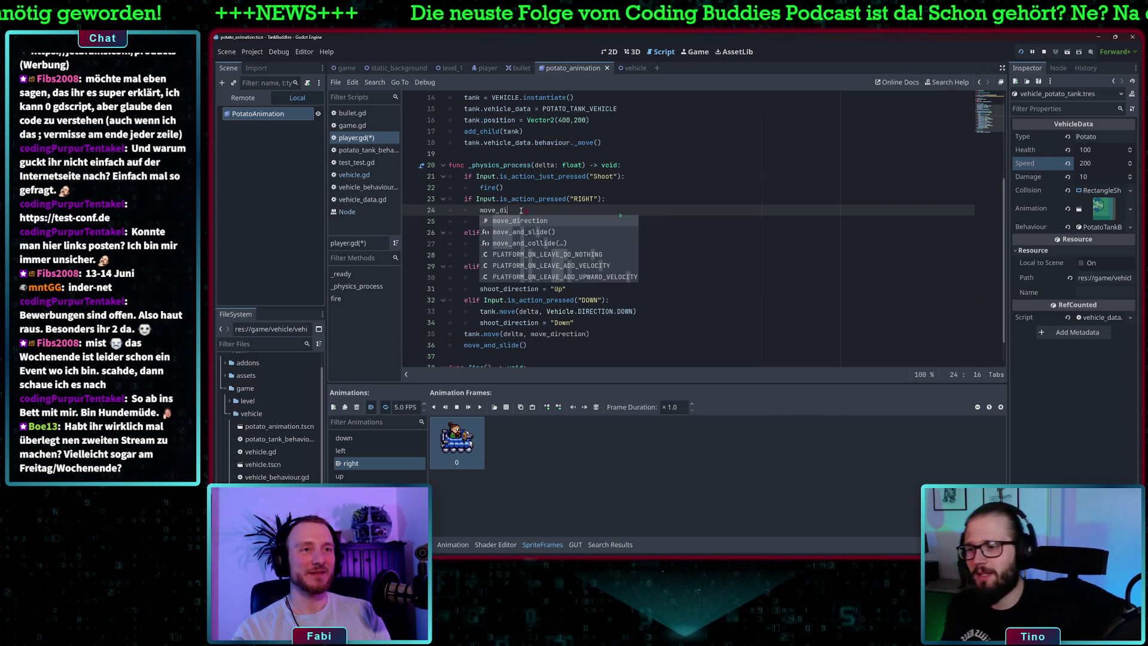
{"action": "key", "text": "Return"}
{"action": "type", "text": "0"}
{"action": "key", "text": "BackSpace"}
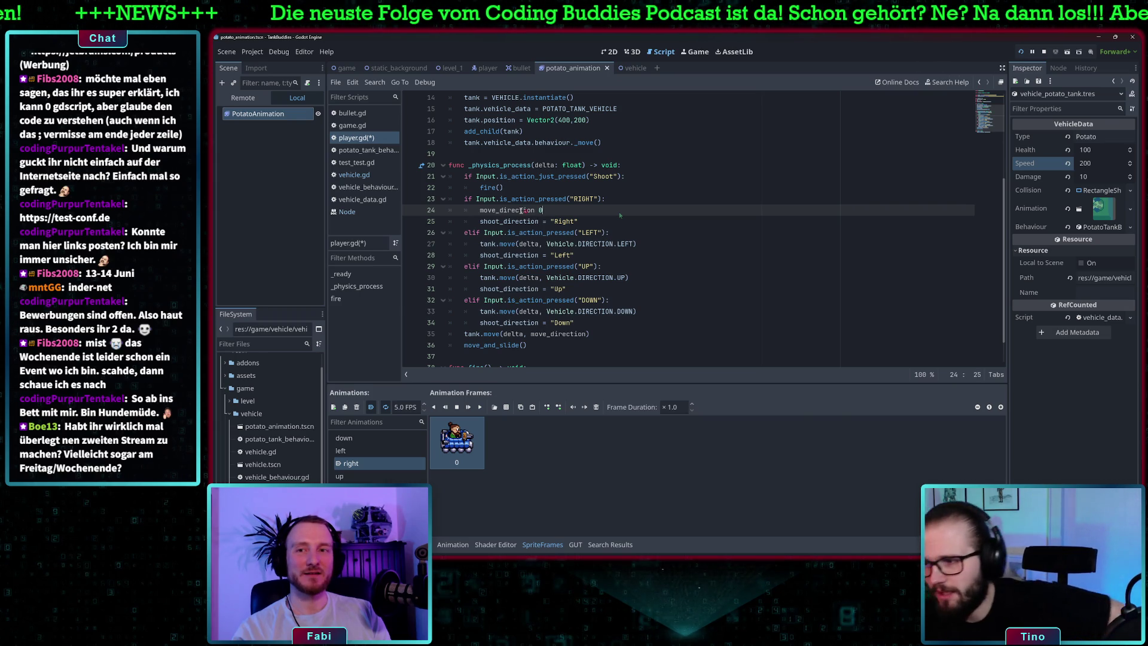
{"action": "type", "text": "="}
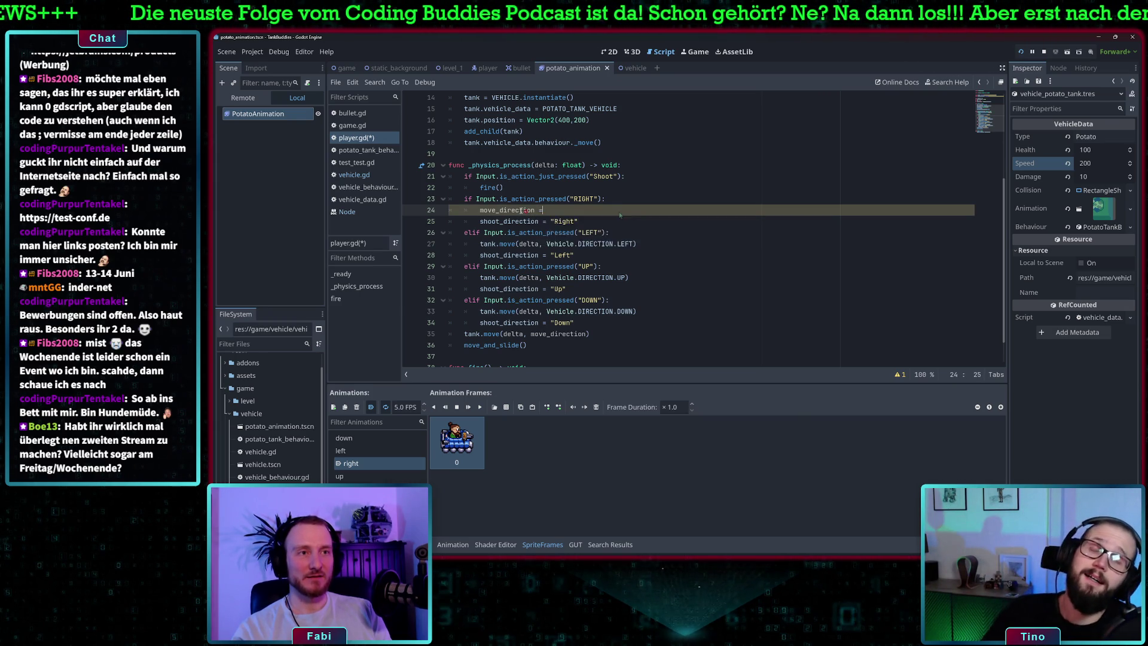
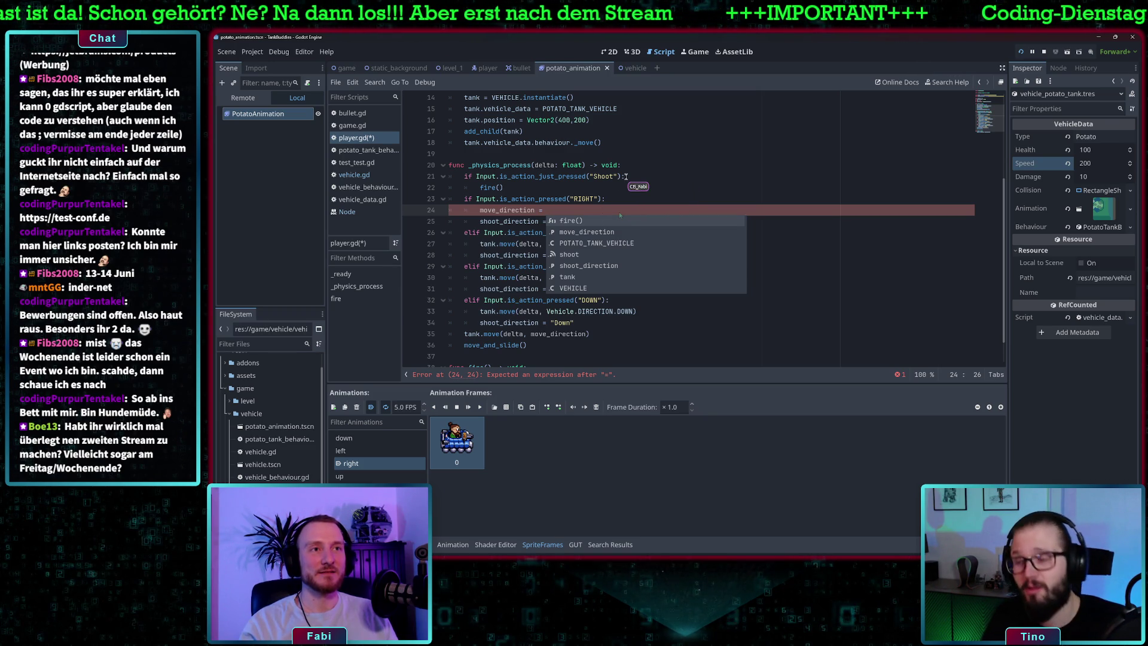
- Make line 24's RIGHT branch set move_direction = Vehicle.DIRECTION.RIGHT
{"action": "key", "text": "Escape"}
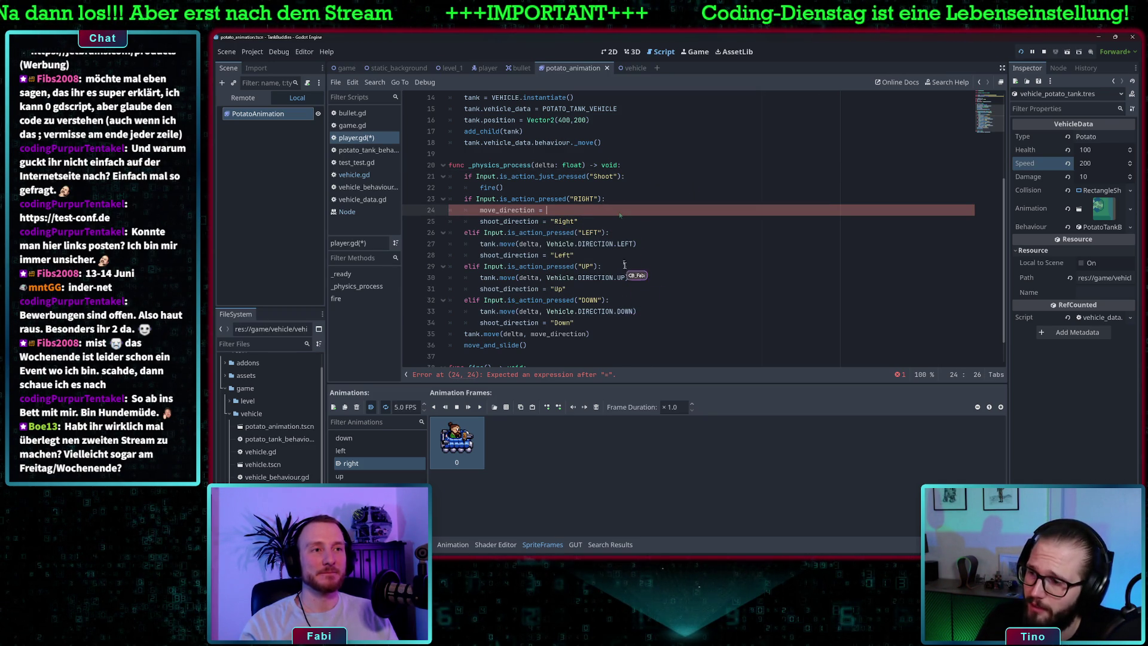
{"action": "left_click_drag", "start_coordinate": [634, 244], "coordinate": [554, 245]}
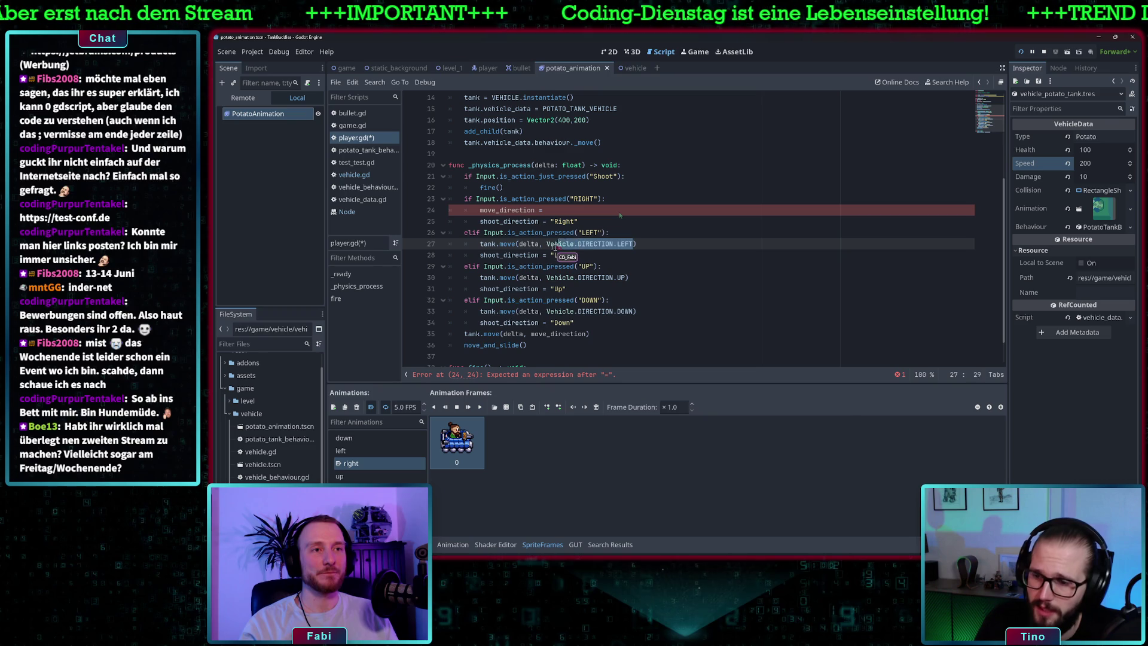
{"action": "key", "text": "ctrl+c"}
{"action": "left_click", "coordinate": [559, 213]}
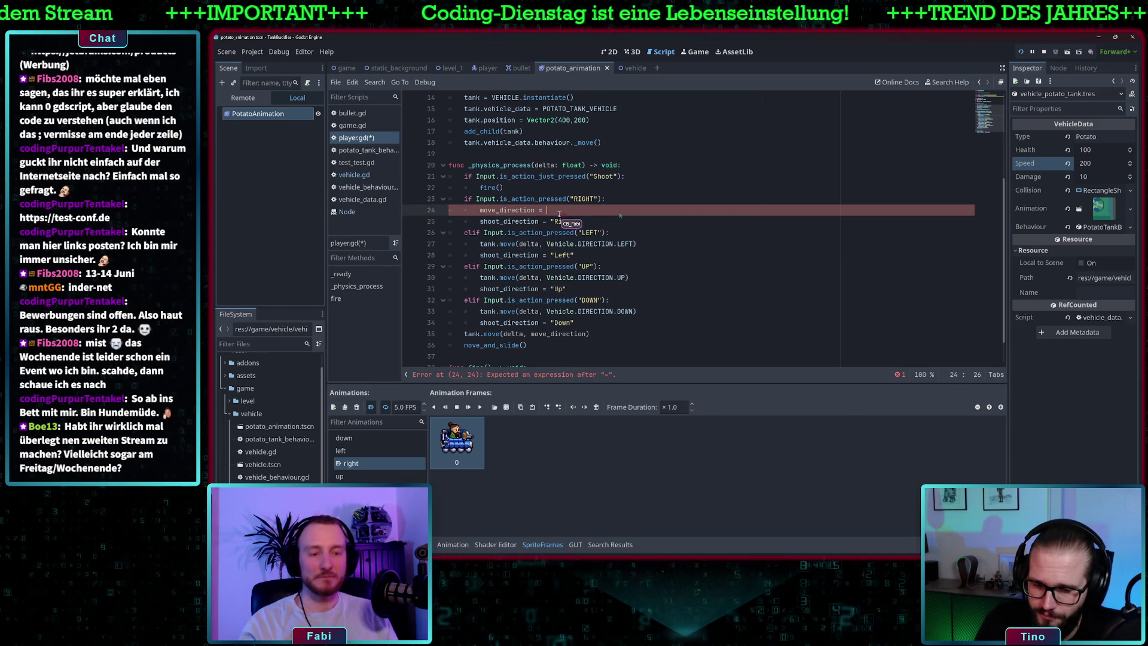
{"action": "key", "text": "ctrl+v"}
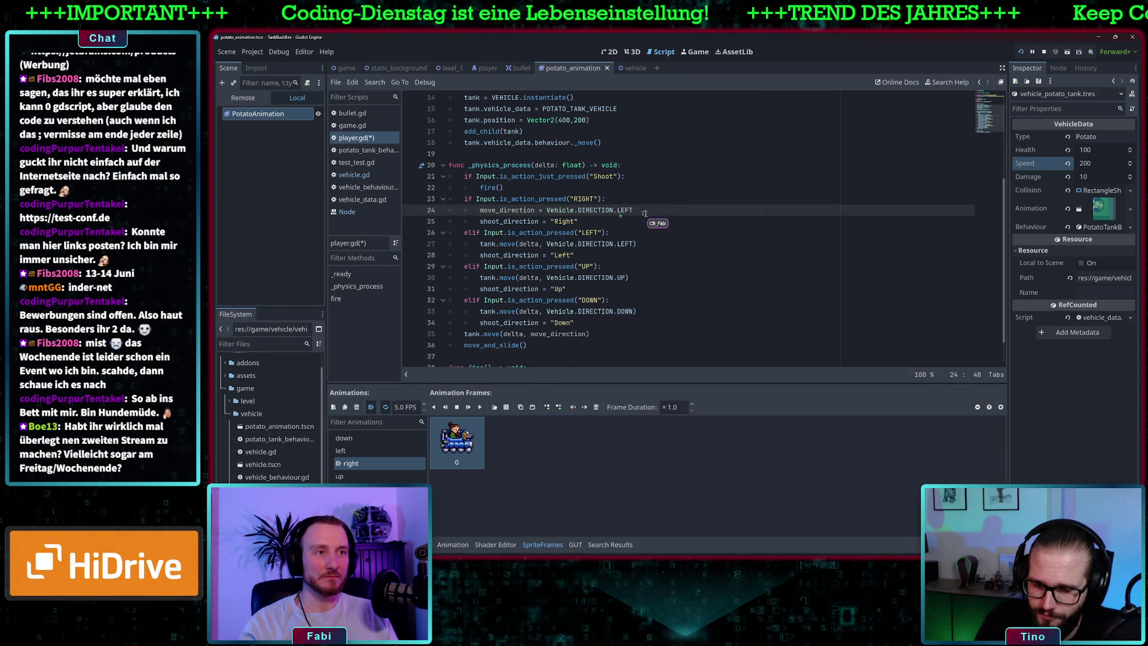
{"action": "double_click", "coordinate": [625, 210]}
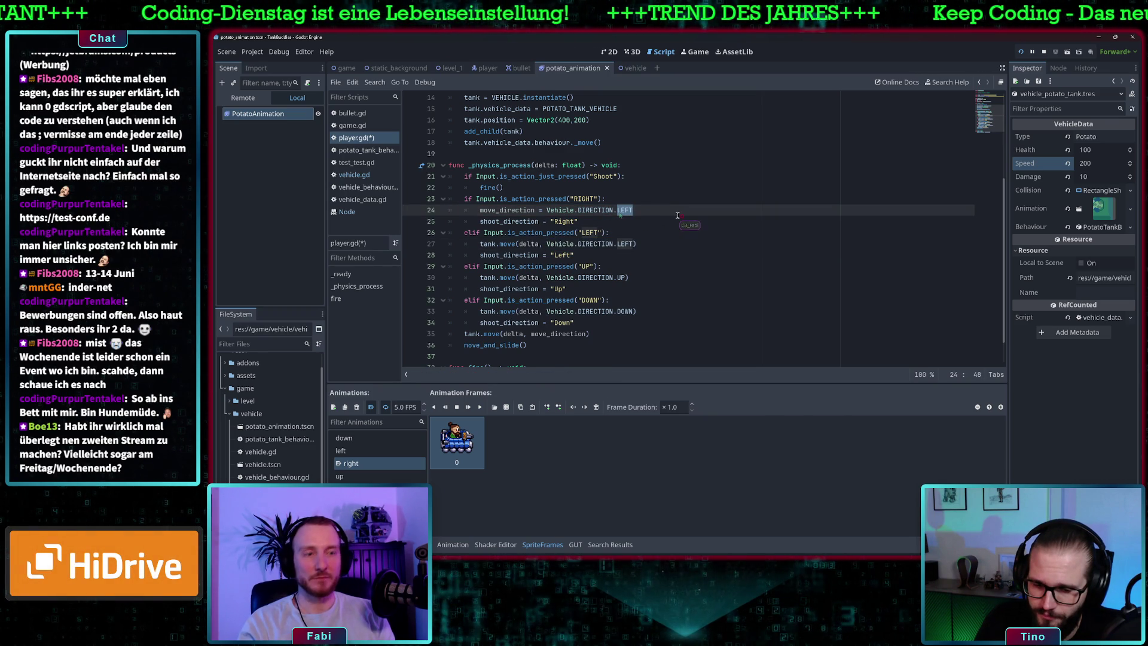
{"action": "type", "text": "RIGH"}
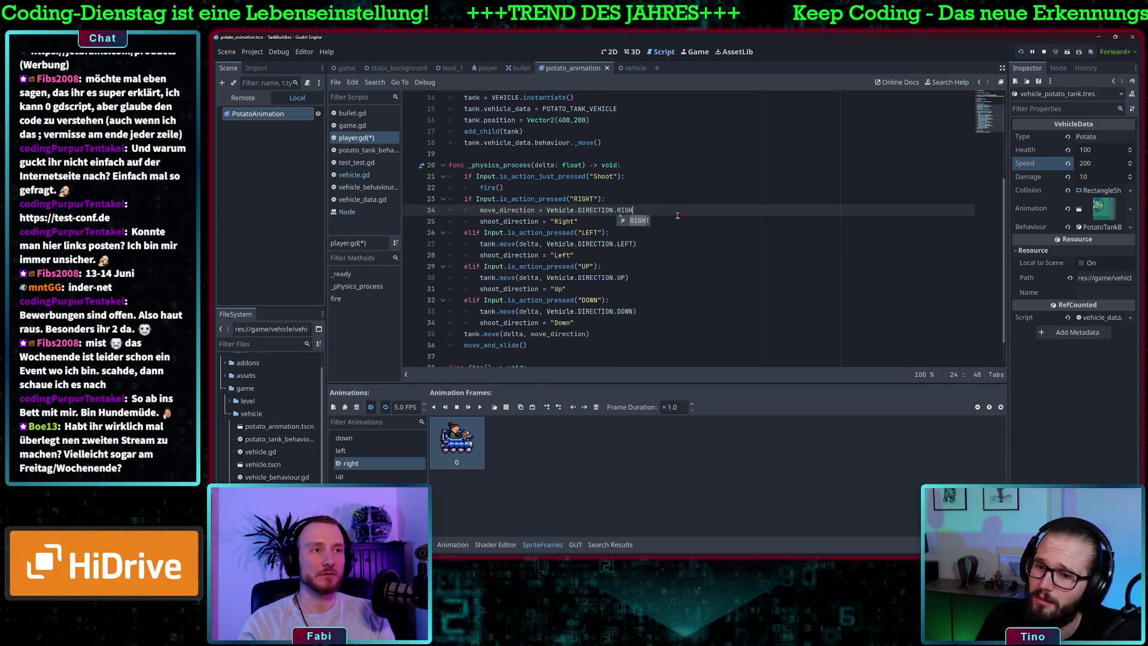
{"action": "type", "text": "HT"}
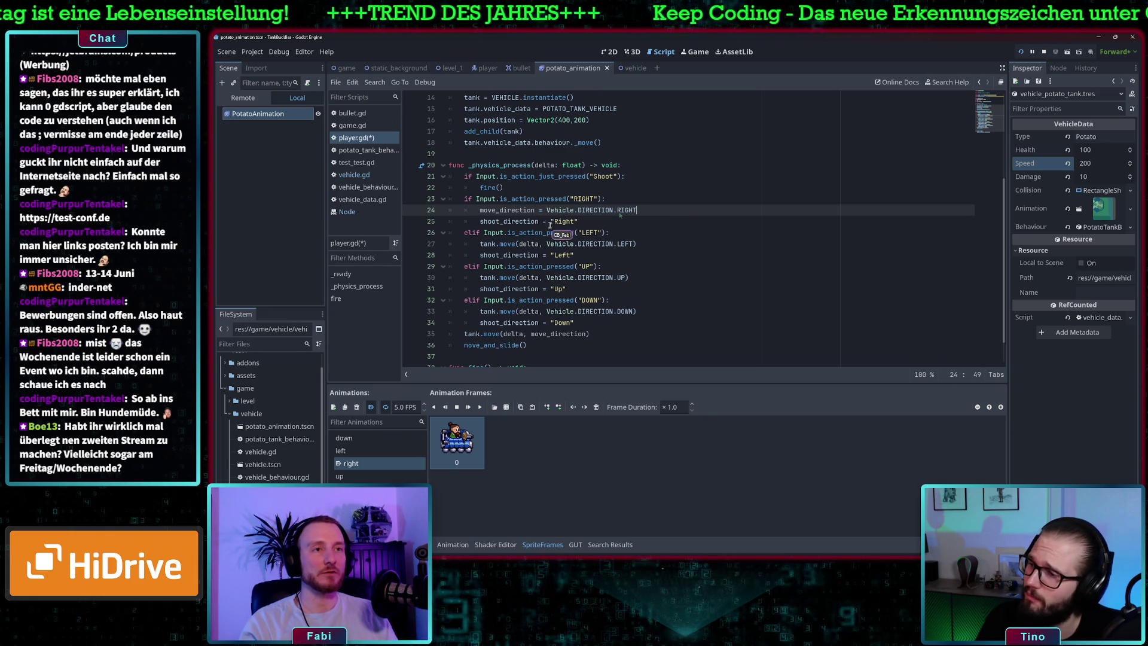
- Replace the tank.move calls on lines 27, 30 and 33 with the copied move_direction assignment
{"action": "left_click_drag", "start_coordinate": [645, 212], "coordinate": [480, 211]}
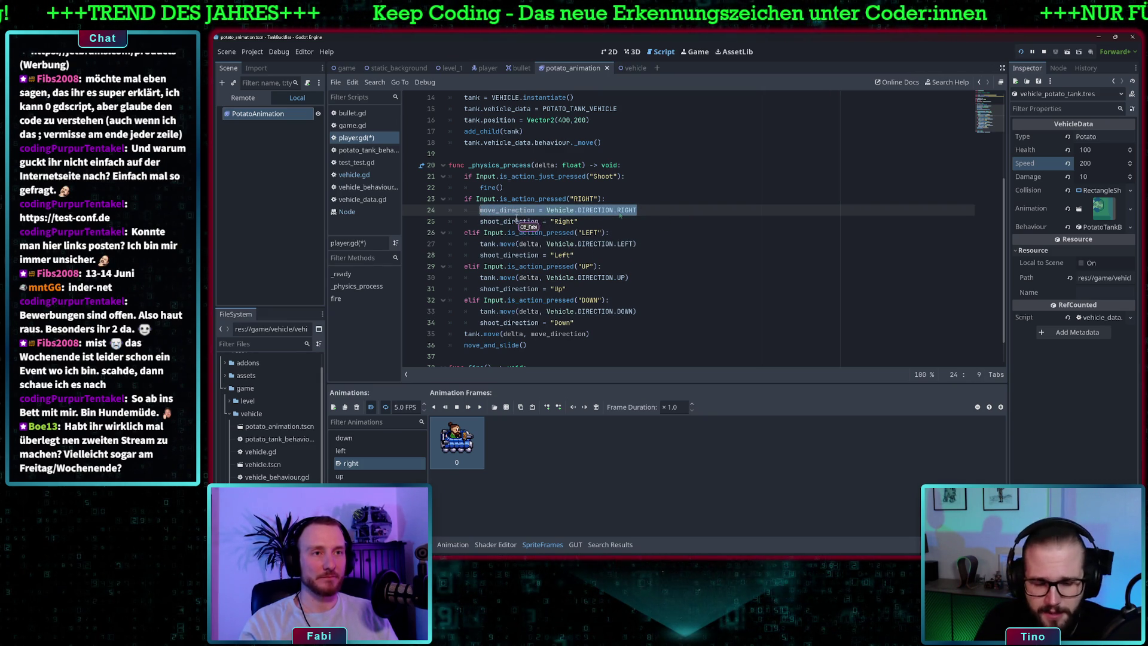
{"action": "left_click_drag", "start_coordinate": [638, 244], "coordinate": [479, 244]}
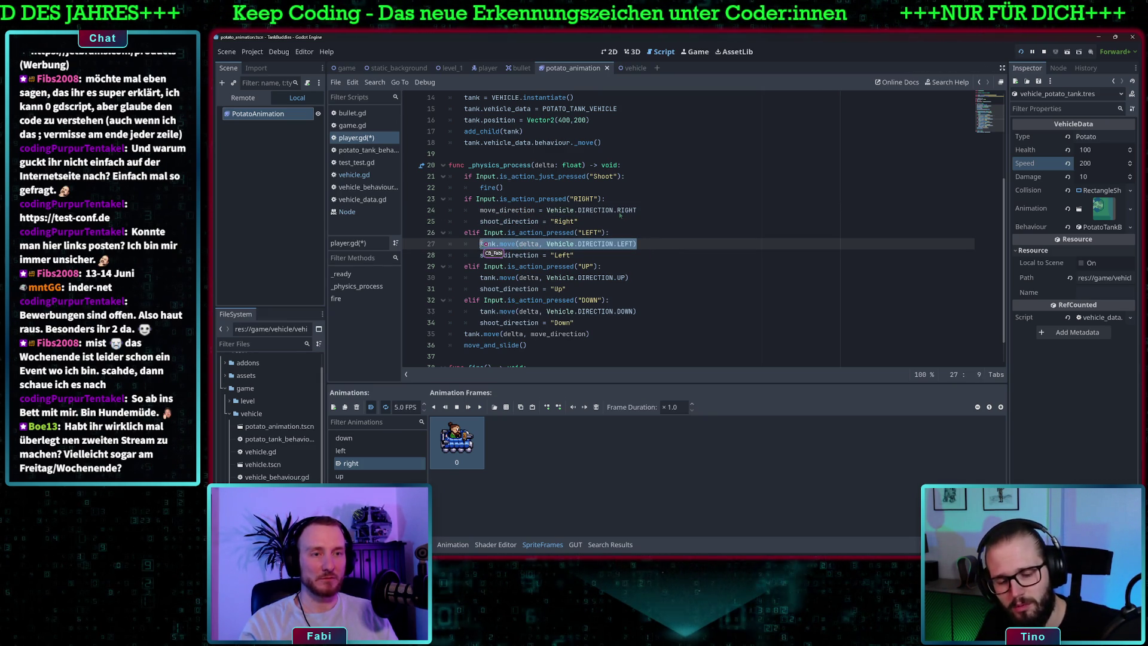
{"action": "key", "text": "ctrl+v"}
{"action": "left_click_drag", "start_coordinate": [629, 278], "coordinate": [480, 278]}
{"action": "key", "text": "ctrl+v"}
{"action": "left_click_drag", "start_coordinate": [638, 311], "coordinate": [479, 311]}
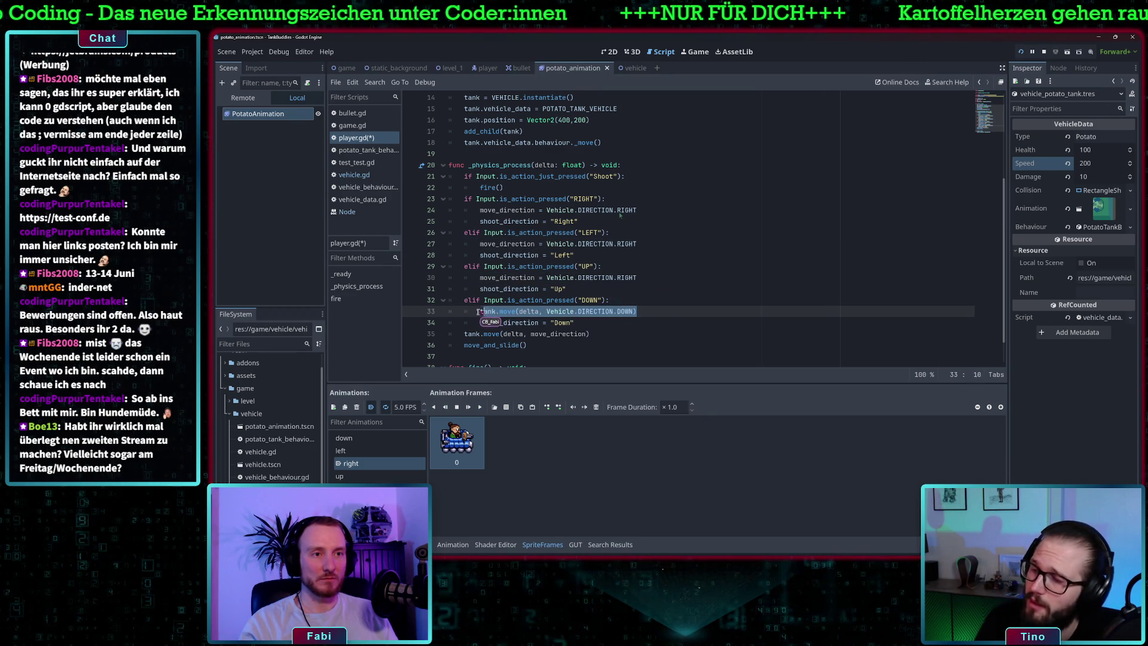
{"action": "key", "text": "ctrl+v"}
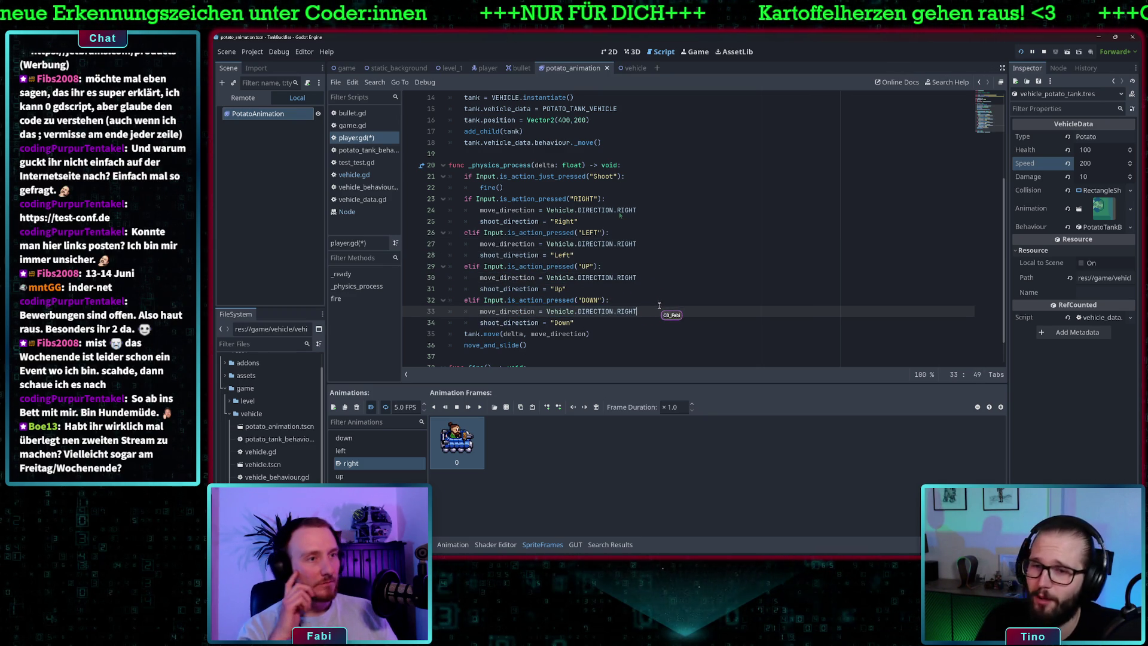
- Change the pasted directions on lines 27, 30 and 33 to LEFT, UP and DOWN
{"action": "double_click", "coordinate": [624, 243]}
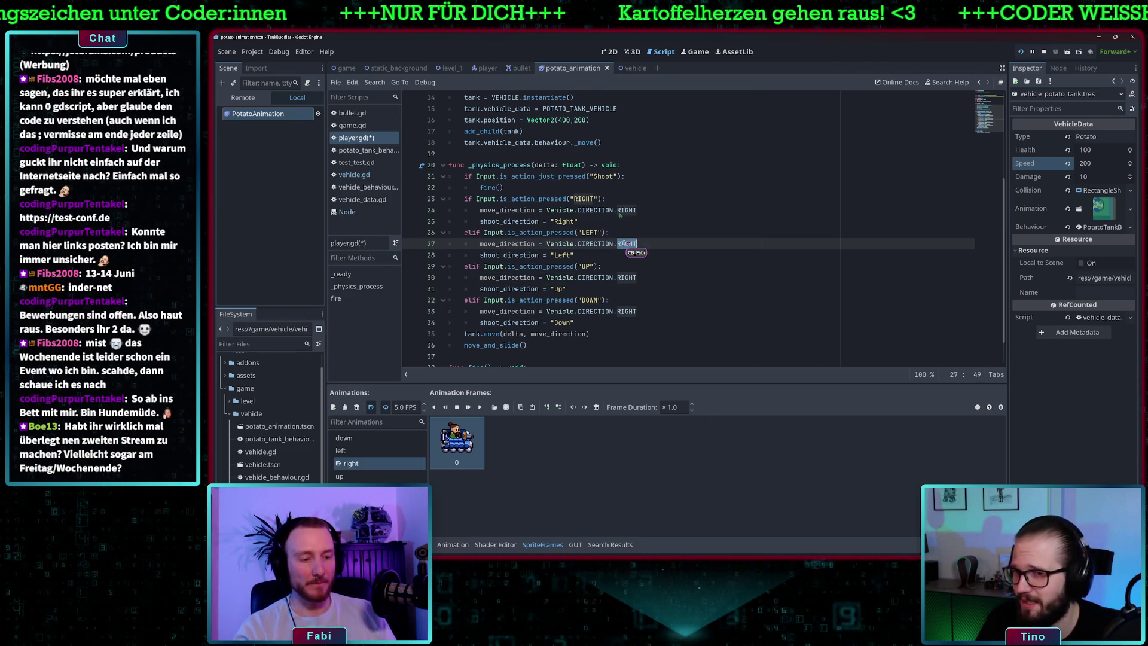
{"action": "type", "text": "L"}
{"action": "key", "text": "Return"}
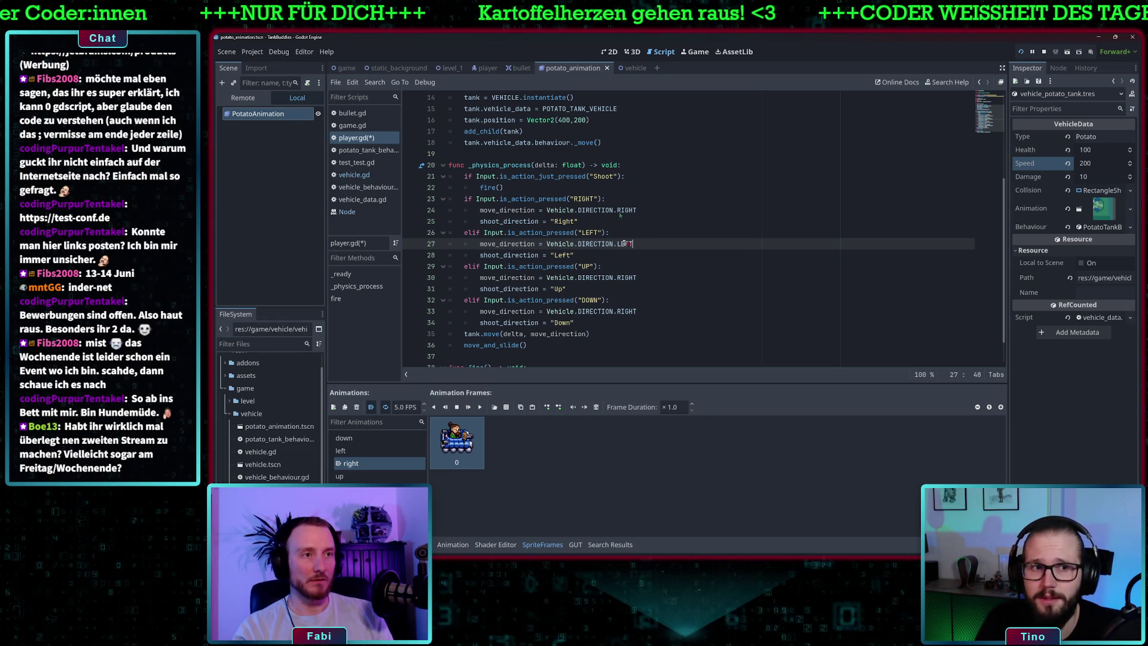
{"action": "double_click", "coordinate": [631, 278]}
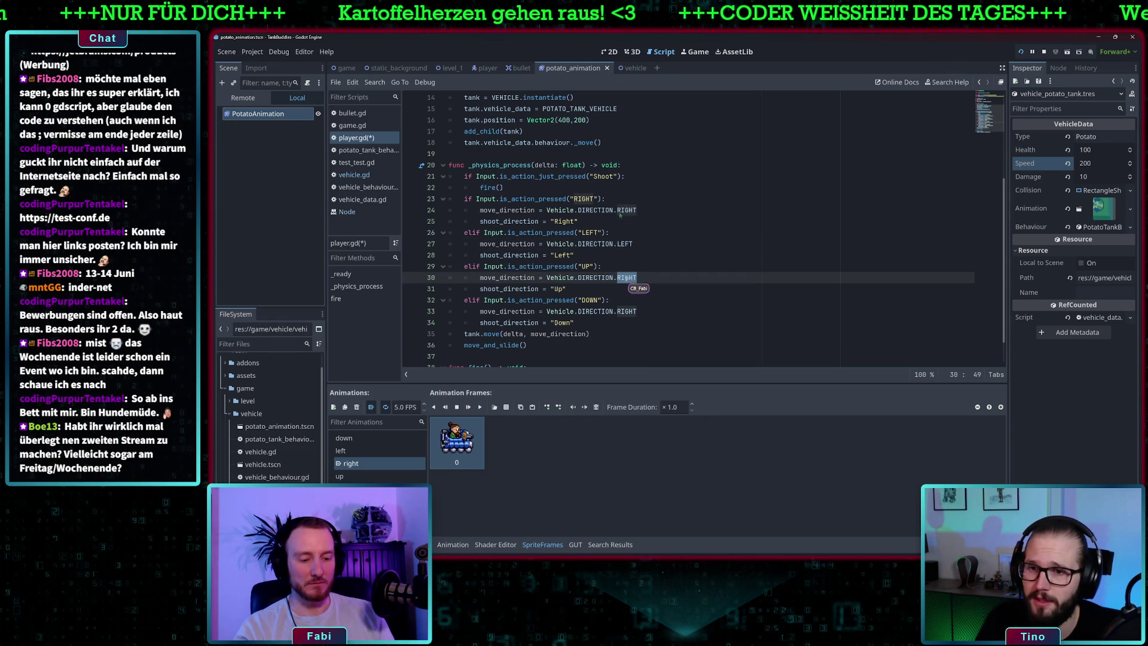
{"action": "type", "text": "UP"}
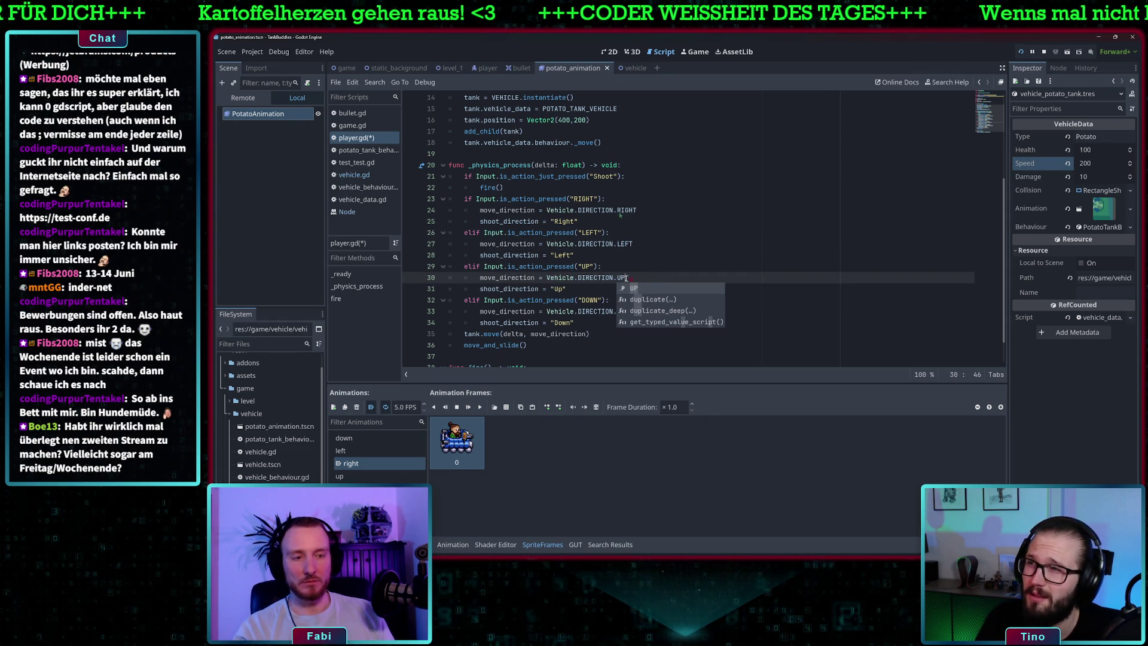
{"action": "left_click", "coordinate": [634, 311]}
{"action": "triple_click", "coordinate": [634, 311]}
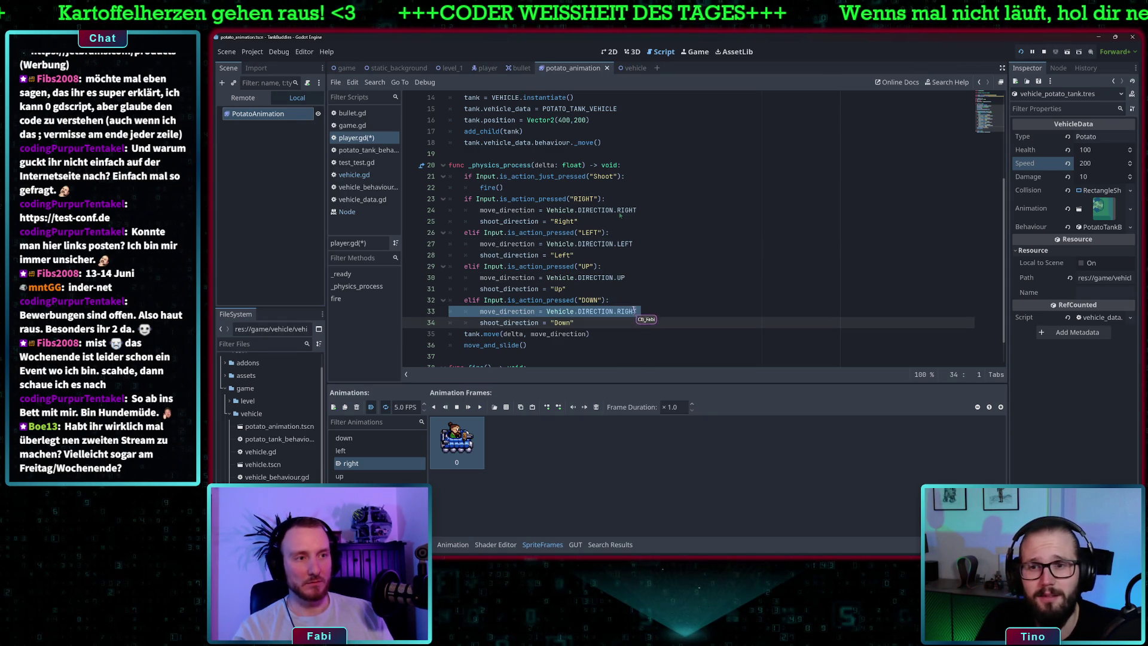
{"action": "double_click", "coordinate": [632, 311]}
{"action": "type", "text": "DOWN"}
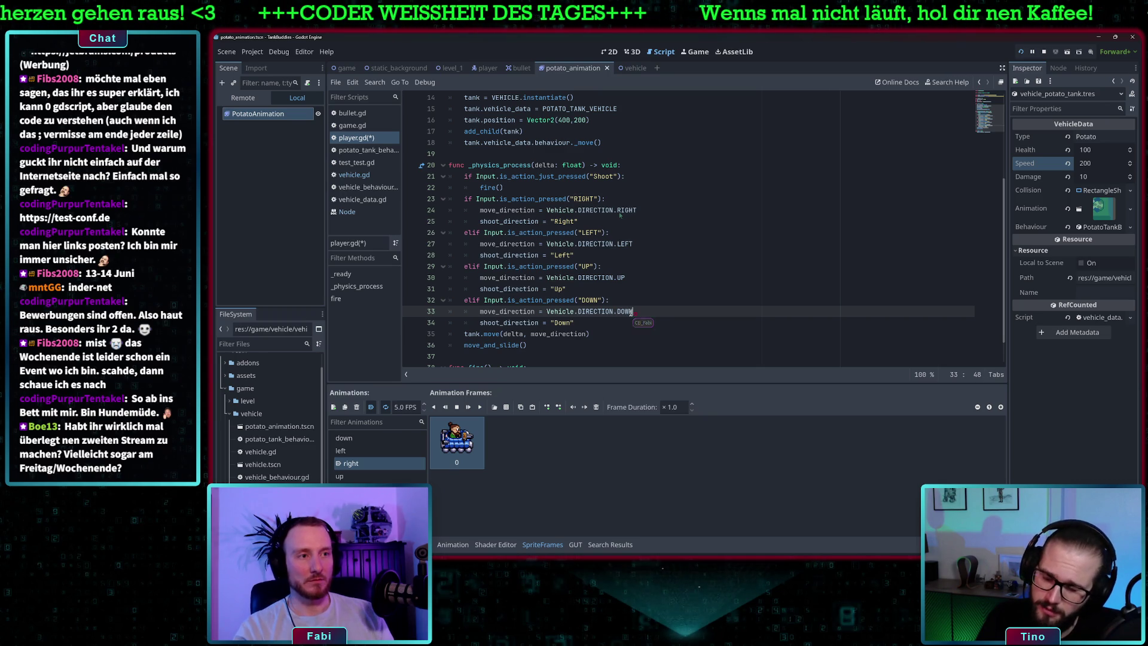
{"action": "left_click", "coordinate": [655, 303]}
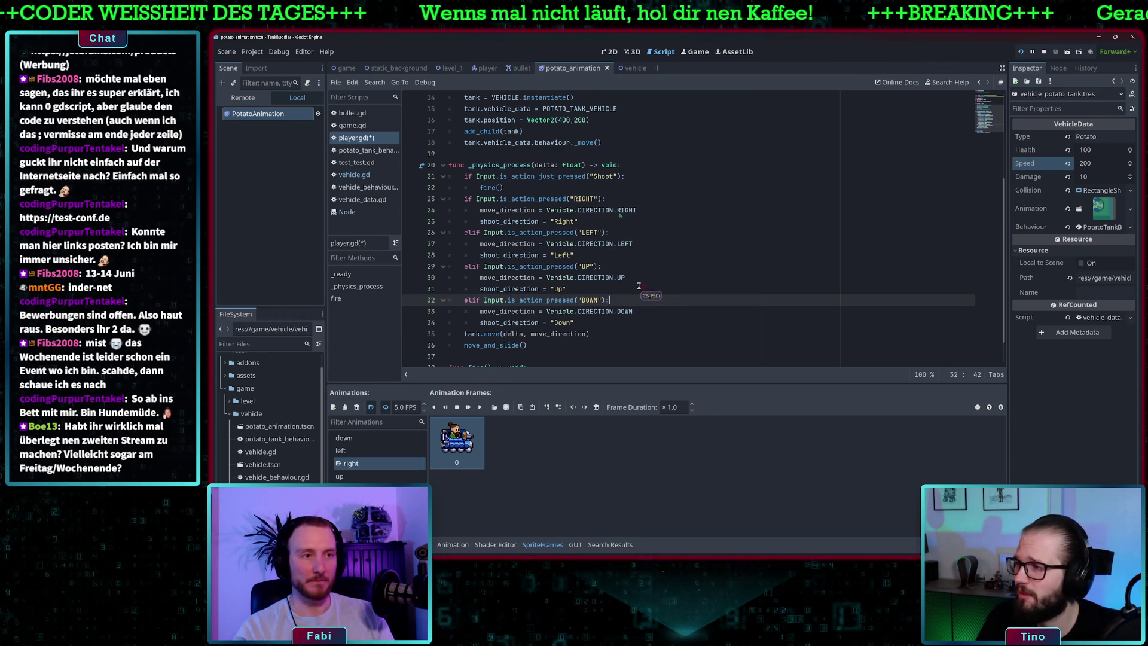
- Save and run with F5, then jump to the 'move' on Nil error at player.gd line 35
{"action": "key", "text": "F5"}
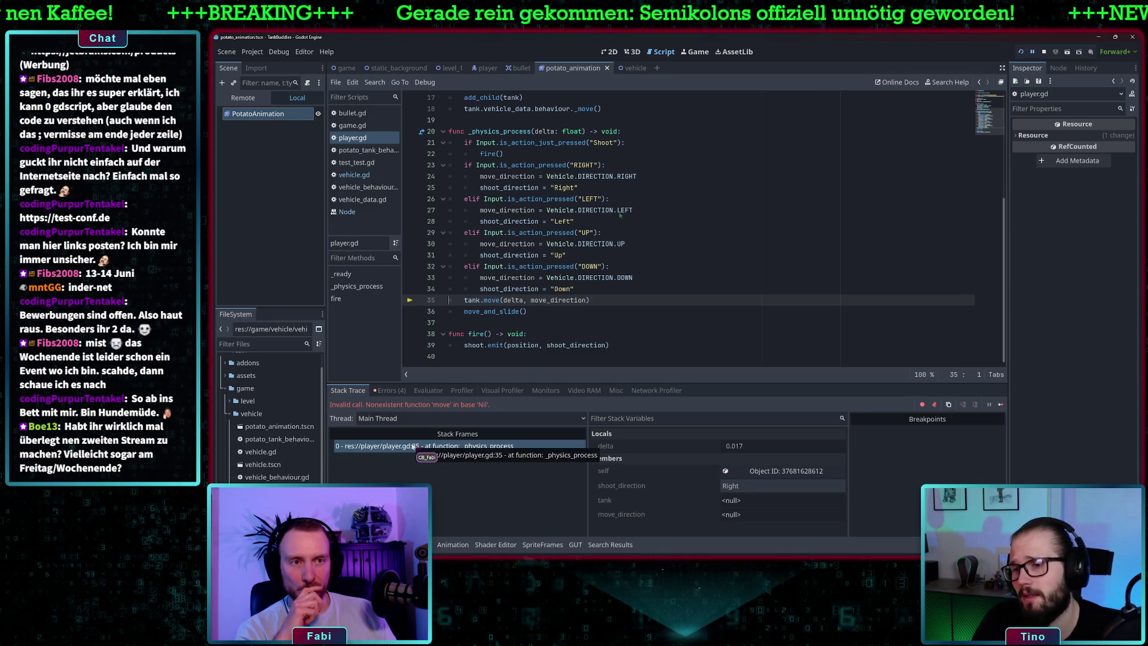
{"action": "left_click", "coordinate": [467, 300]}
{"action": "scroll", "coordinate": [509, 306], "scroll_direction": "up", "scroll_amount": 1}
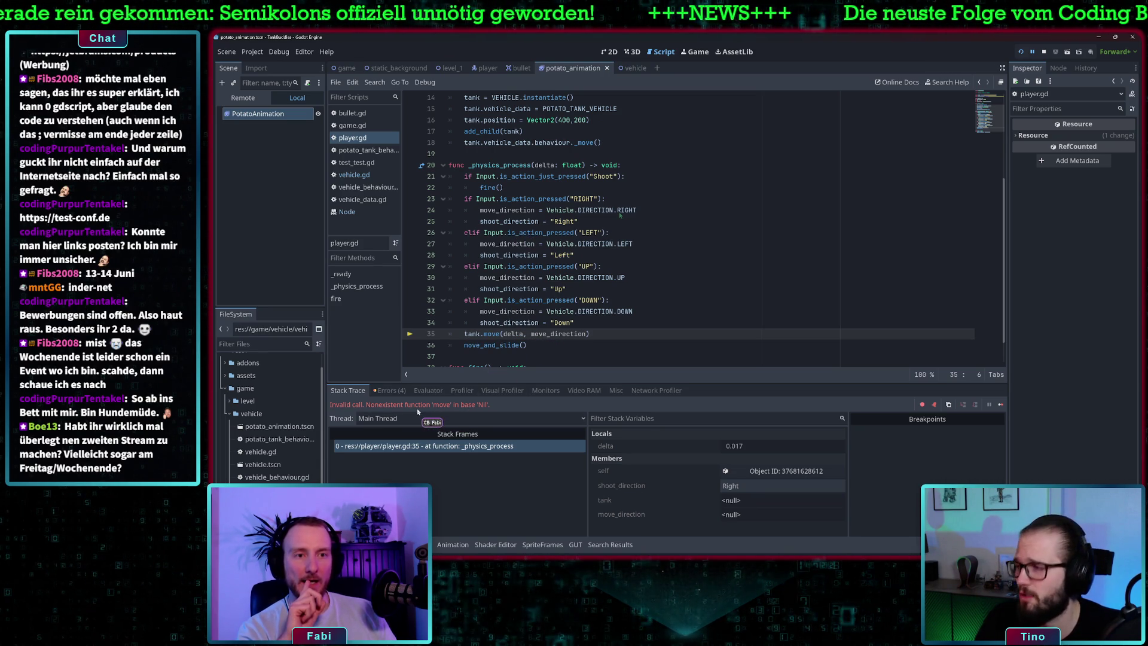
{"action": "scroll", "coordinate": [488, 312], "scroll_direction": "up", "scroll_amount": 2}
{"action": "scroll", "coordinate": [488, 312], "scroll_direction": "up", "scroll_amount": 1}
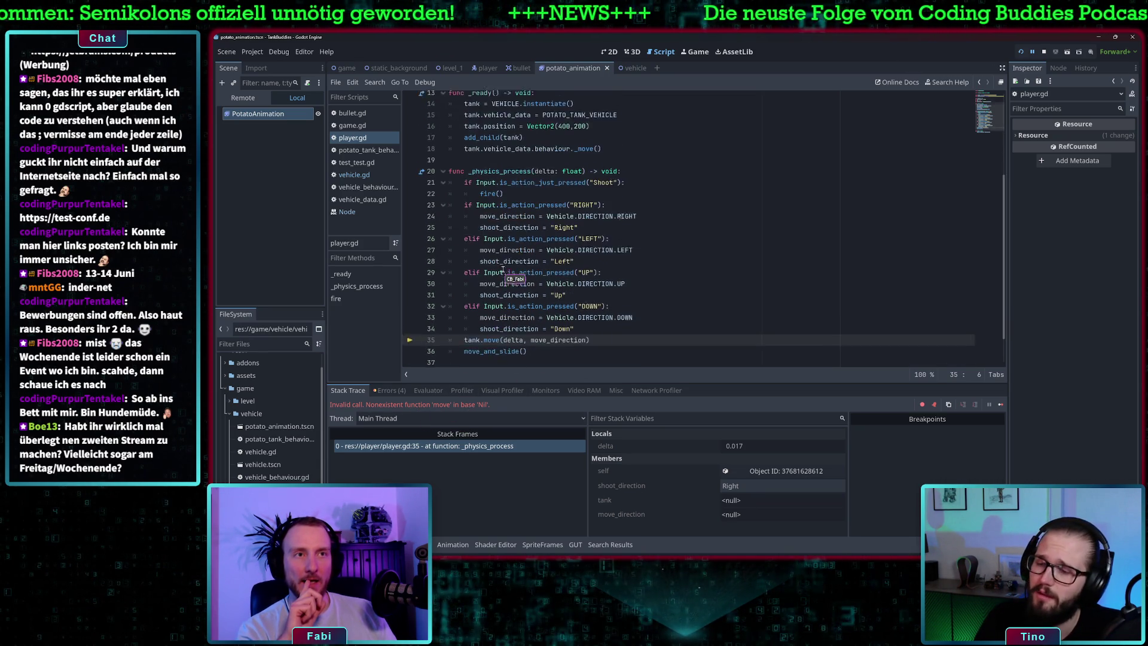
{"action": "scroll", "coordinate": [497, 221], "scroll_direction": "down", "scroll_amount": 2}
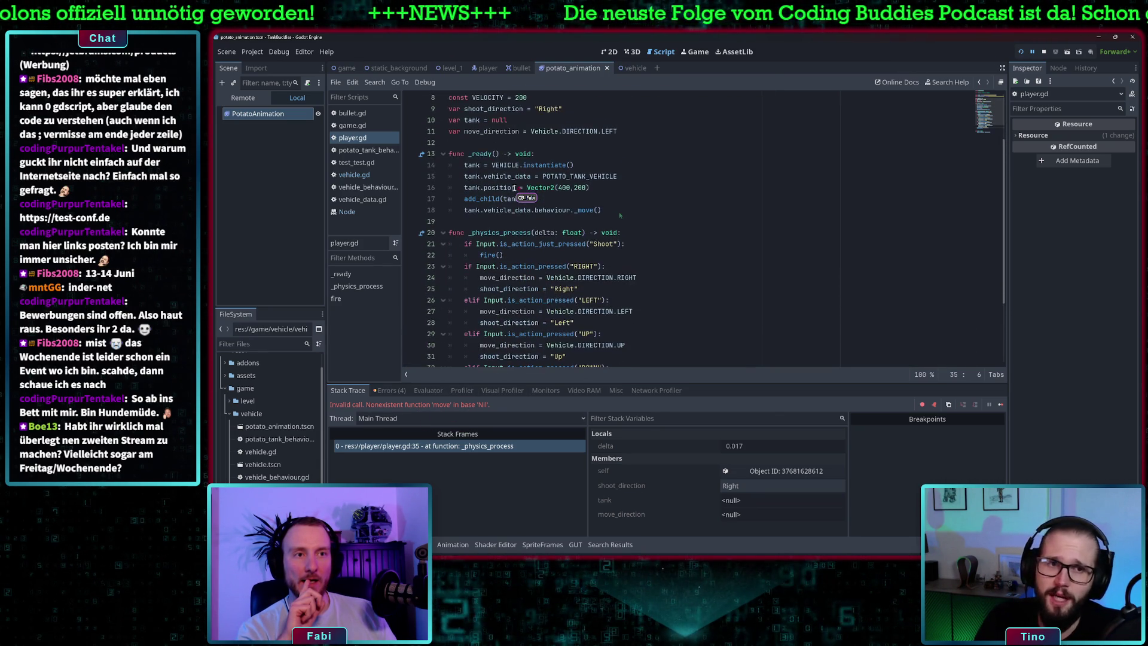
- Begin a null check on line 35 by appending 'not null' and a closing '):'
{"action": "scroll", "coordinate": [514, 188], "scroll_direction": "down", "scroll_amount": 1}
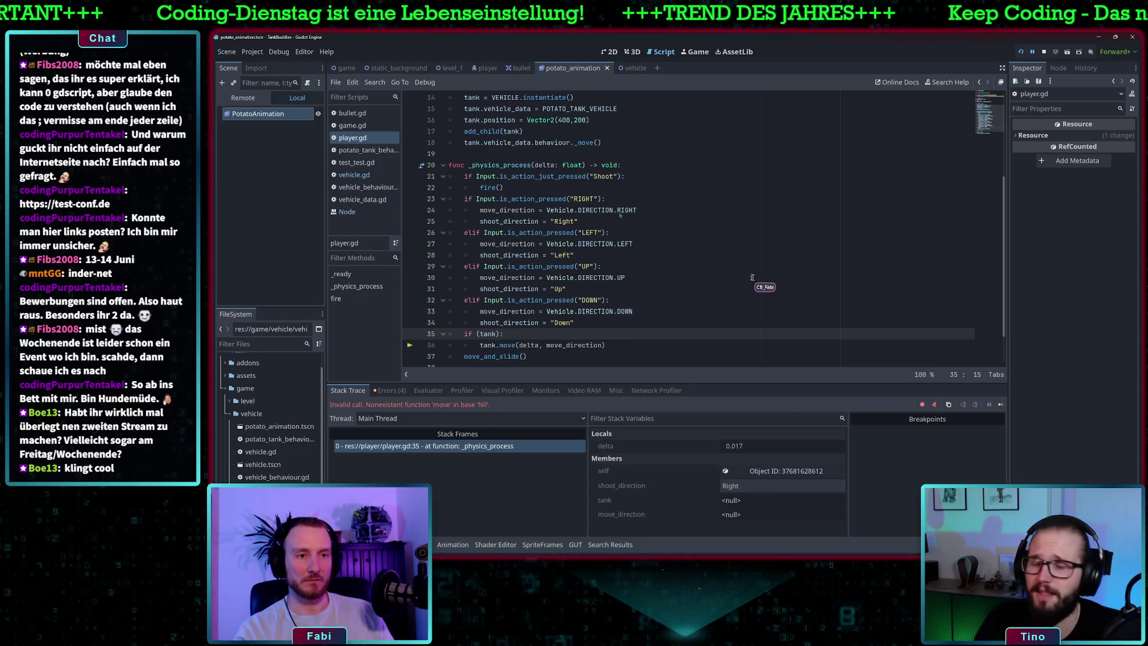
{"action": "left_click", "coordinate": [665, 333]}
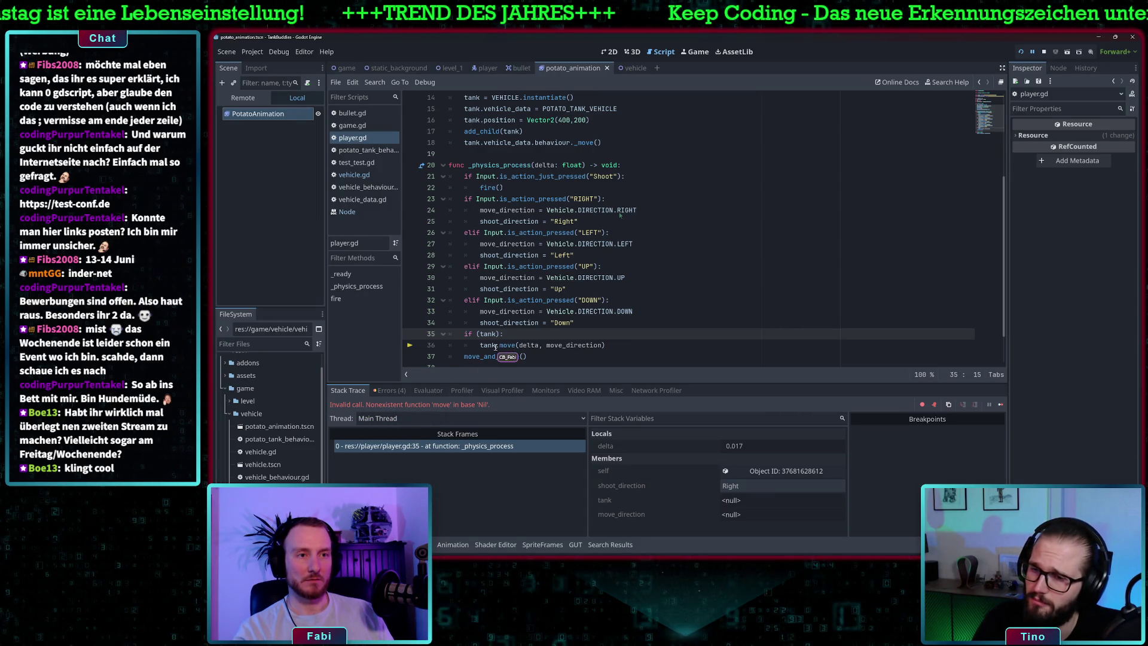
{"action": "type", "text": "):"}
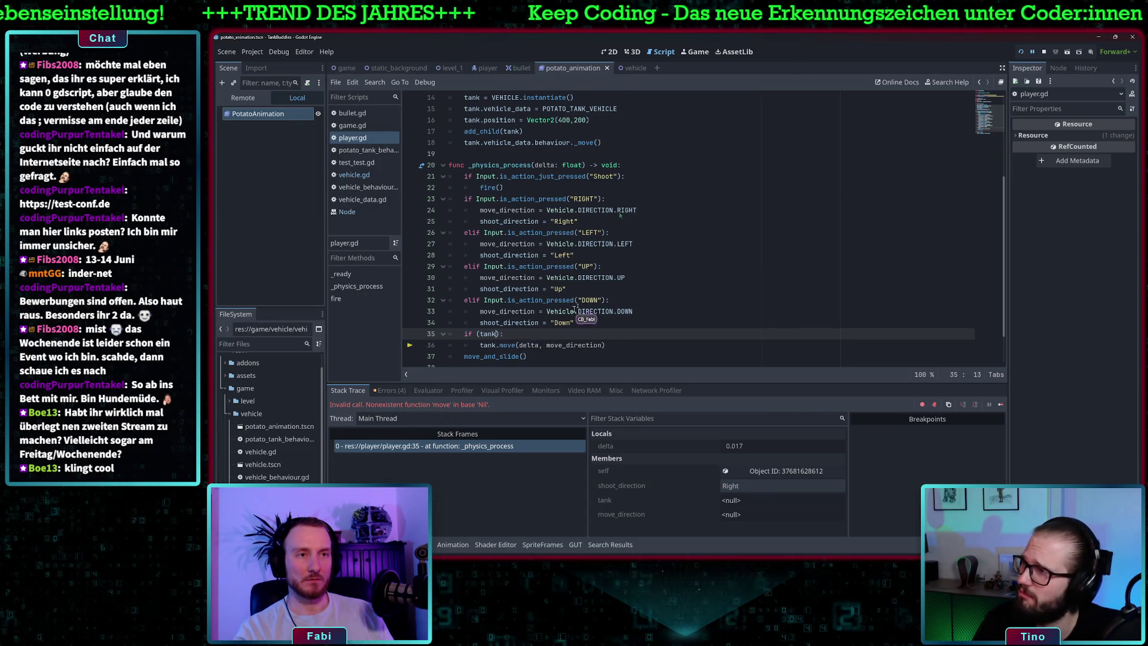
{"action": "scroll", "coordinate": [574, 311], "scroll_direction": "down", "scroll_amount": 1}
{"action": "type", "text": "!="}
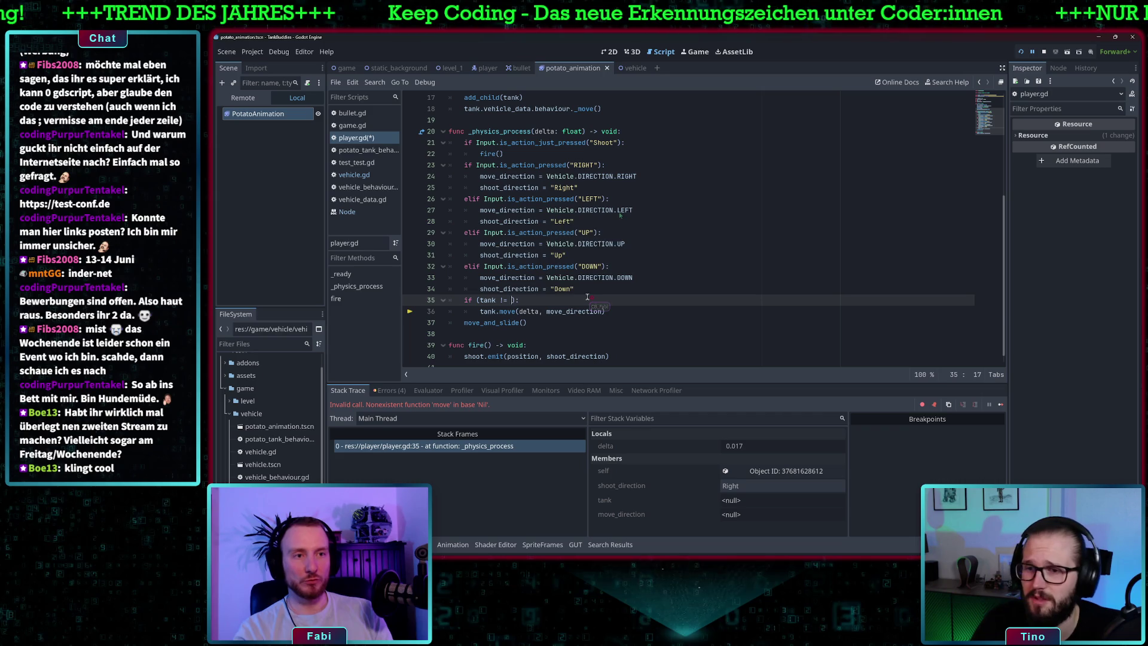
{"action": "key", "text": "BackSpace"}
{"action": "key", "text": "BackSpace"}
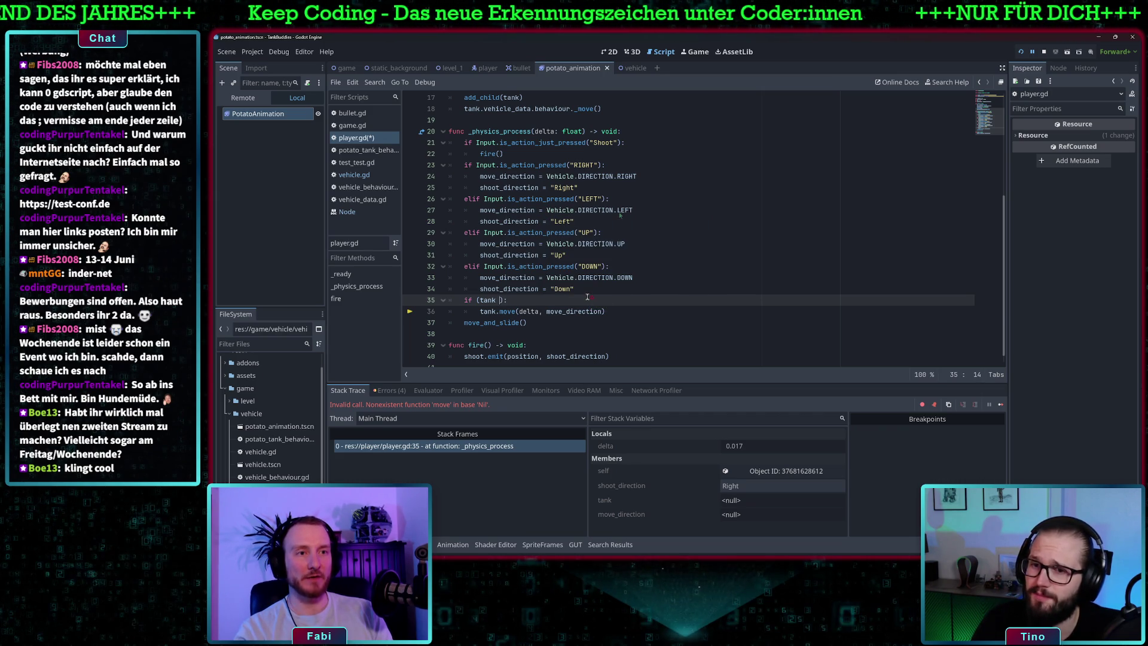
{"action": "type", "text": "not nul"}
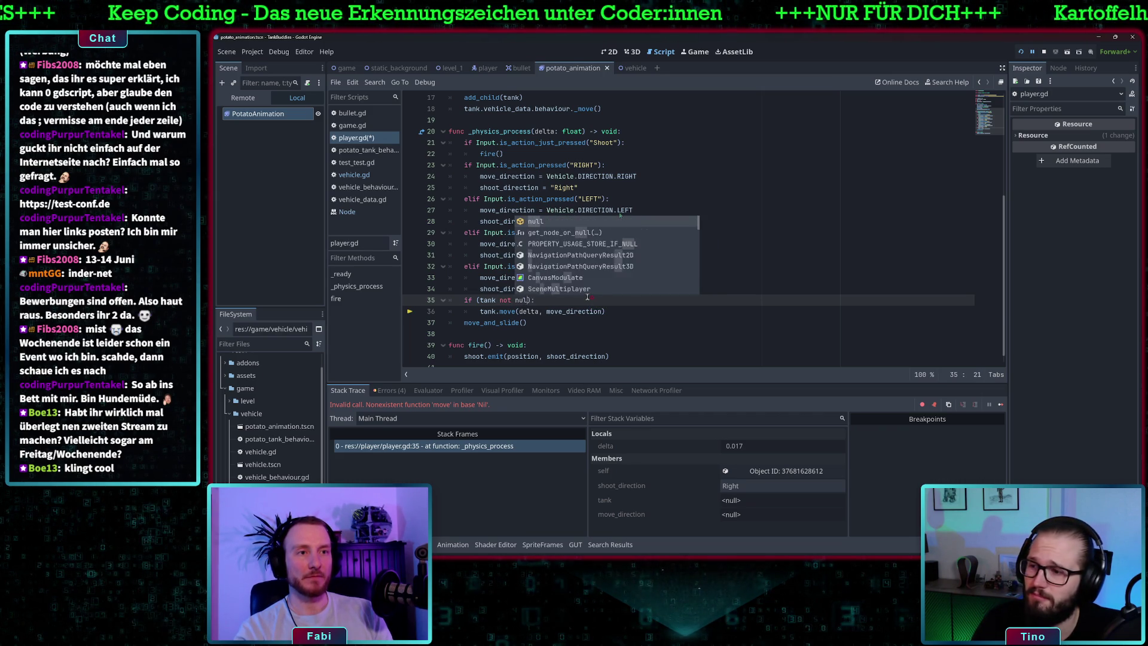
{"action": "type", "text": "l"}
{"action": "left_click", "coordinate": [572, 290]}
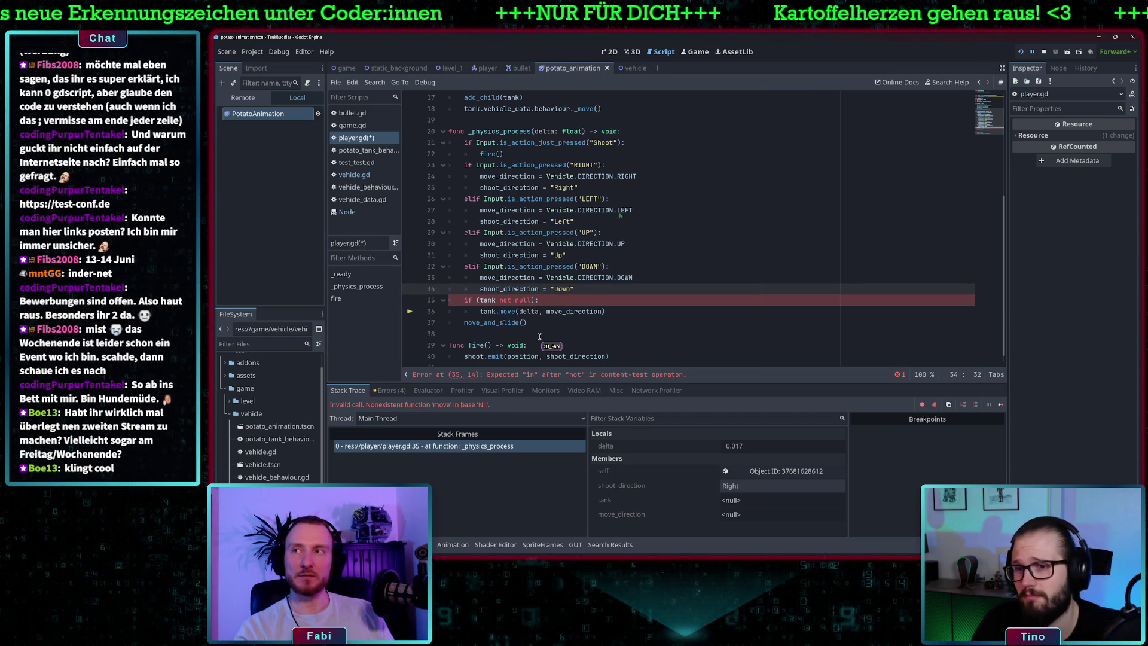
- Remove the parentheses around line 35's tank condition and end it with a colon
{"action": "left_click", "coordinate": [479, 300]}
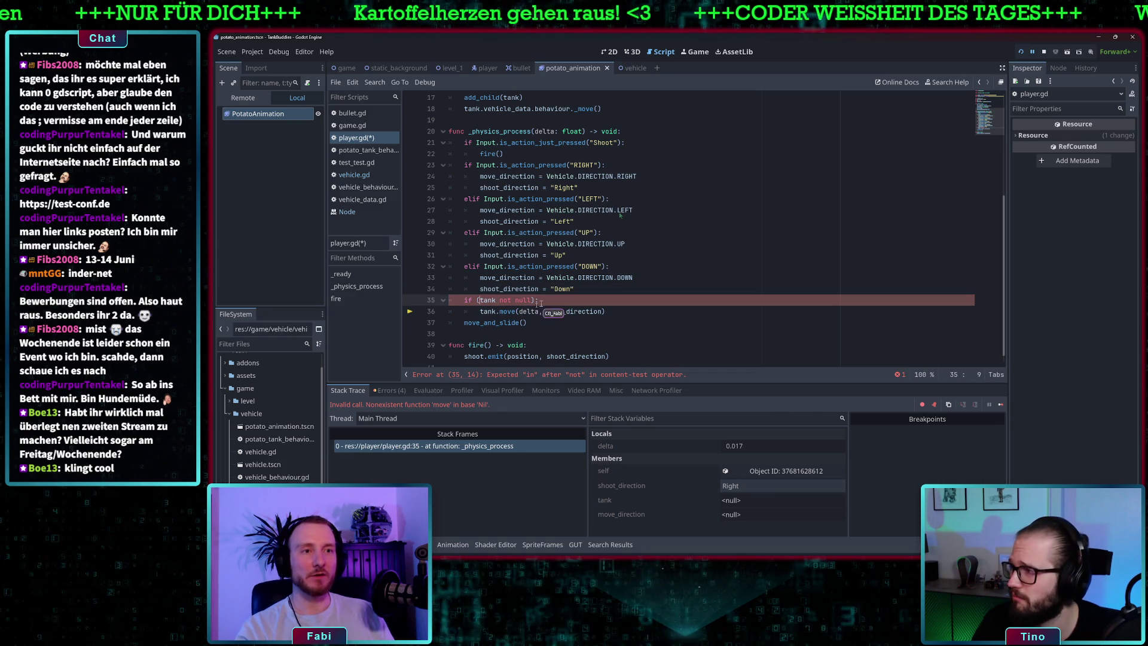
{"action": "mouse_move", "coordinate": [529, 308]}
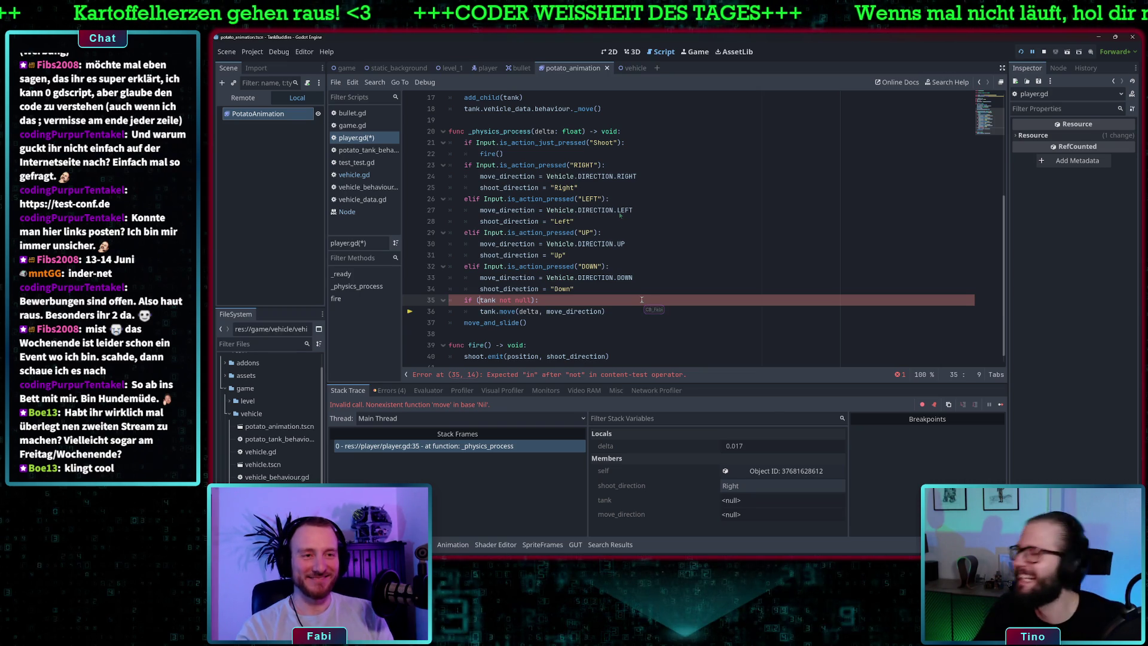
{"action": "key", "text": "Right"}
{"action": "key", "text": "Right"}
{"action": "key", "text": "Right"}
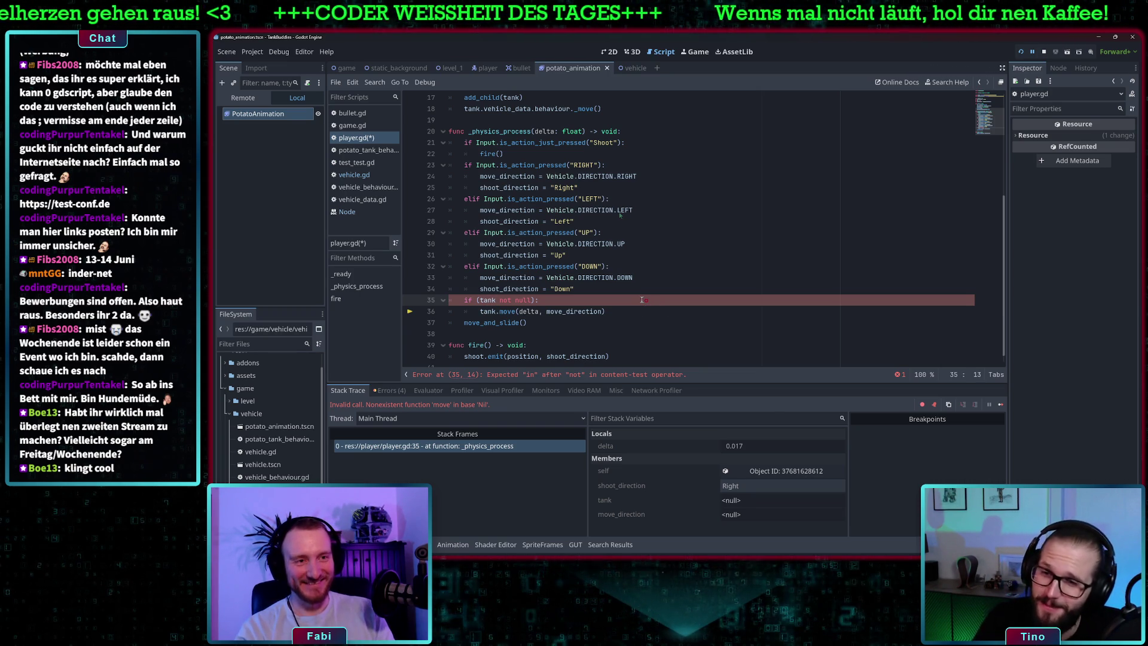
{"action": "left_click", "coordinate": [586, 305]}
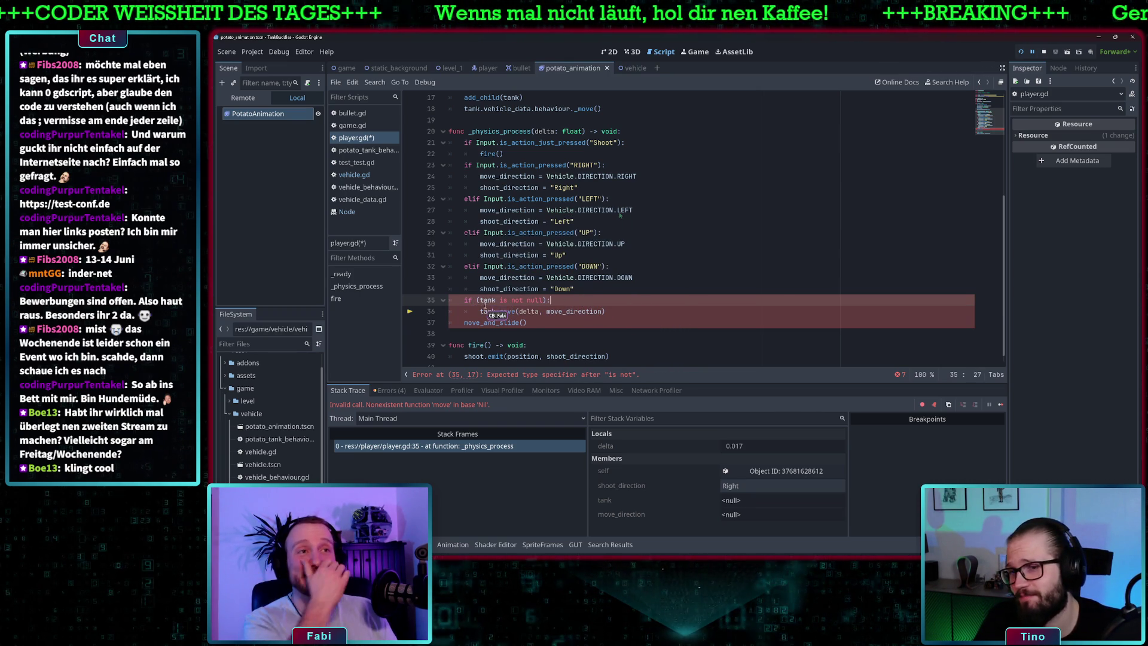
{"action": "left_click", "coordinate": [478, 299]}
{"action": "key", "text": "BackSpace"}
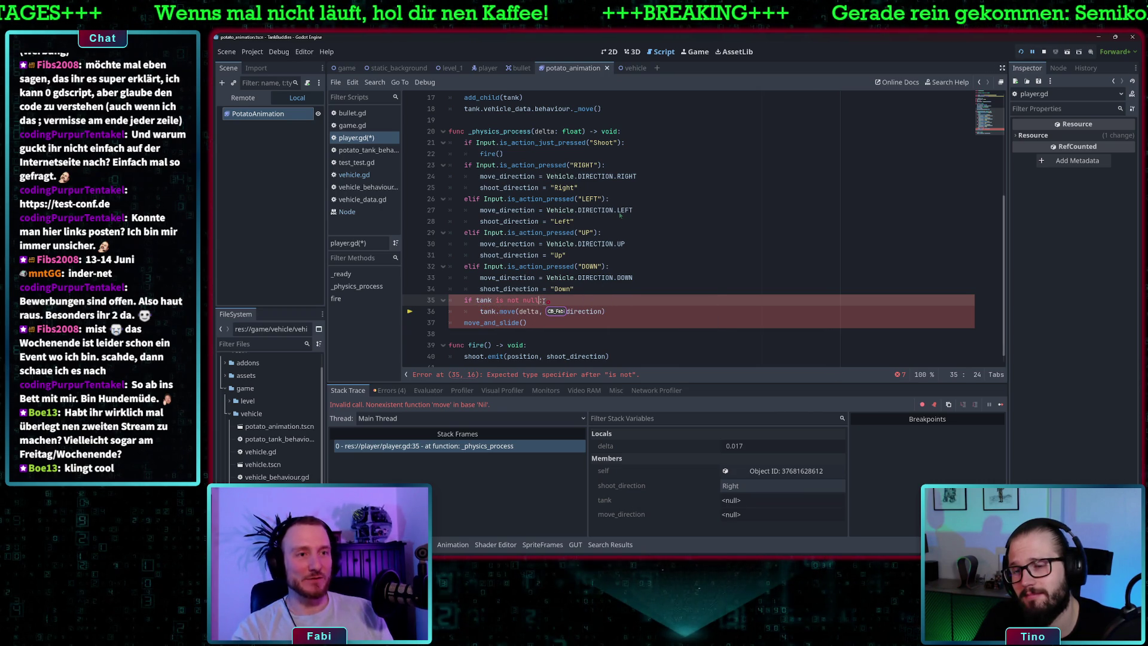
{"action": "key", "text": "BackSpace"}
{"action": "type", "text": ":"}
{"action": "left_click", "coordinate": [483, 311]}
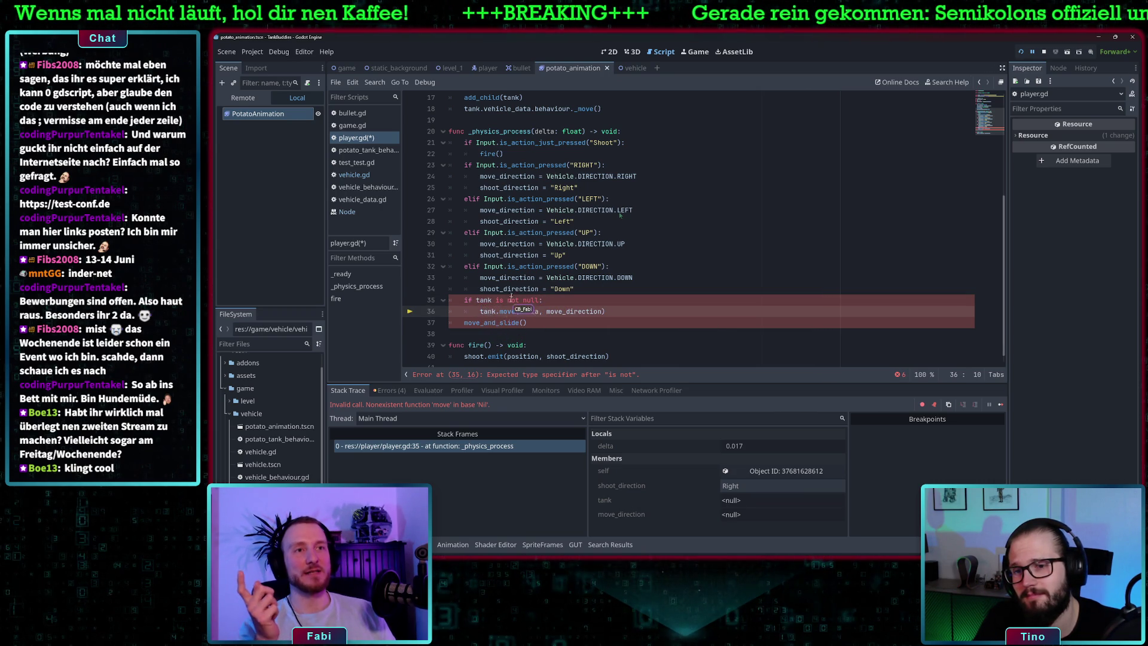
- Check how tank is declared, then rewrite line 35 as 'if tank != null:'
{"action": "scroll", "coordinate": [483, 311], "scroll_direction": "up", "scroll_amount": 3}
{"action": "left_click", "coordinate": [494, 120]}
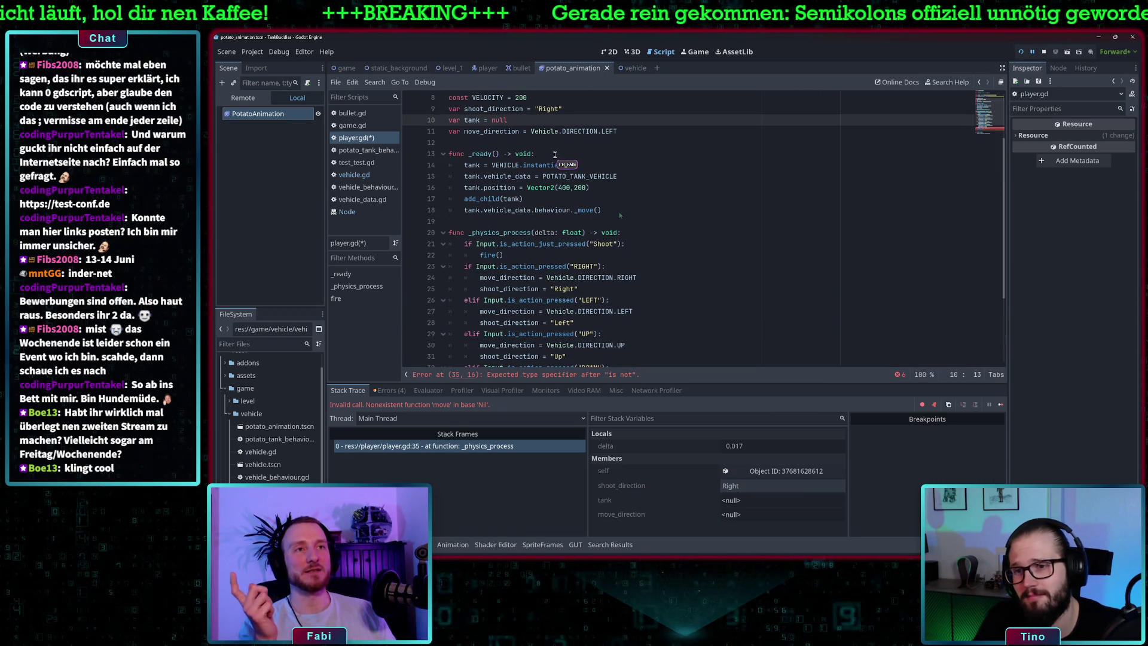
{"action": "scroll", "coordinate": [556, 153], "scroll_direction": "up", "scroll_amount": 3}
{"action": "scroll", "coordinate": [571, 183], "scroll_direction": "down", "scroll_amount": 4}
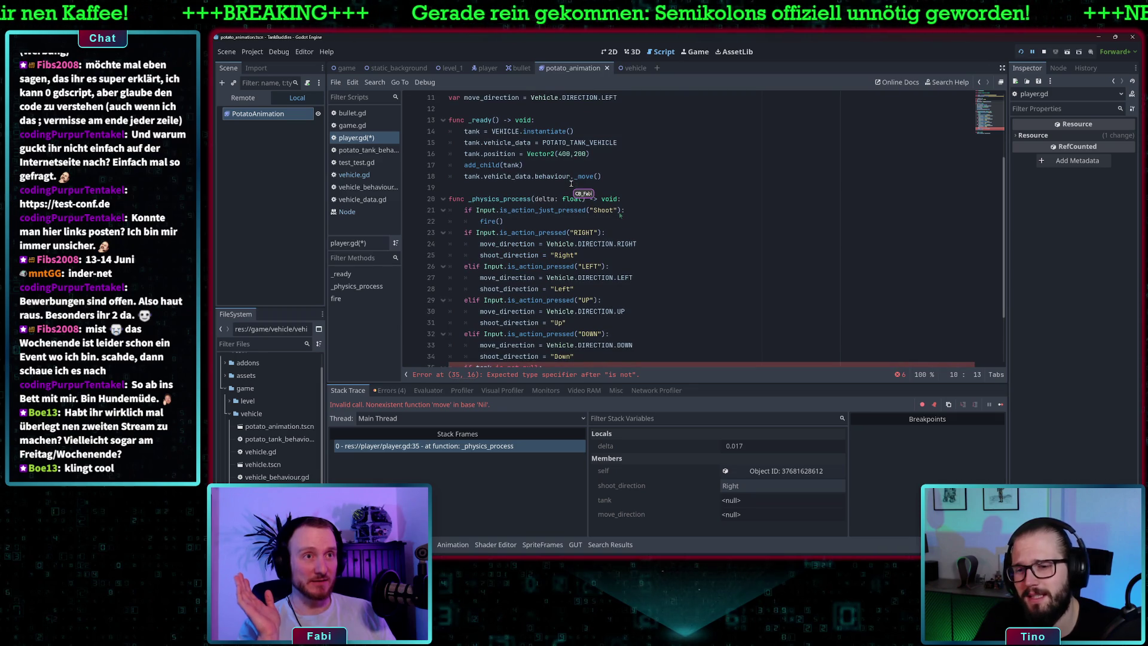
{"action": "scroll", "coordinate": [571, 183], "scroll_direction": "down", "scroll_amount": 2}
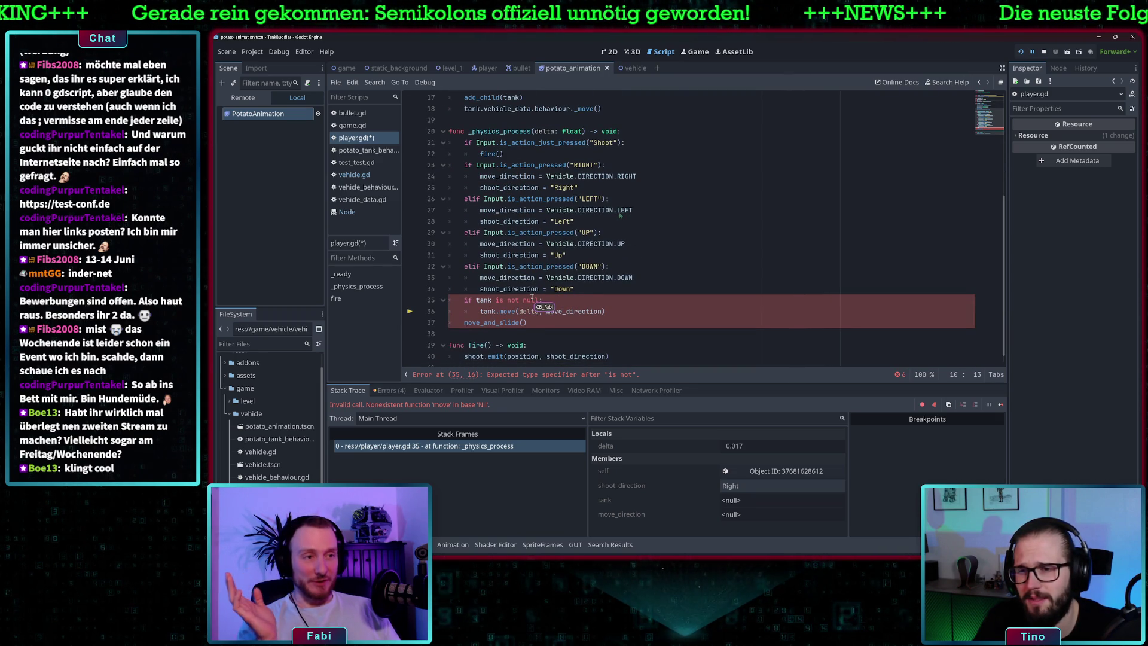
{"action": "left_click", "coordinate": [519, 300]}
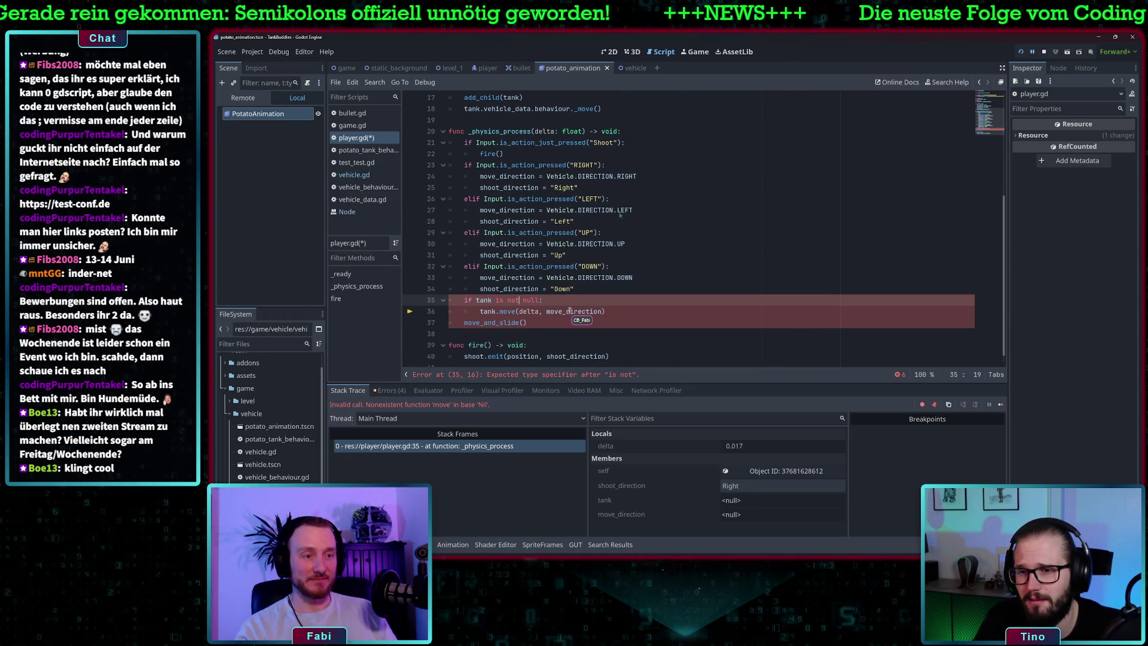
{"action": "key", "text": "BackSpace"}
{"action": "key", "text": "BackSpace"}
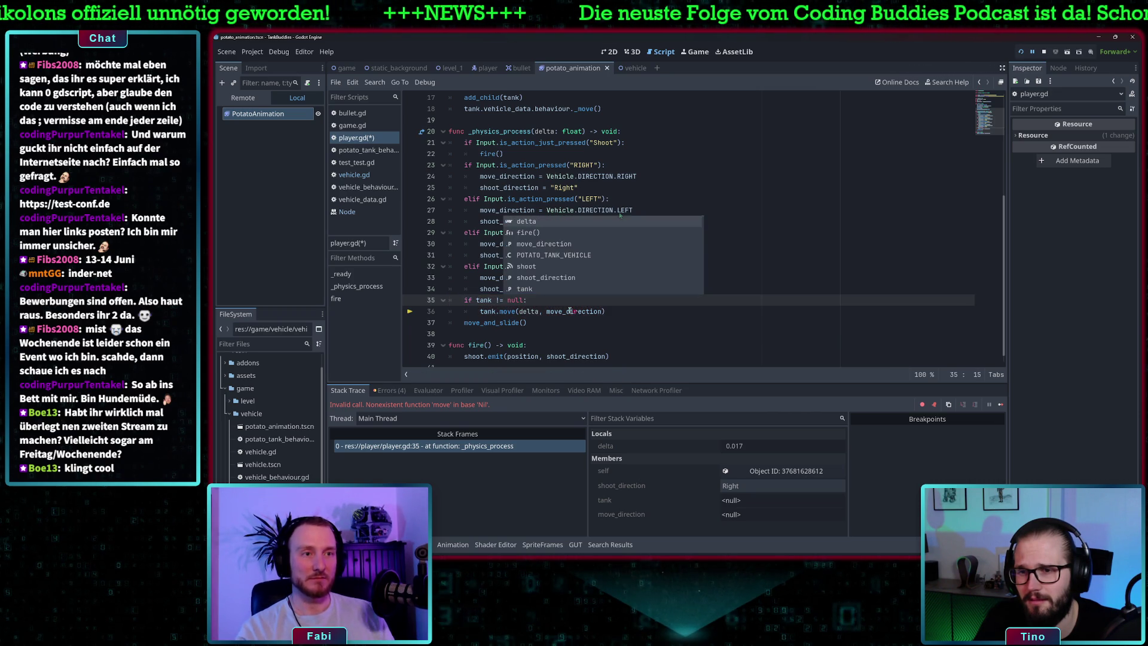
{"action": "left_click", "coordinate": [615, 305]}
{"action": "key", "text": "Up"}
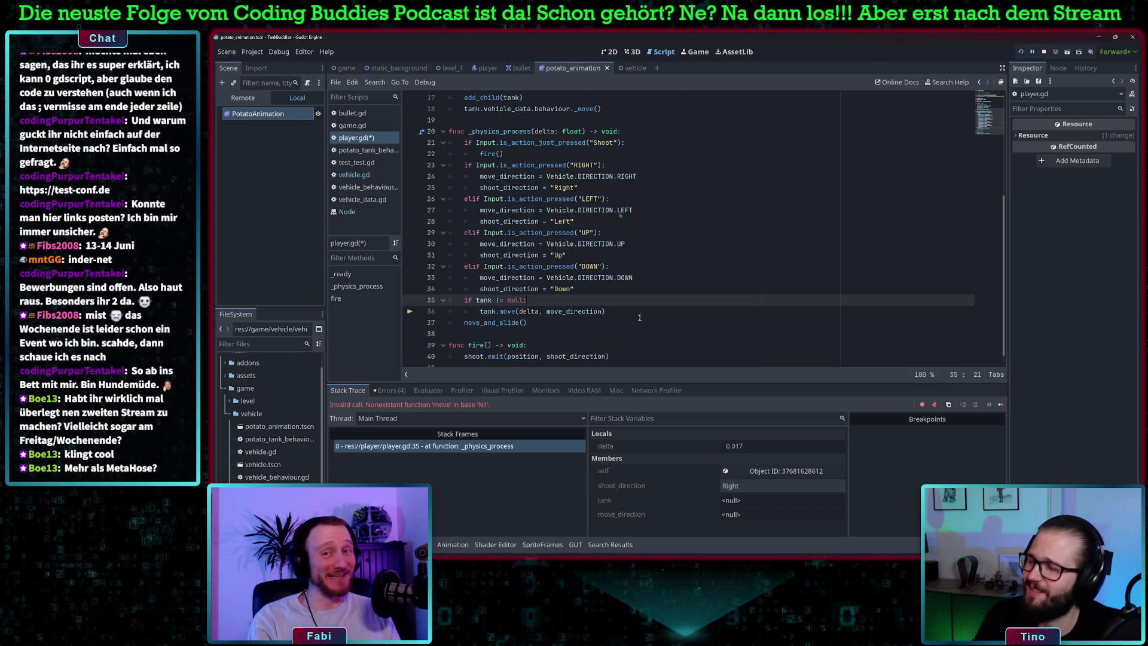
- Run the game to reach the vehicle.gd line 29 animation error, then switch through player.gd to game.gd
{"action": "left_click", "coordinate": [1021, 51]}
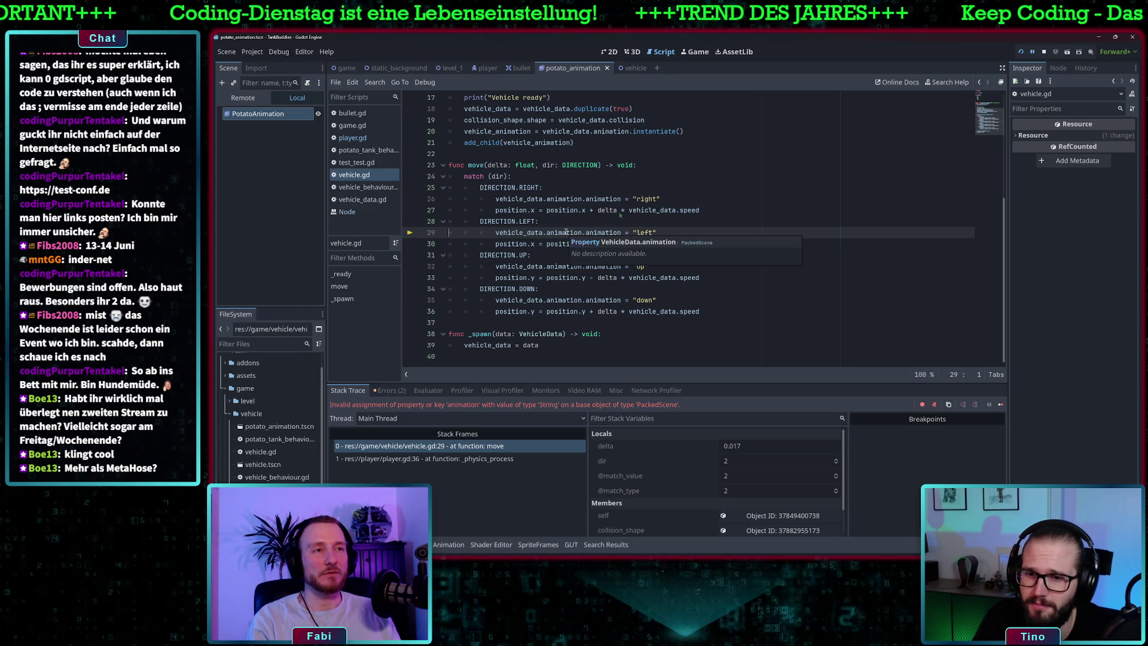
{"action": "mouse_move", "coordinate": [566, 234]}
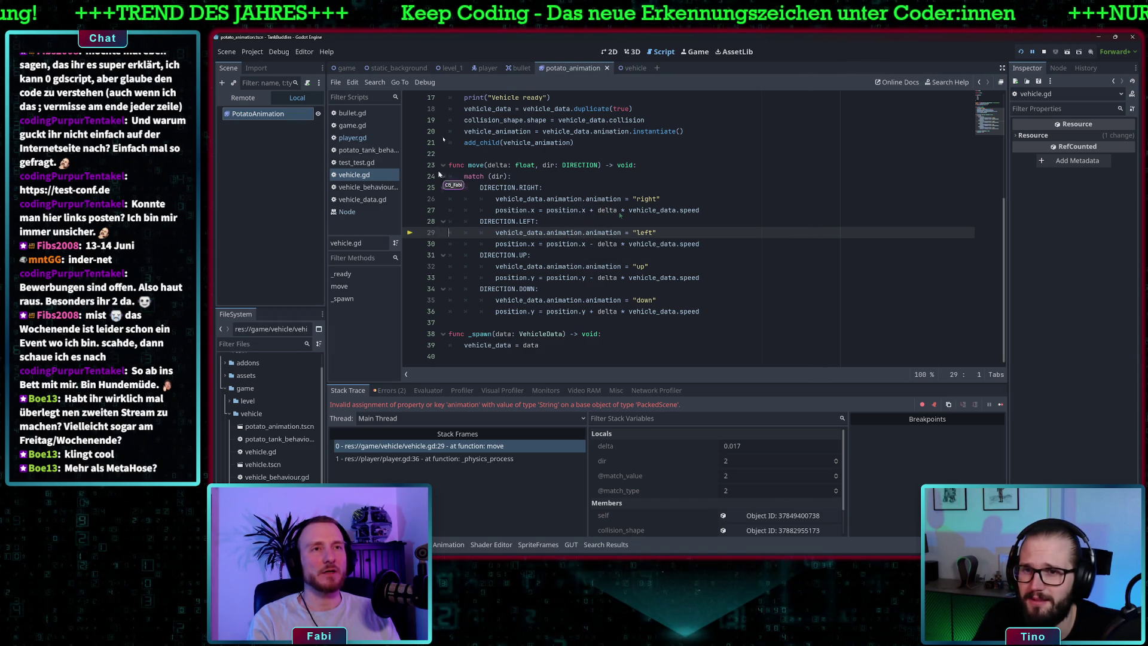
{"action": "key", "text": "ctrl+shift+comma"}
{"action": "key", "text": "ctrl+shift+comma"}
{"action": "key", "text": "ctrl+shift+comma"}
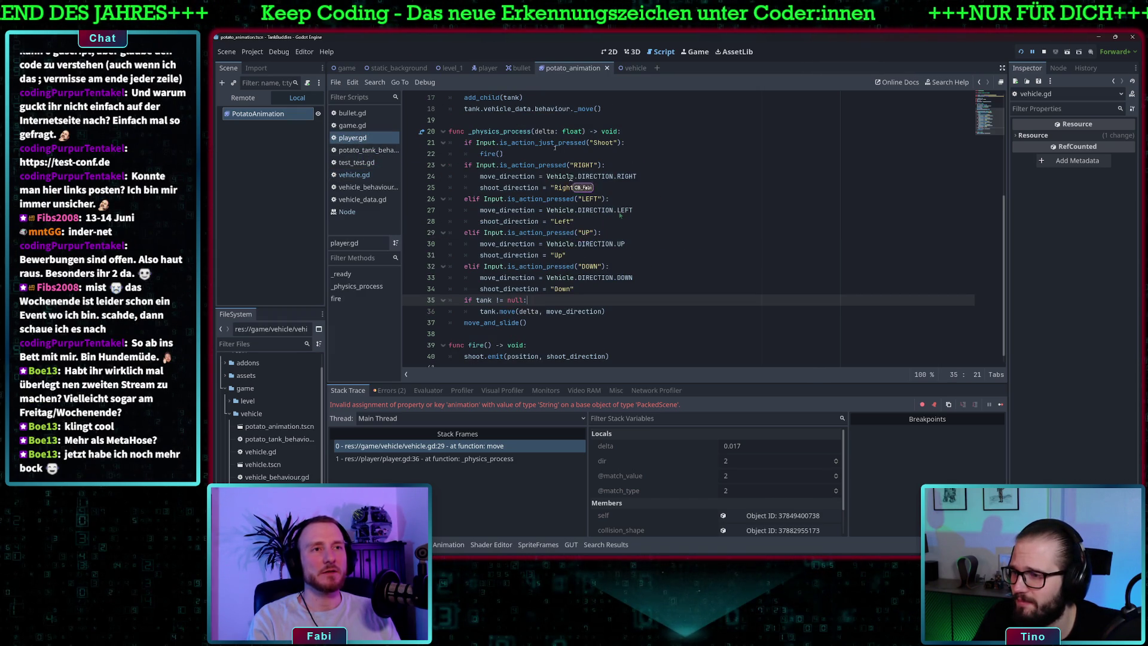
{"action": "key", "text": "ctrl+shift+comma"}
{"action": "key", "text": "ctrl+shift+comma"}
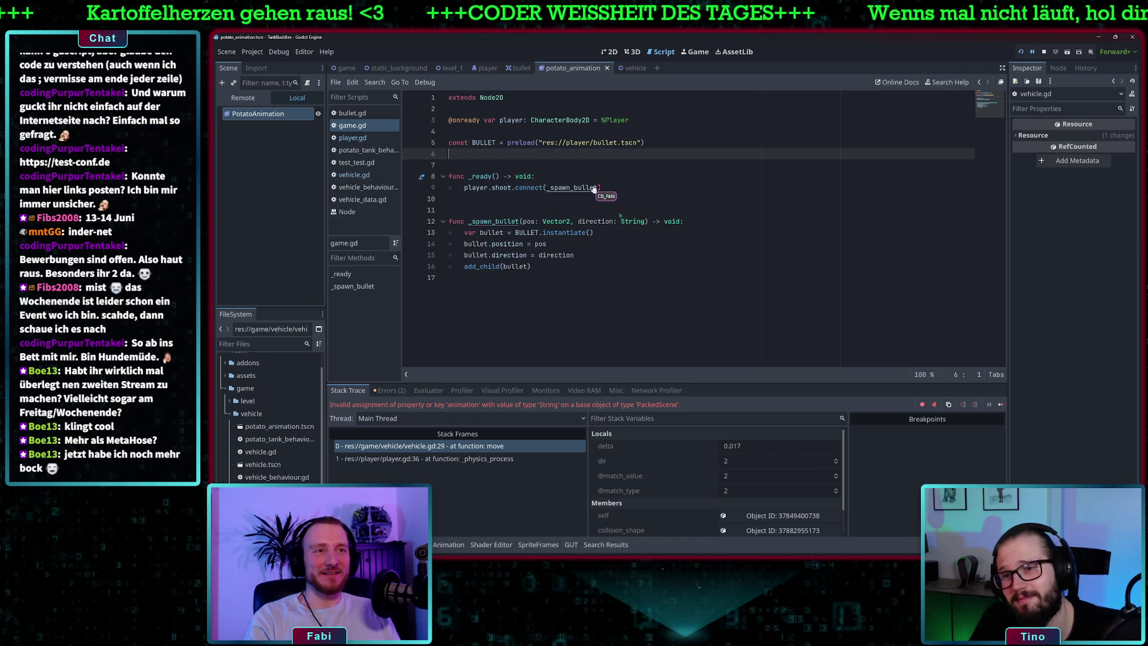
- Undo and redo in game.gd to confirm the tank-spawning code is removed, then save it
{"action": "key", "text": "ctrl+z"}
{"action": "key", "text": "ctrl+z"}
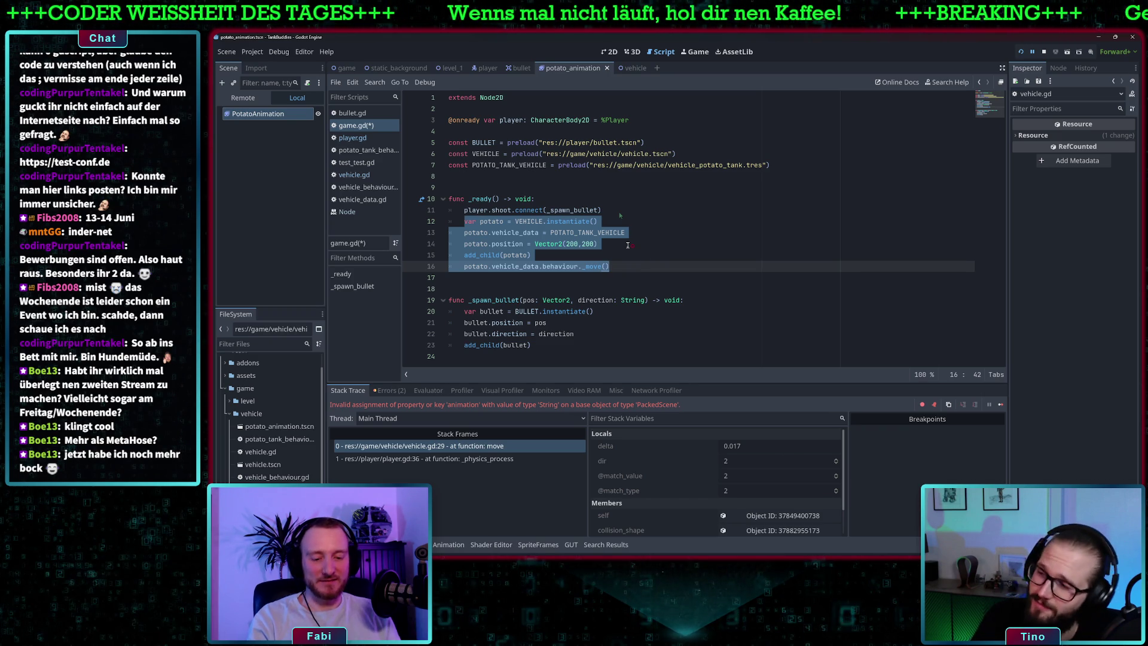
{"action": "key", "text": "ctrl+y"}
{"action": "key", "text": "ctrl+y"}
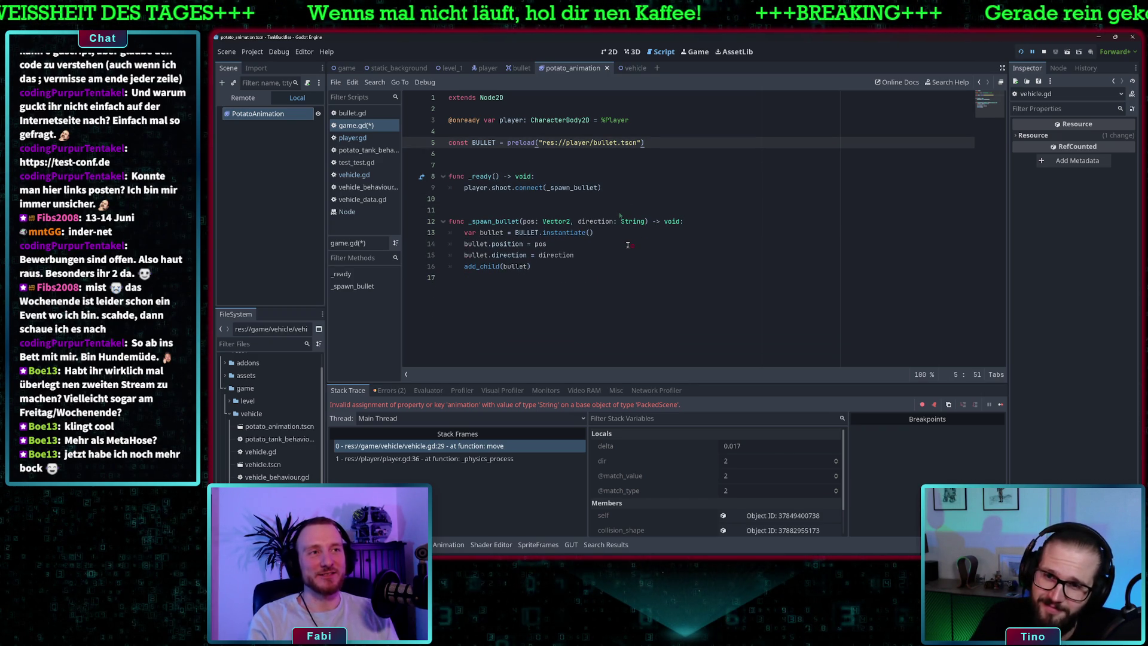
{"action": "key", "text": "ctrl+s"}
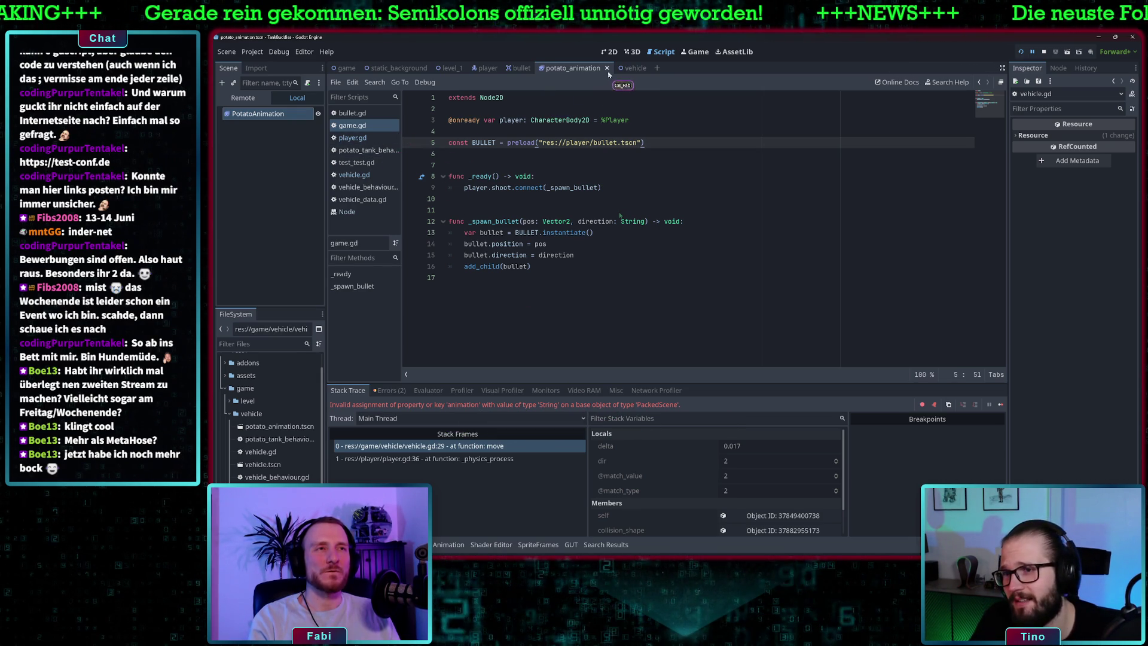
- Open vehicle_data.gd, expand the potato tank's Animation property and reveal potato_animation.tscn
{"action": "left_click", "coordinate": [380, 203]}
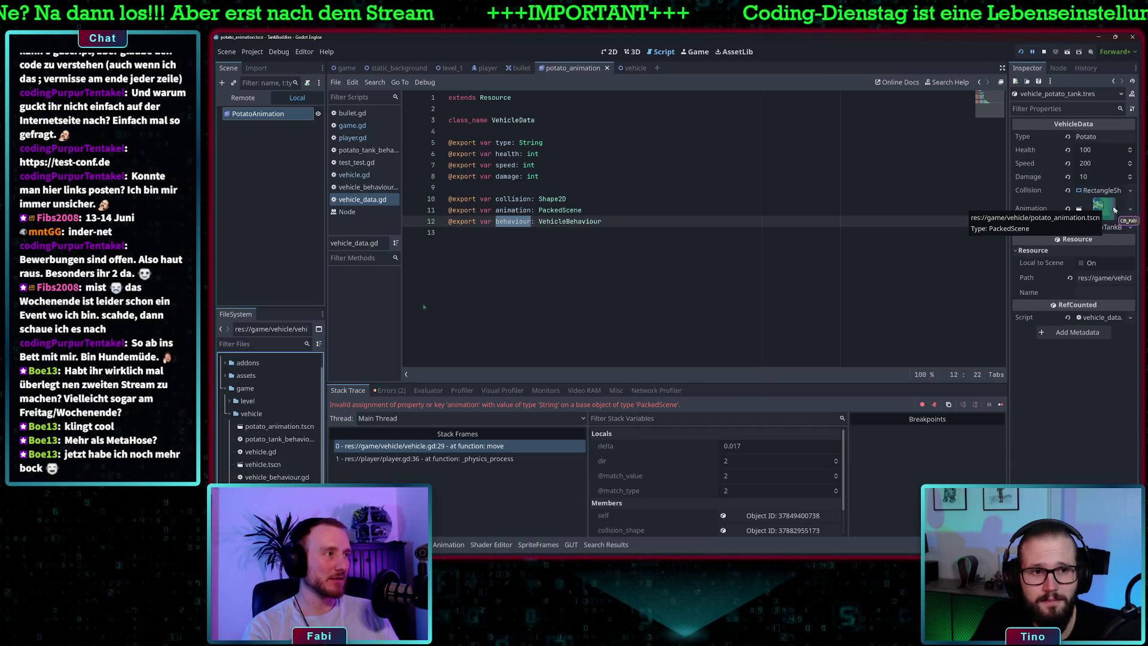
{"action": "left_click", "coordinate": [1110, 209]}
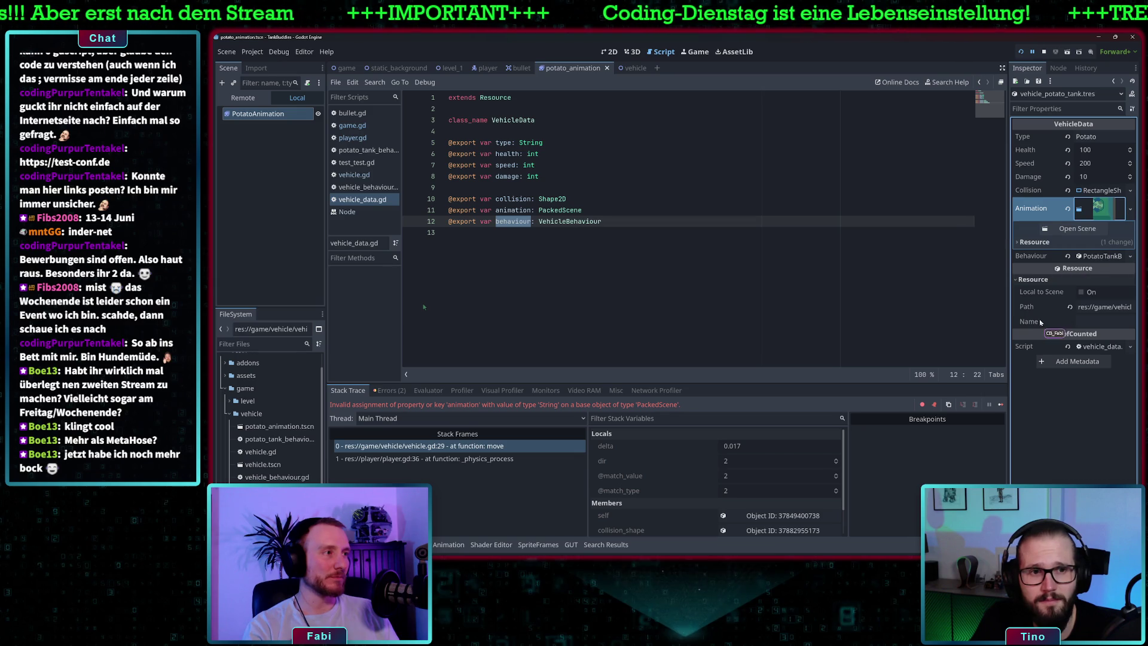
{"action": "left_click", "coordinate": [279, 427]}
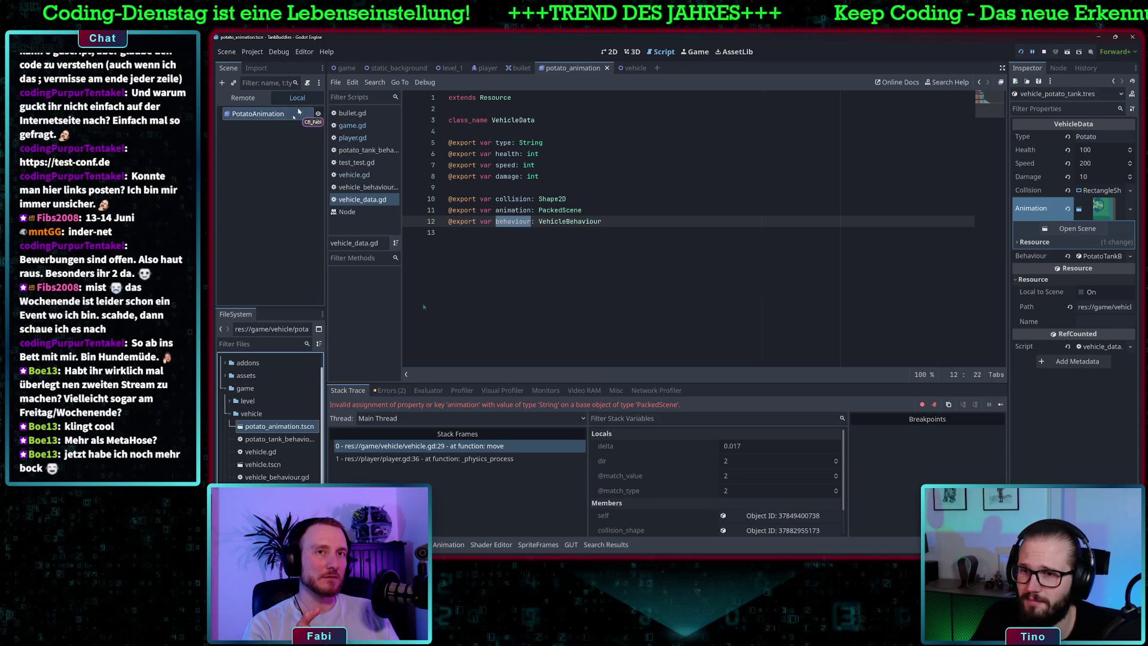
- Select the PotatoAnimation node to view its down, left, right and up sprite animations
{"action": "left_click", "coordinate": [289, 115]}
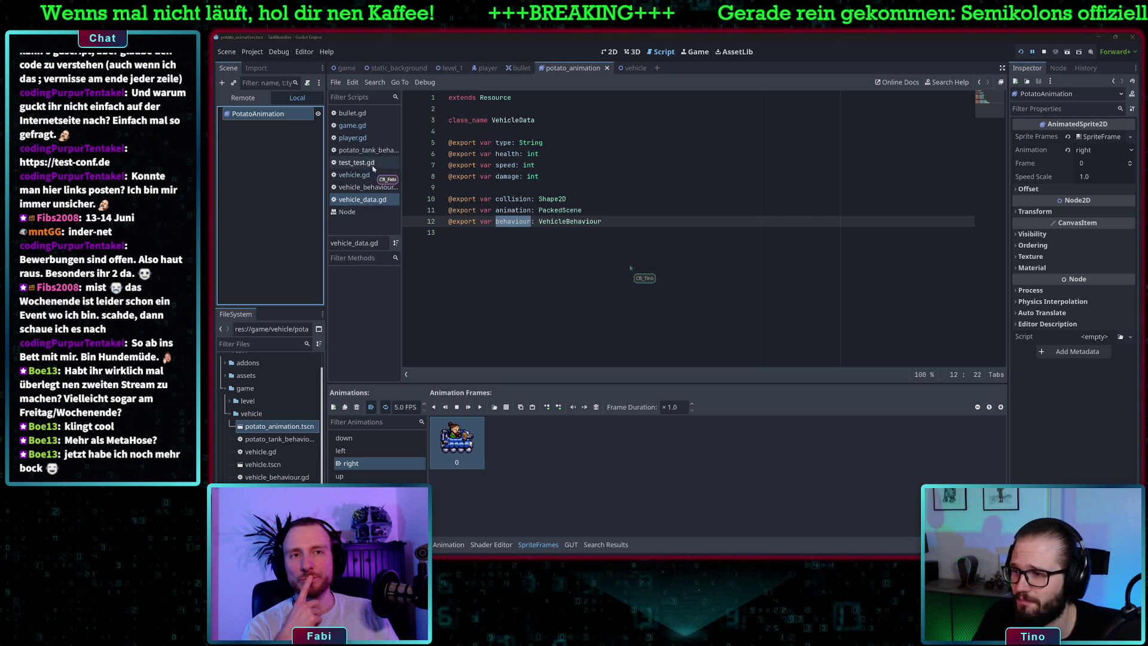
- Inspect vehicle.gd's vehicle_data line and open the PackedScene class documentation
{"action": "left_click", "coordinate": [366, 175]}
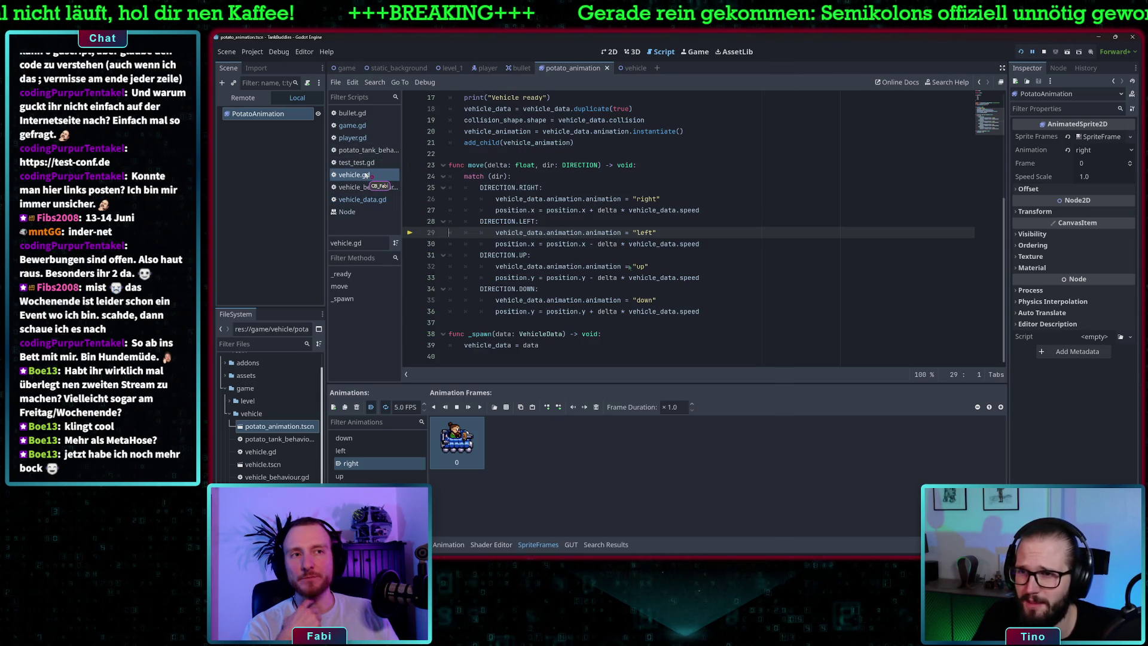
{"action": "scroll", "coordinate": [589, 235], "scroll_direction": "up", "scroll_amount": 1}
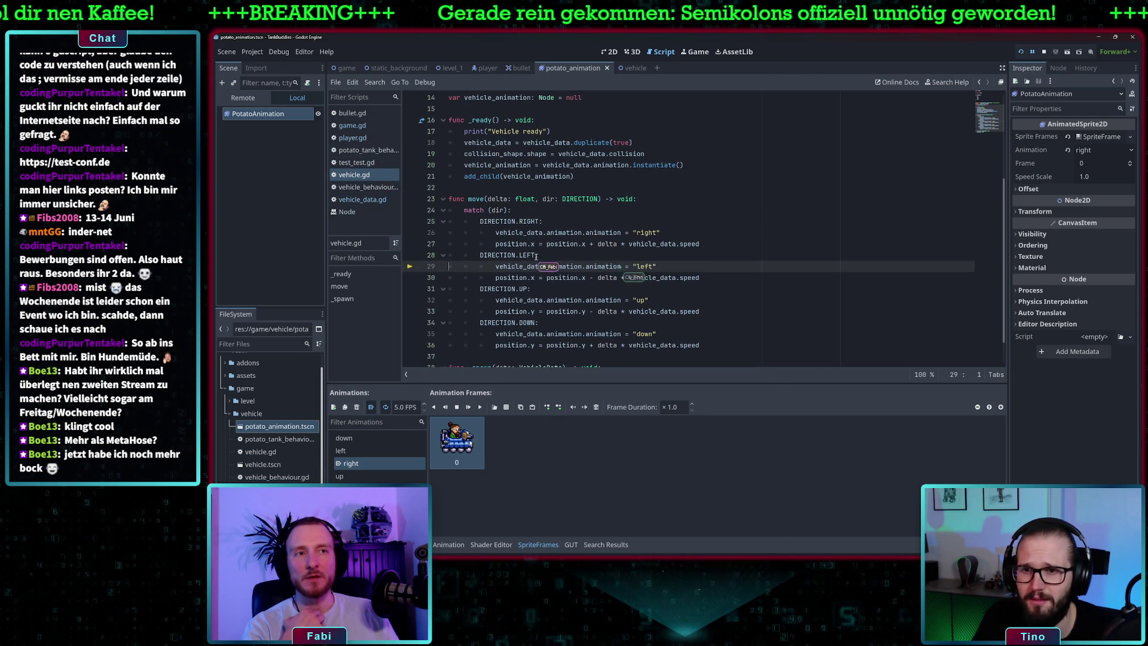
{"action": "left_click", "coordinate": [496, 143]}
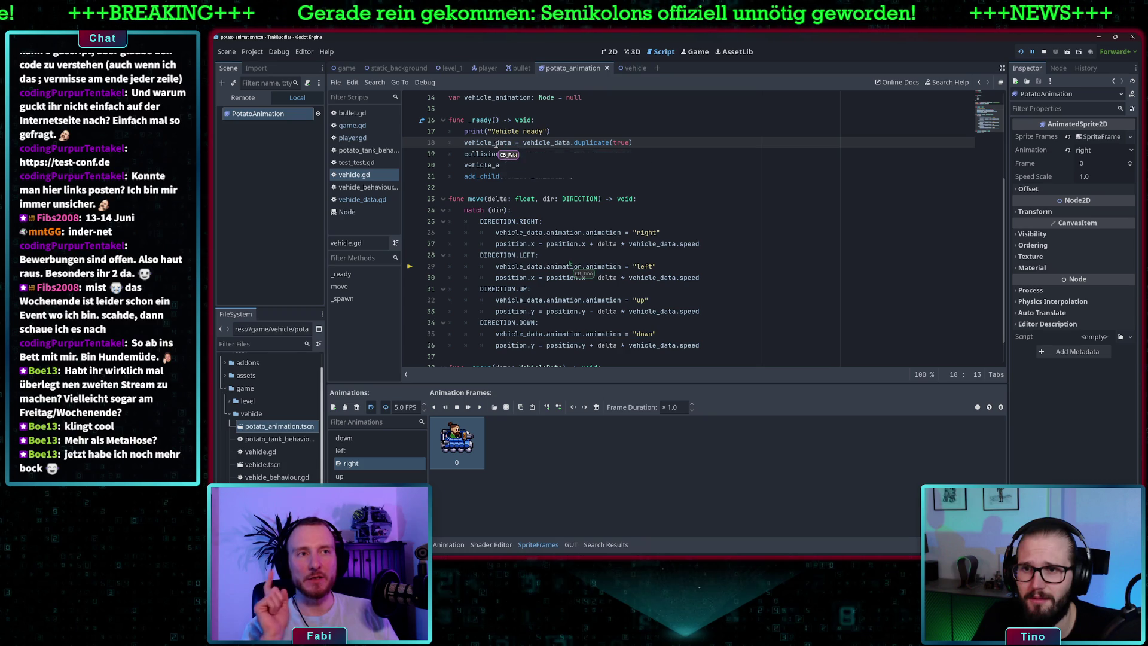
{"action": "scroll", "coordinate": [562, 155], "scroll_direction": "up", "scroll_amount": 2}
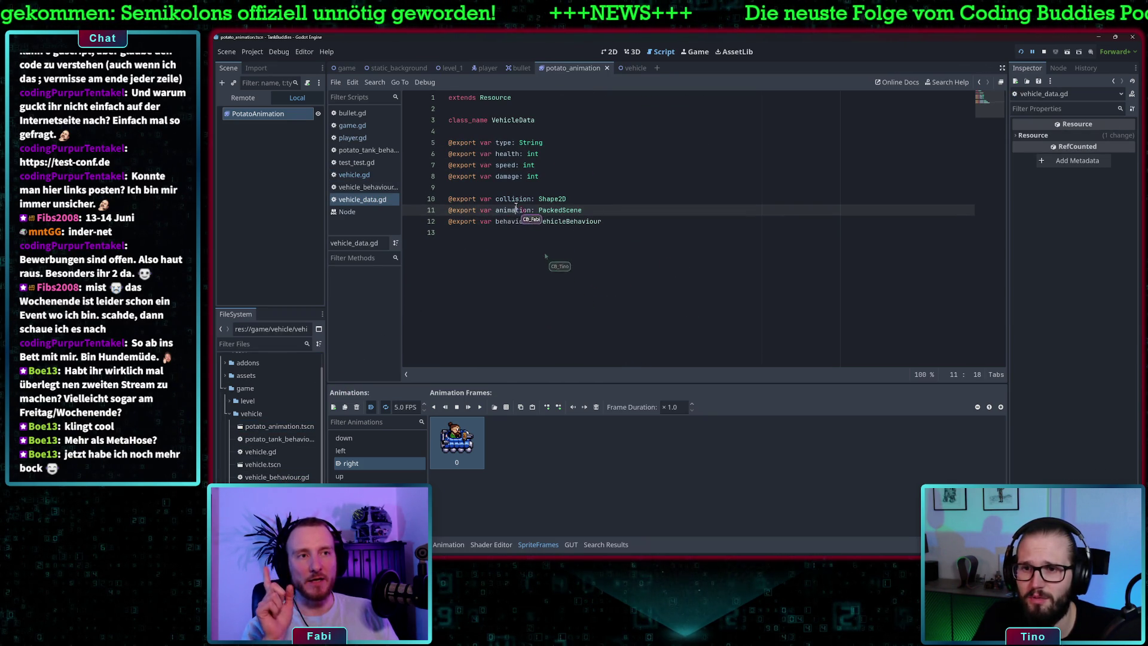
{"action": "left_click", "coordinate": [560, 214], "text": "ctrl"}
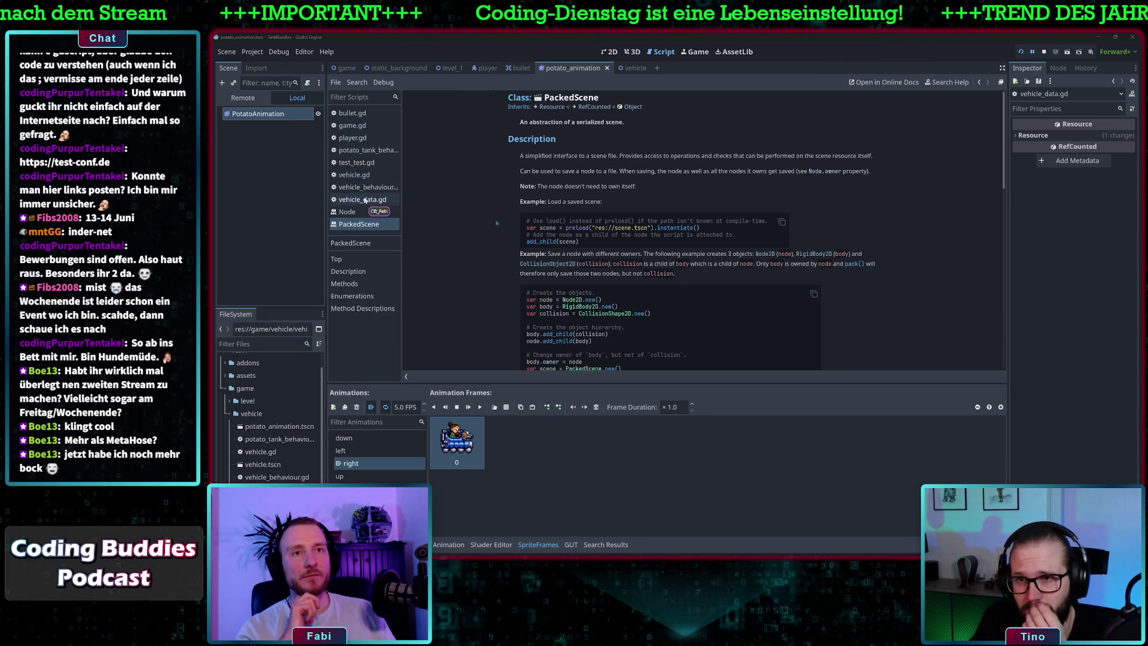
- Return via vehicle_data.gd to vehicle.gd, positioned after move()'s DIRECTION.RIGHT case
{"action": "left_click", "coordinate": [362, 199]}
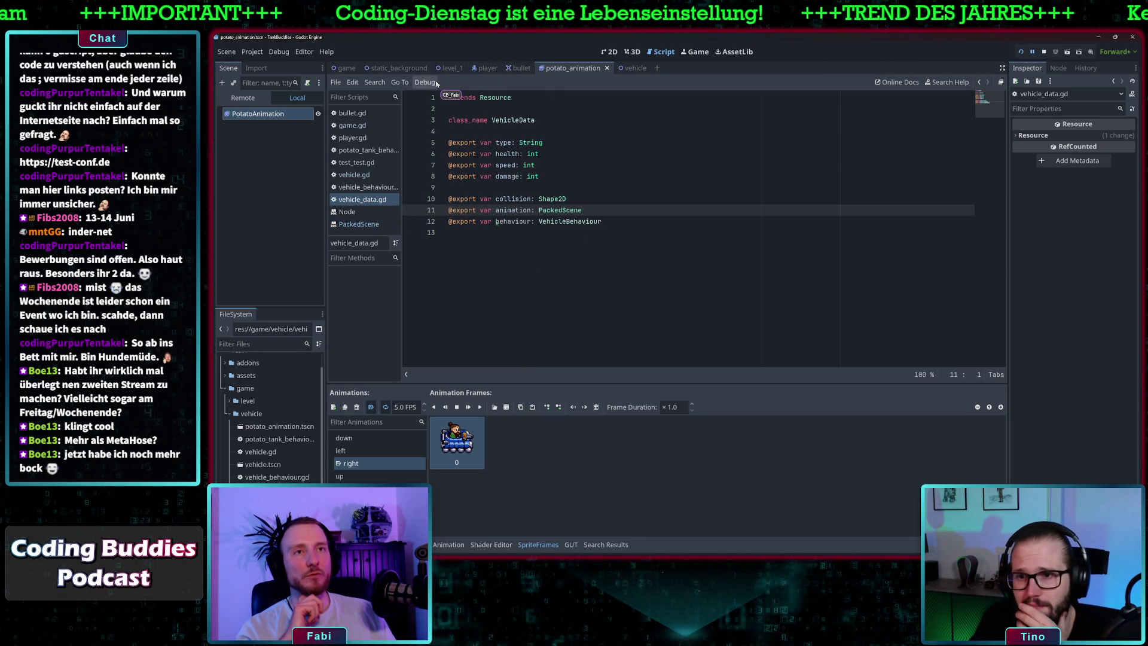
{"action": "left_click", "coordinate": [355, 175]}
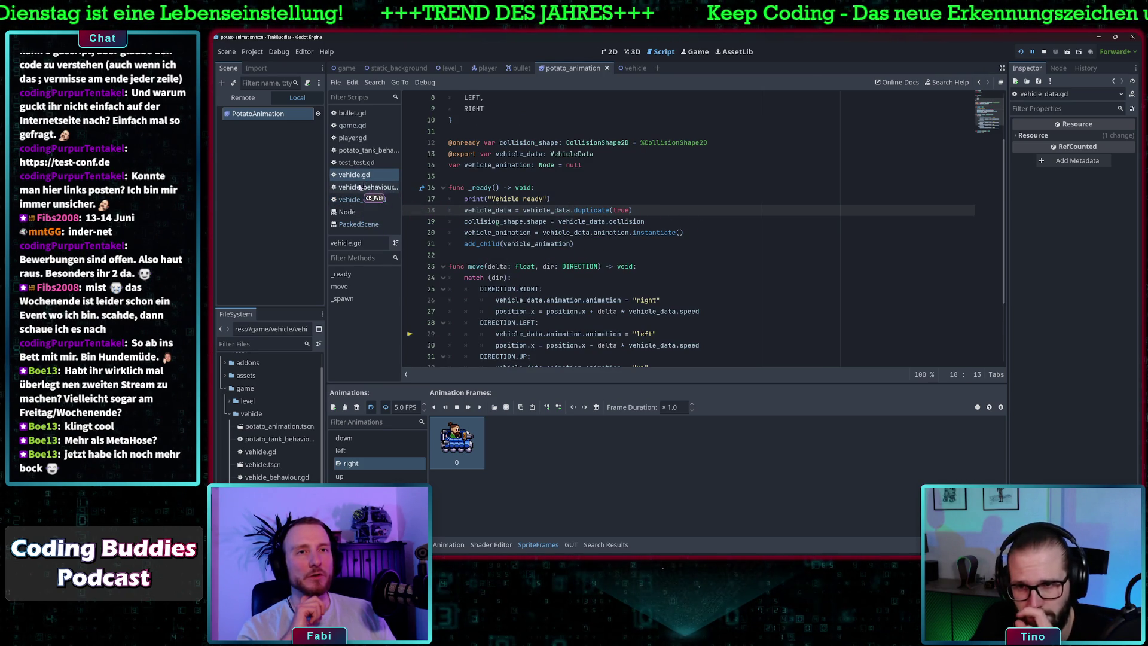
{"action": "scroll", "coordinate": [570, 263], "scroll_direction": "down", "scroll_amount": 2}
{"action": "scroll", "coordinate": [570, 263], "scroll_direction": "down", "scroll_amount": 1}
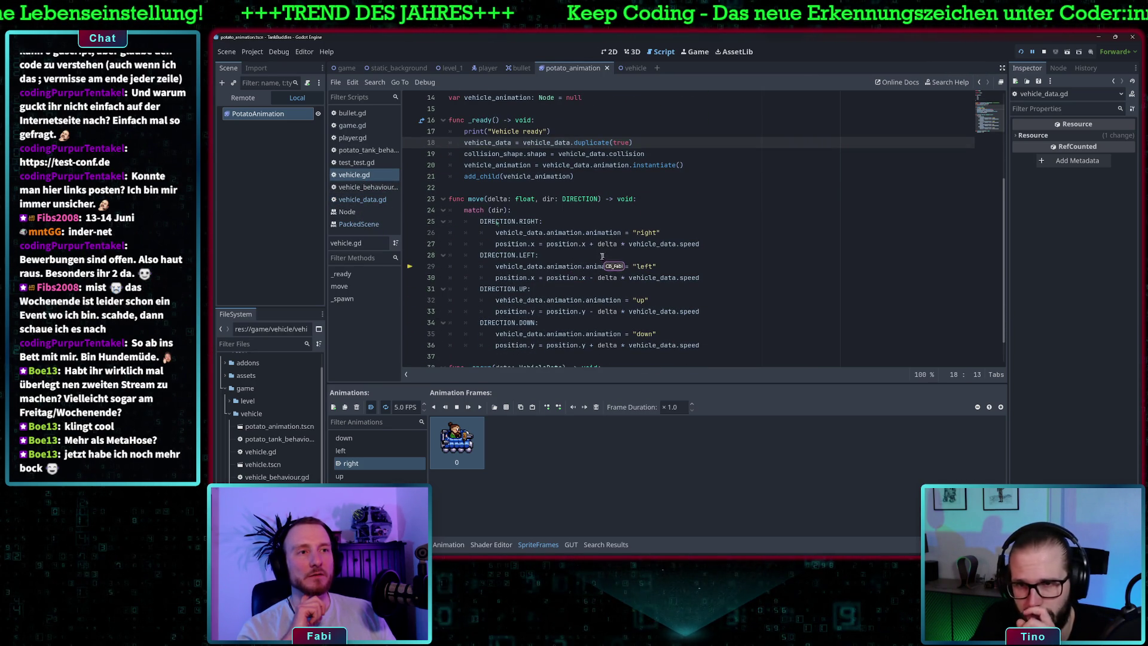
{"action": "left_click", "coordinate": [583, 222]}
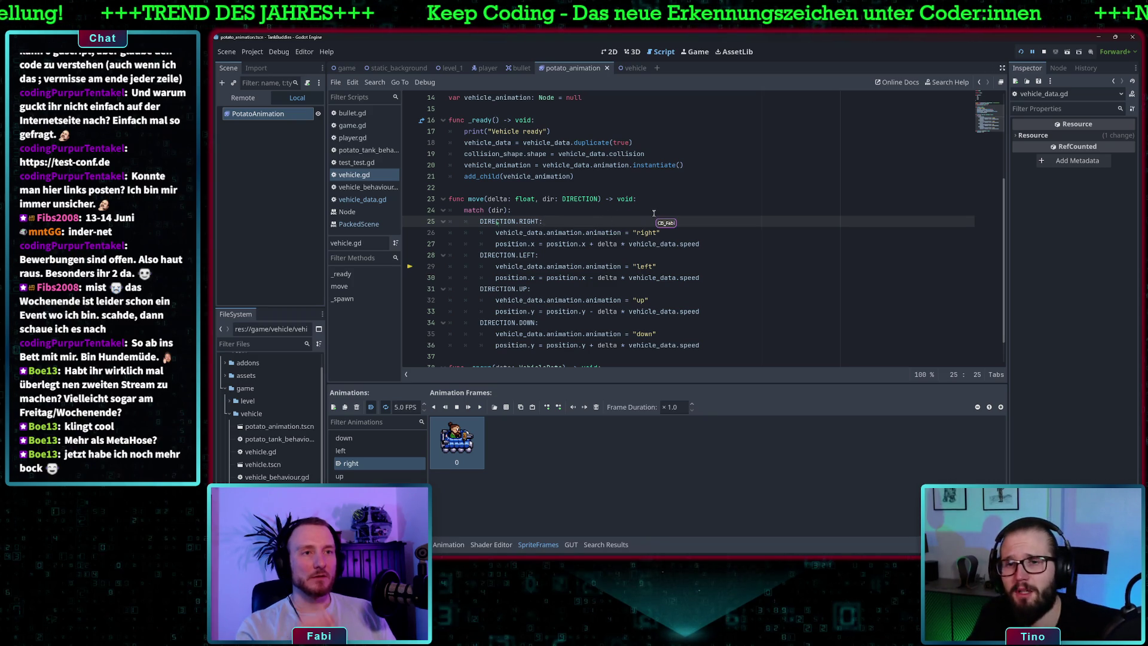
- Check the vehicle_animation variable, then add a vehicle_animation.animation assignment to the RIGHT case
{"action": "key", "text": "Return"}
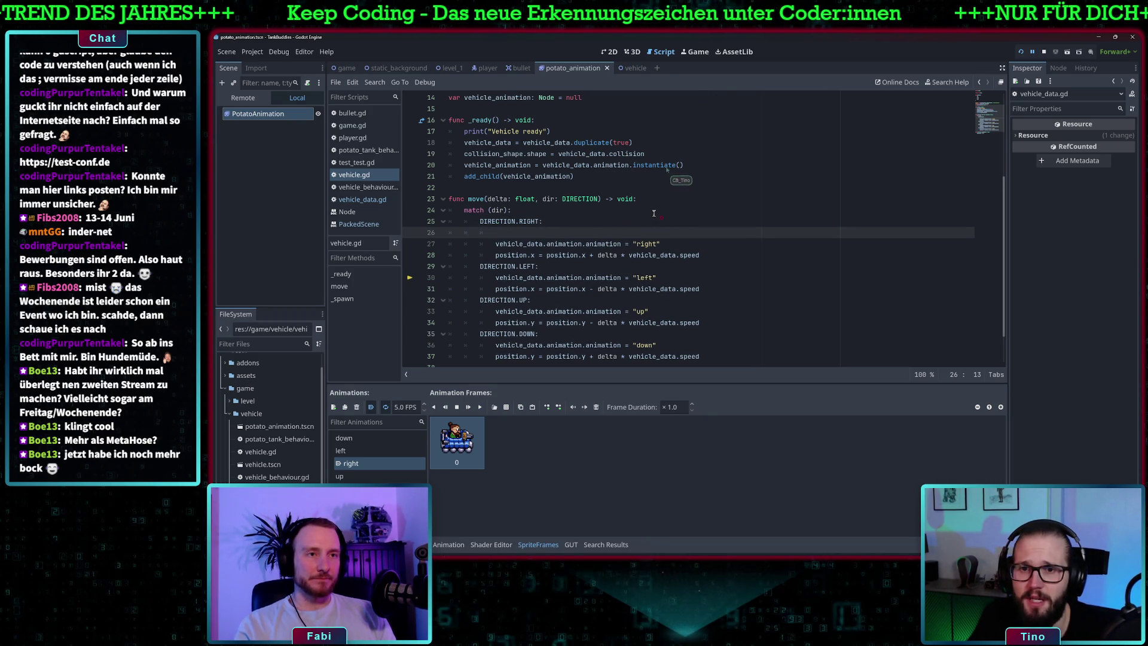
{"action": "double_click", "coordinate": [515, 167]}
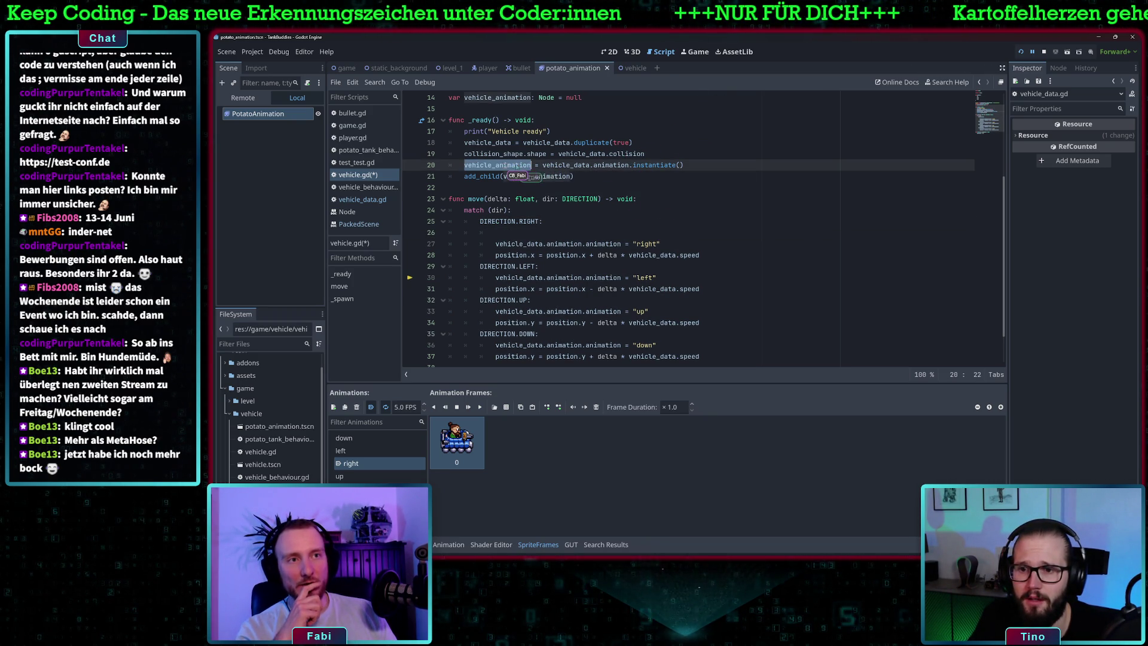
{"action": "scroll", "coordinate": [511, 168], "scroll_direction": "up", "scroll_amount": 2}
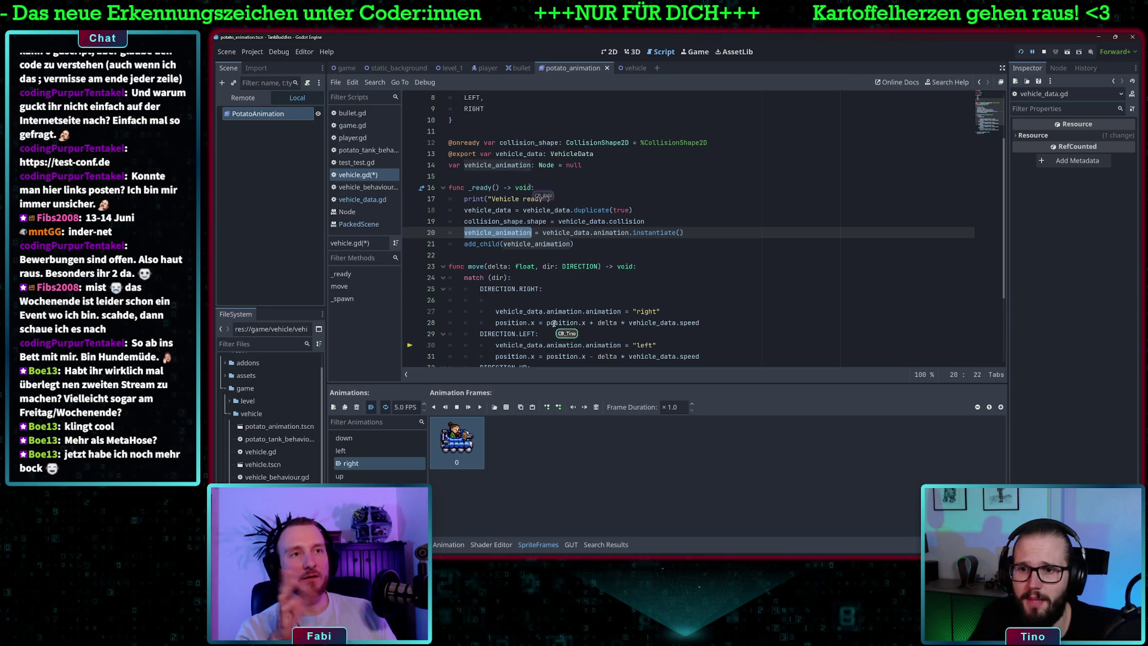
{"action": "scroll", "coordinate": [576, 267], "scroll_direction": "down", "scroll_amount": 2}
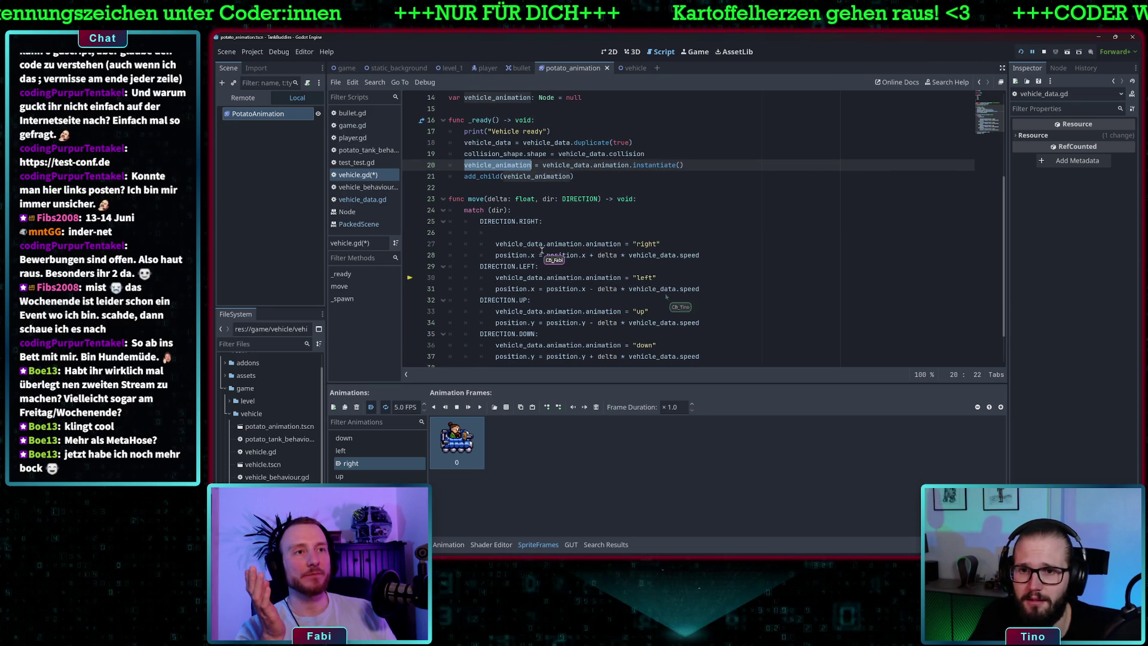
{"action": "scroll", "coordinate": [564, 173], "scroll_direction": "up", "scroll_amount": 3}
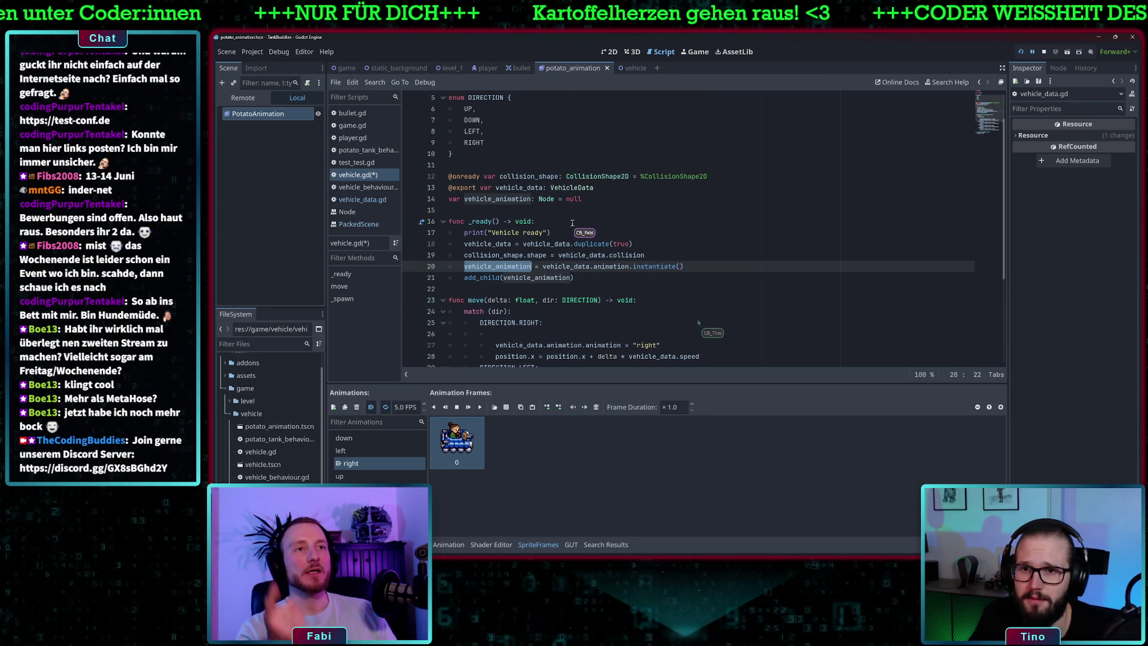
{"action": "left_click_drag", "start_coordinate": [589, 266], "coordinate": [694, 261]}
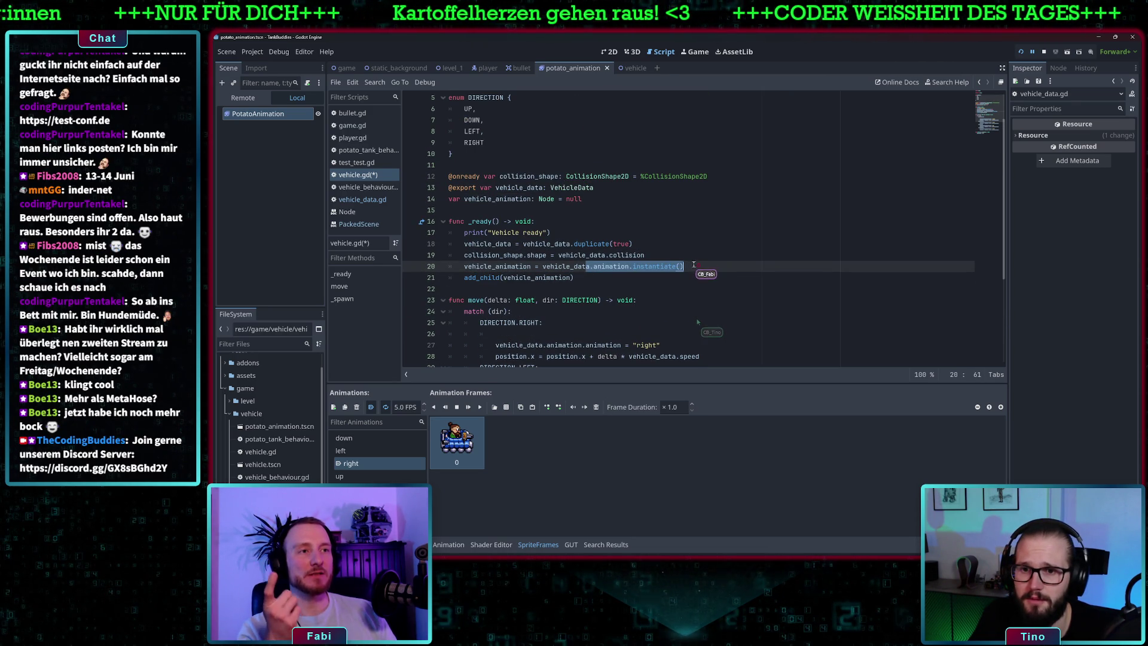
{"action": "left_click", "coordinate": [693, 263]}
{"action": "scroll", "coordinate": [610, 276], "scroll_direction": "up", "scroll_amount": 2}
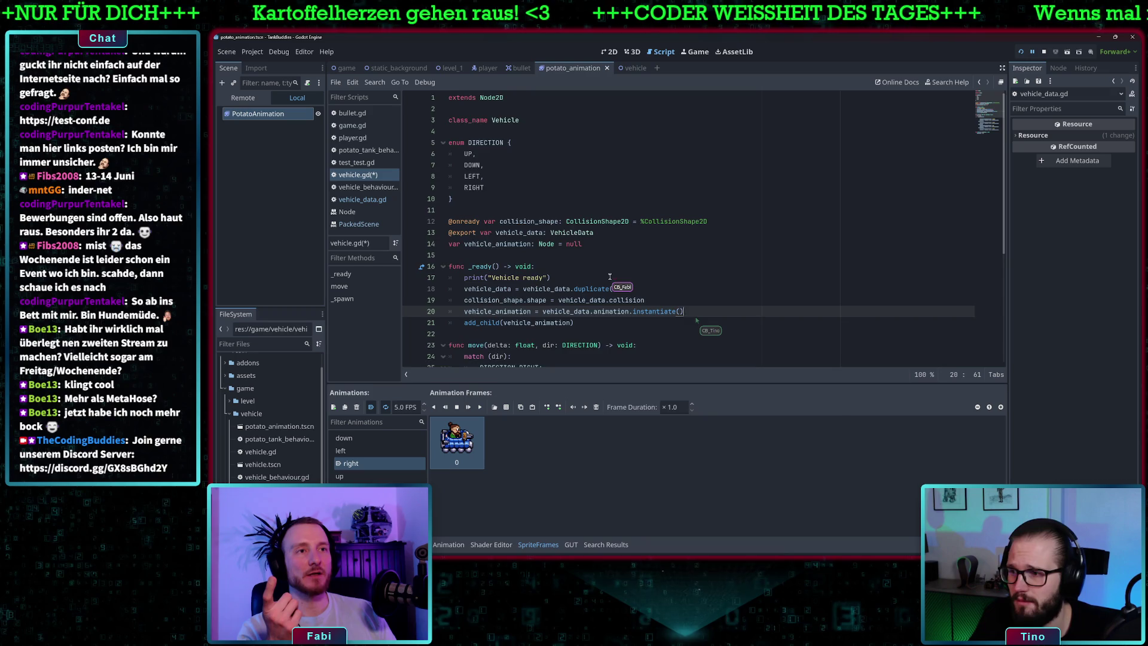
{"action": "scroll", "coordinate": [610, 276], "scroll_direction": "down", "scroll_amount": 4}
{"action": "scroll", "coordinate": [523, 222], "scroll_direction": "up", "scroll_amount": 2}
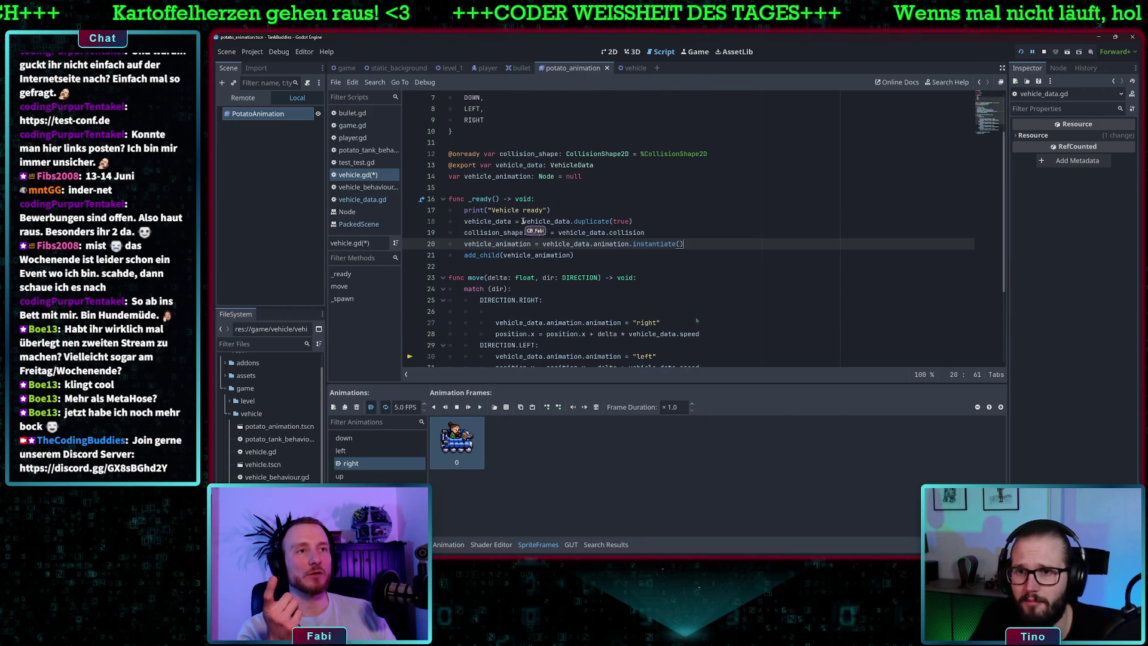
{"action": "double_click", "coordinate": [513, 244]}
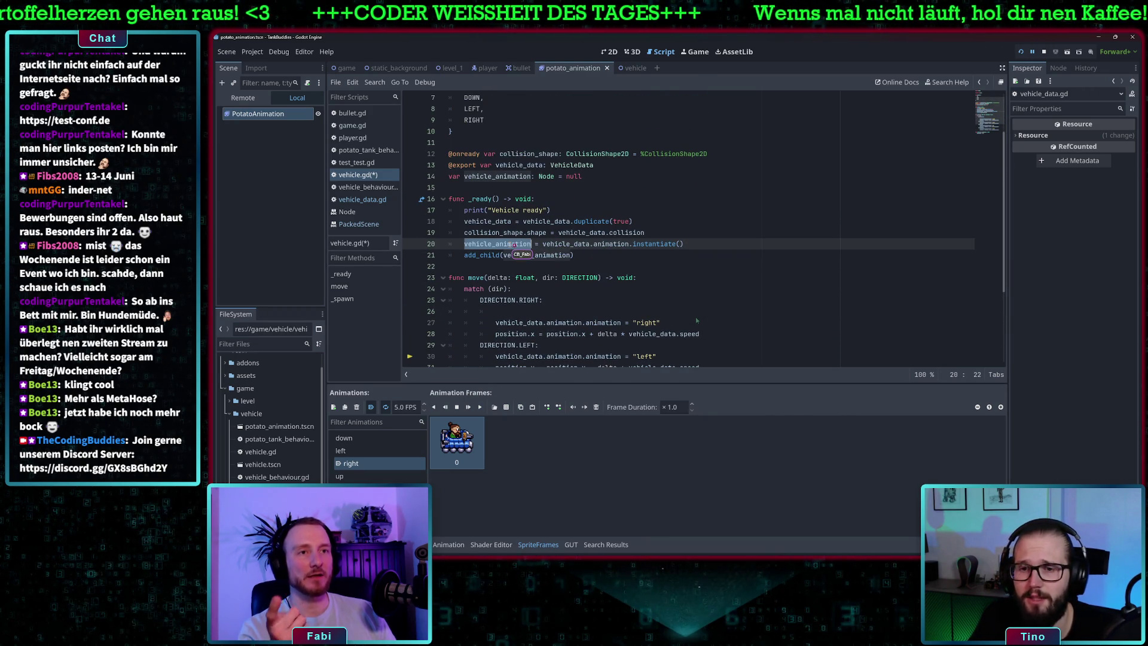
{"action": "scroll", "coordinate": [515, 245], "scroll_direction": "down", "scroll_amount": 3}
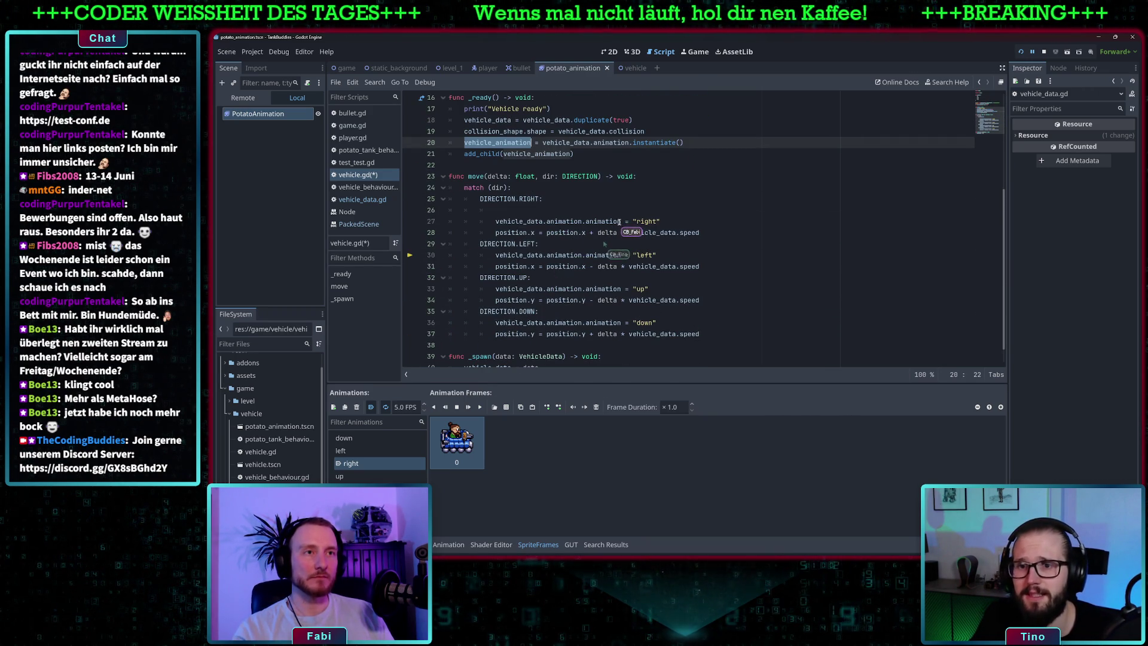
{"action": "left_click", "coordinate": [543, 211]}
{"action": "type", "text": "vehicle_animation."}
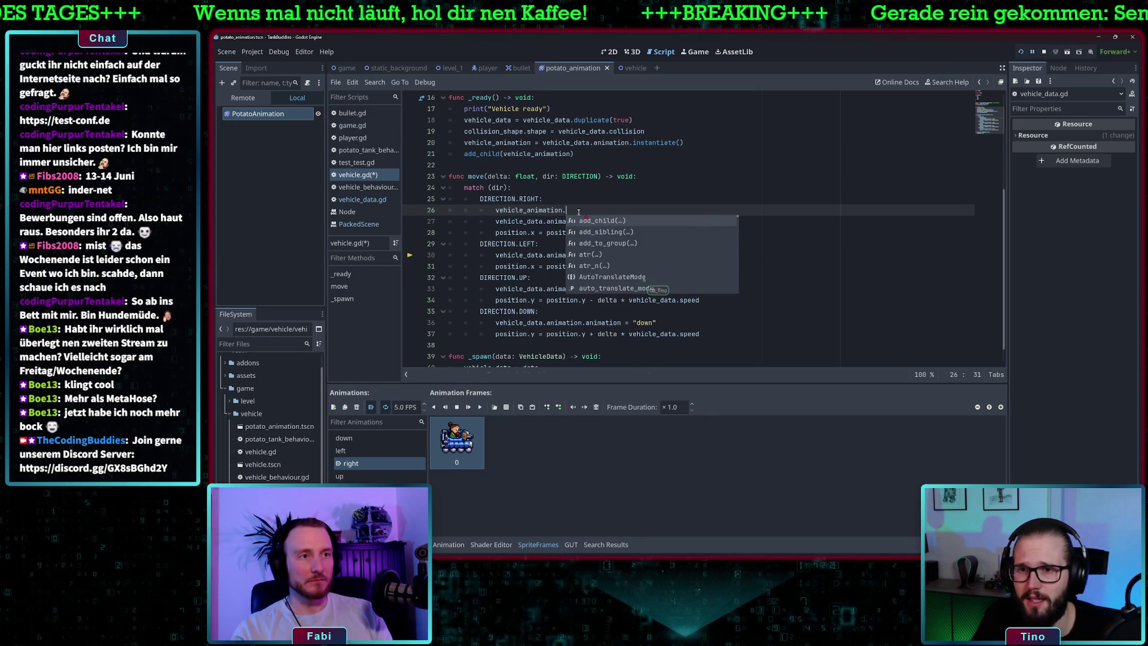
{"action": "type", "text": "animation"}
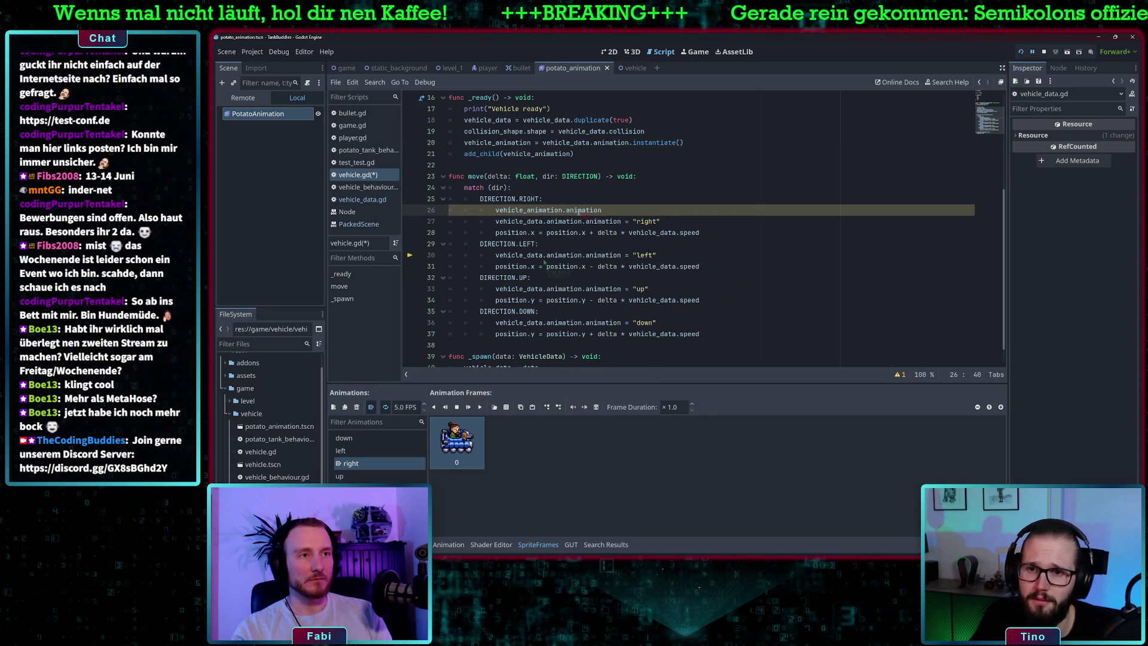
{"action": "type", "text": " = \""}
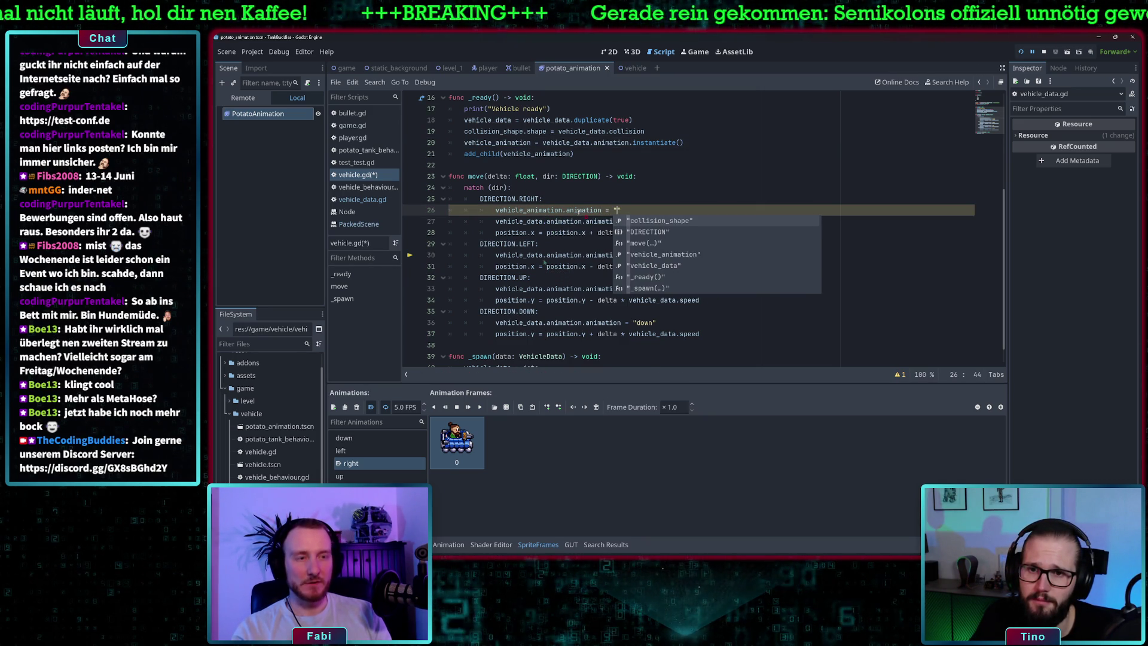
{"action": "type", "text": "right"}
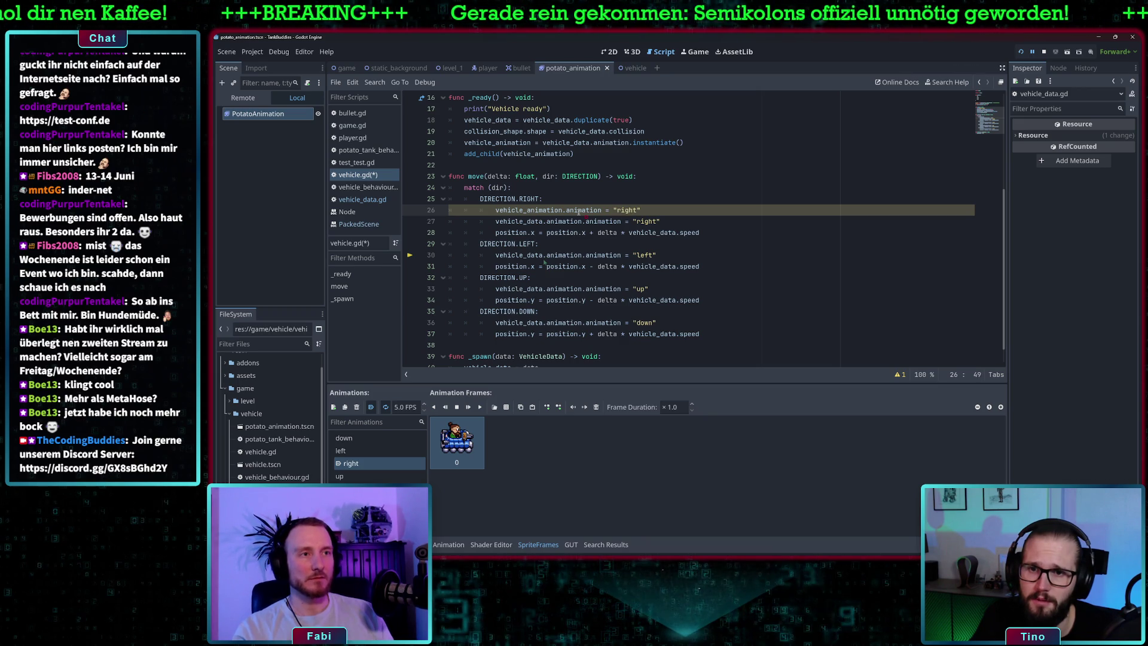
- Delete the old vehicle_data right-animation line and select vehicle_animation.animation for reuse
{"action": "key", "text": "Up"}
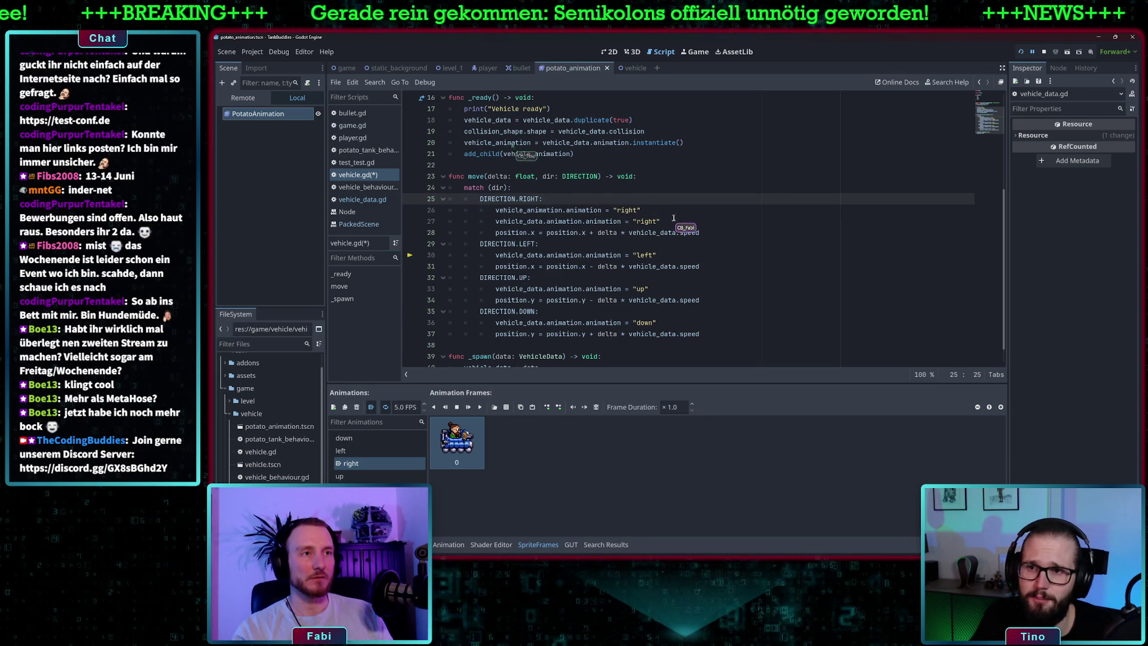
{"action": "left_click", "coordinate": [674, 220]}
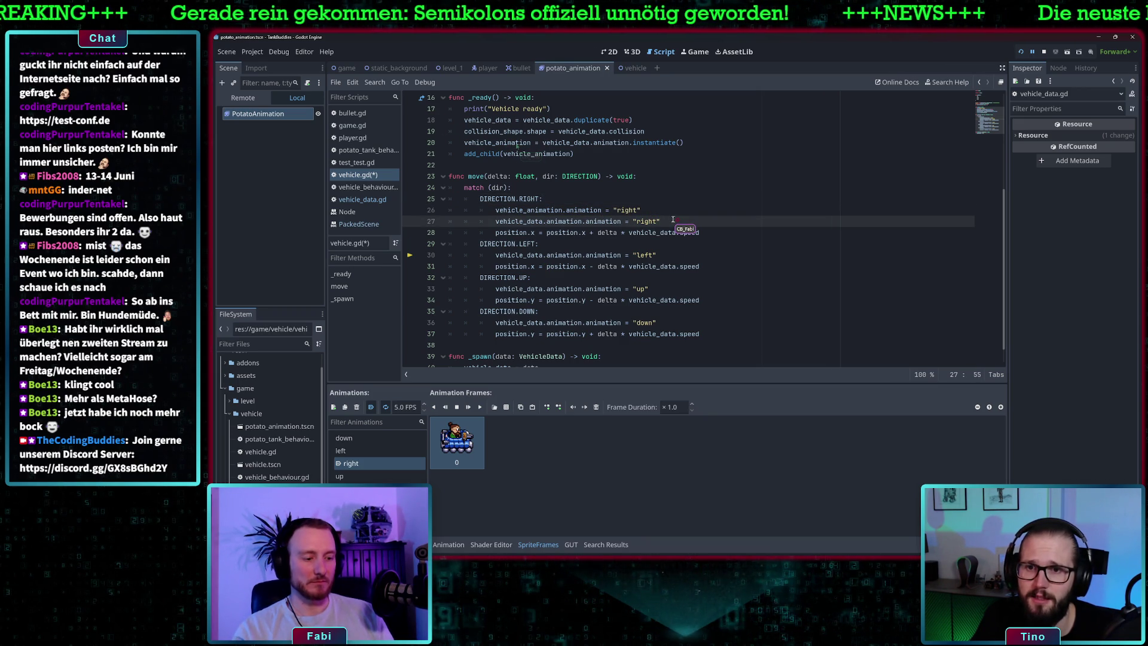
{"action": "key", "text": "shift+Home"}
{"action": "key", "text": "BackSpace"}
{"action": "key", "text": "BackSpace"}
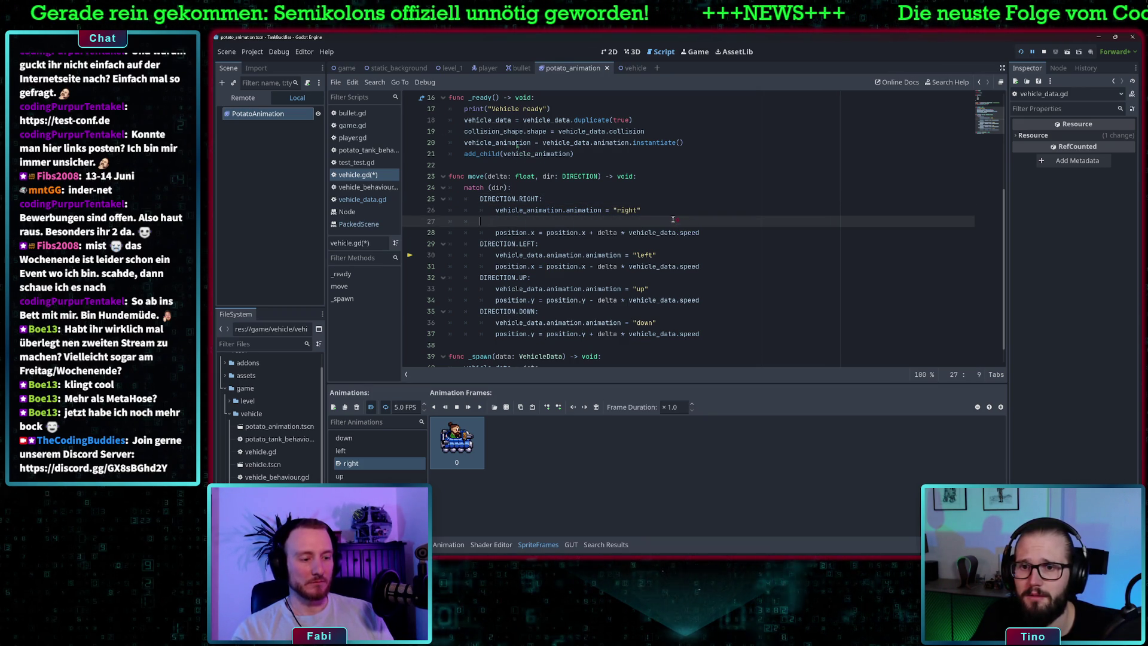
{"action": "key", "text": "BackSpace"}
{"action": "key", "text": "BackSpace"}
{"action": "key", "text": "BackSpace"}
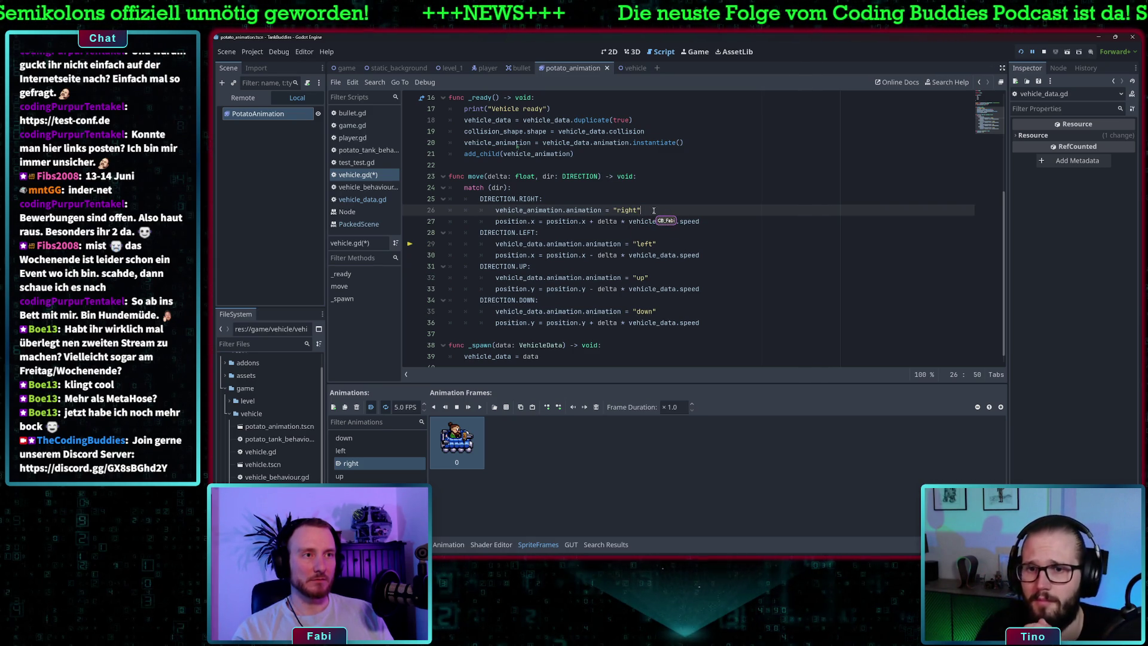
{"action": "key", "text": "ctrl+shift+Left"}
{"action": "key", "text": "ctrl+shift+Left"}
{"action": "key", "text": "ctrl+shift+Left"}
{"action": "key", "text": "ctrl+c"}
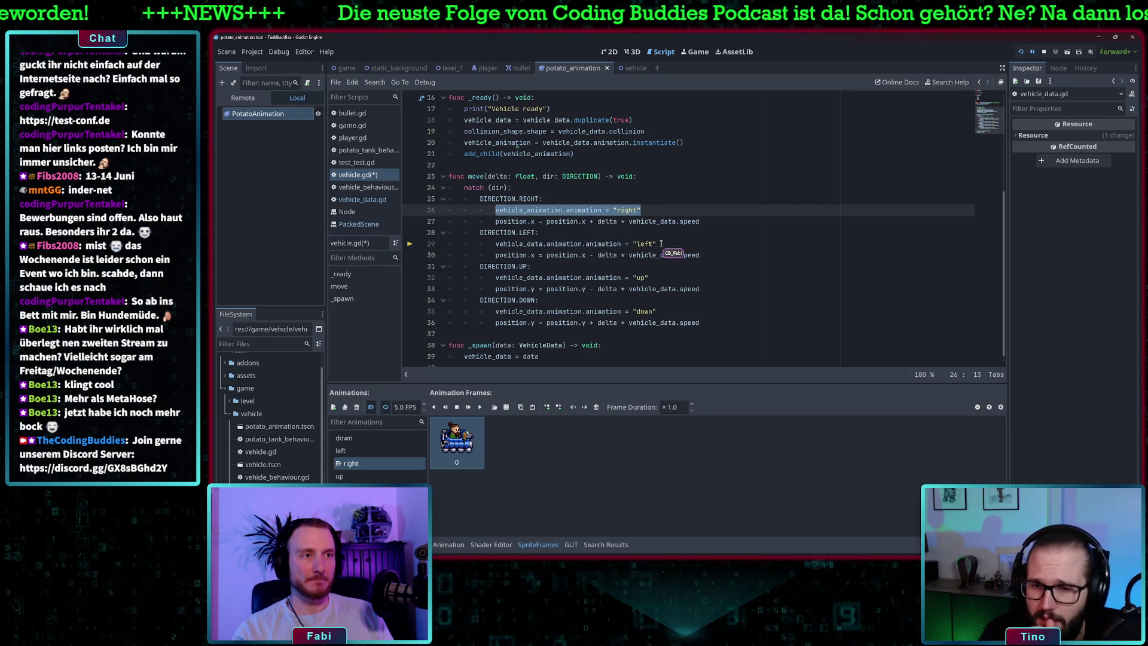
{"action": "left_click_drag", "start_coordinate": [601, 210], "coordinate": [495, 210]}
{"action": "left_click", "coordinate": [587, 209]}
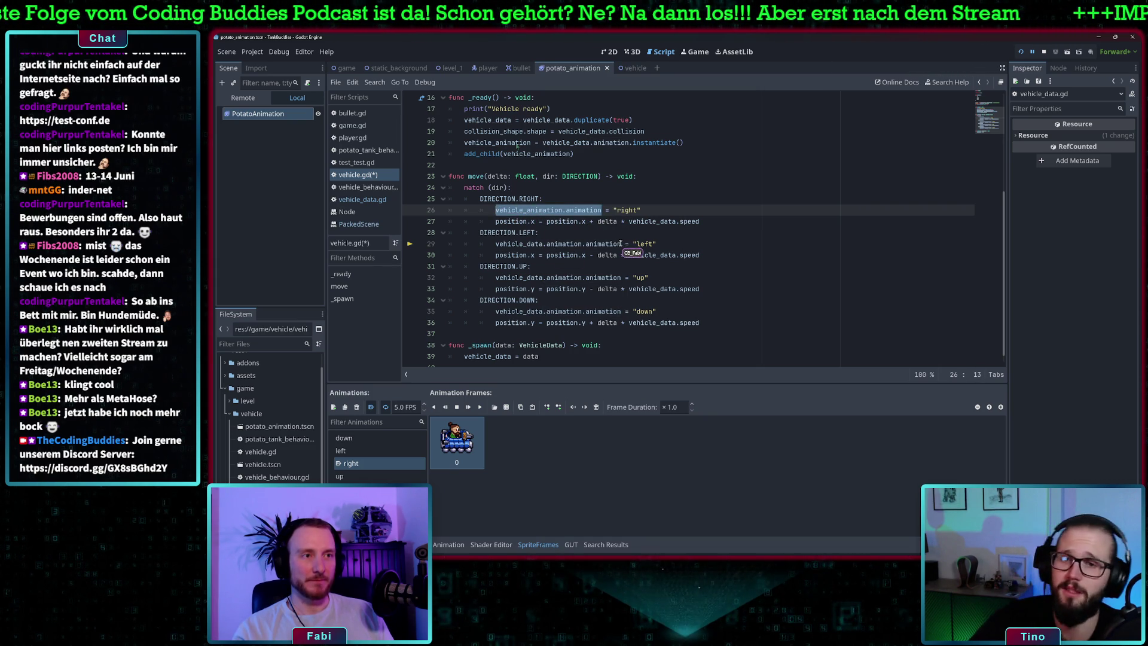
- Replace vehicle_data.animation.animation with vehicle_animation.animation on lines 29, 32 and 35, then save vehicle.gd
{"action": "left_click_drag", "start_coordinate": [621, 243], "coordinate": [495, 244]}
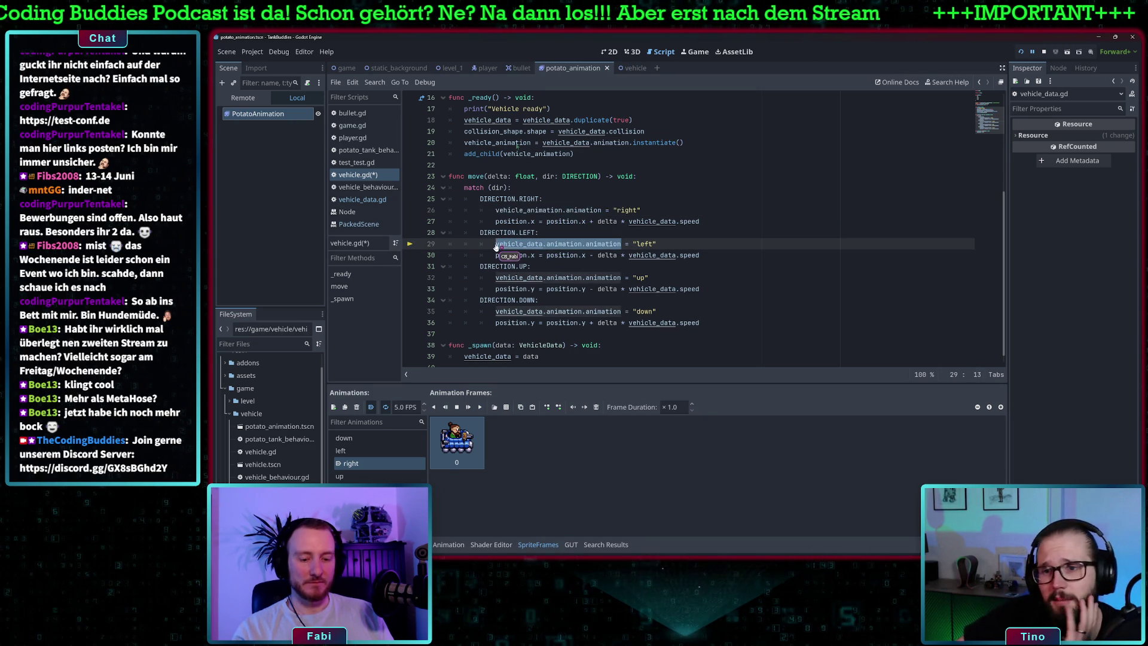
{"action": "key", "text": "ctrl+v"}
{"action": "left_click_drag", "start_coordinate": [621, 277], "coordinate": [496, 278]}
{"action": "key", "text": "ctrl+v"}
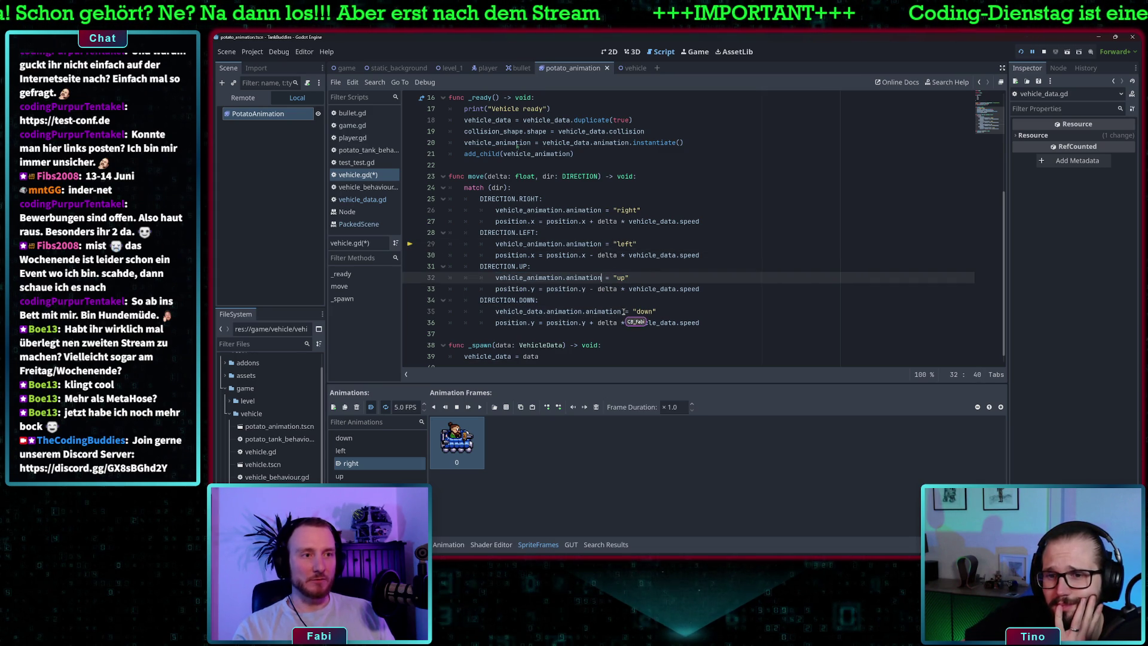
{"action": "left_click_drag", "start_coordinate": [621, 312], "coordinate": [495, 312]}
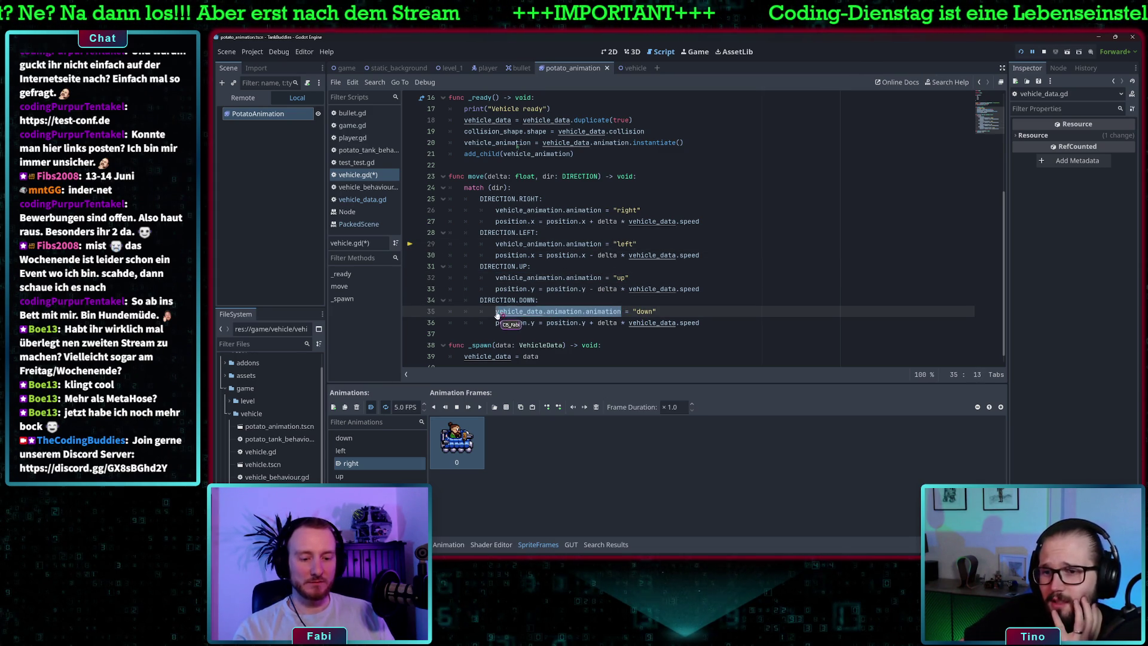
{"action": "key", "text": "ctrl+v"}
{"action": "key", "text": "End"}
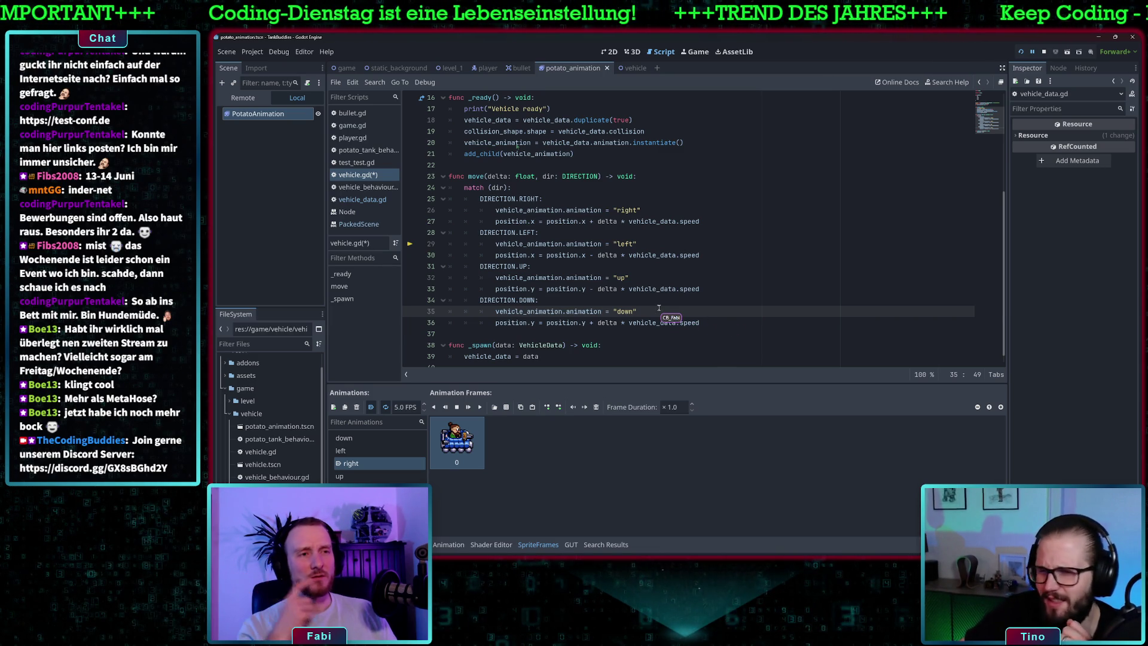
{"action": "key", "text": "ctrl+s"}
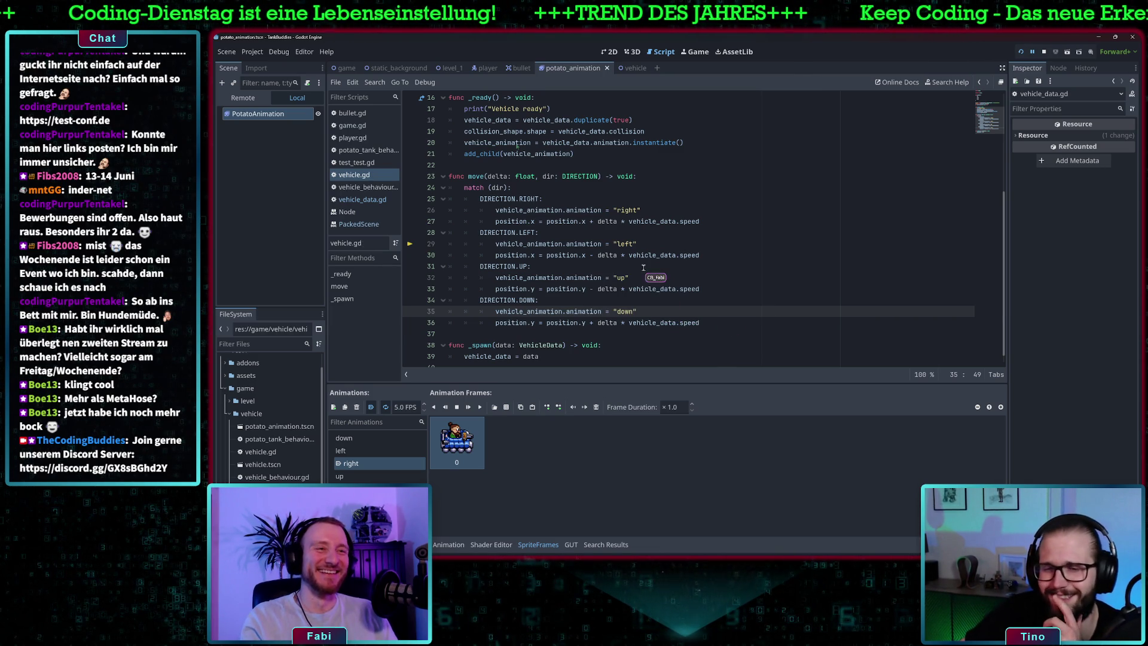
- Run the game to watch the potato tank move, then stop the debug session
{"action": "left_click", "coordinate": [1023, 52]}
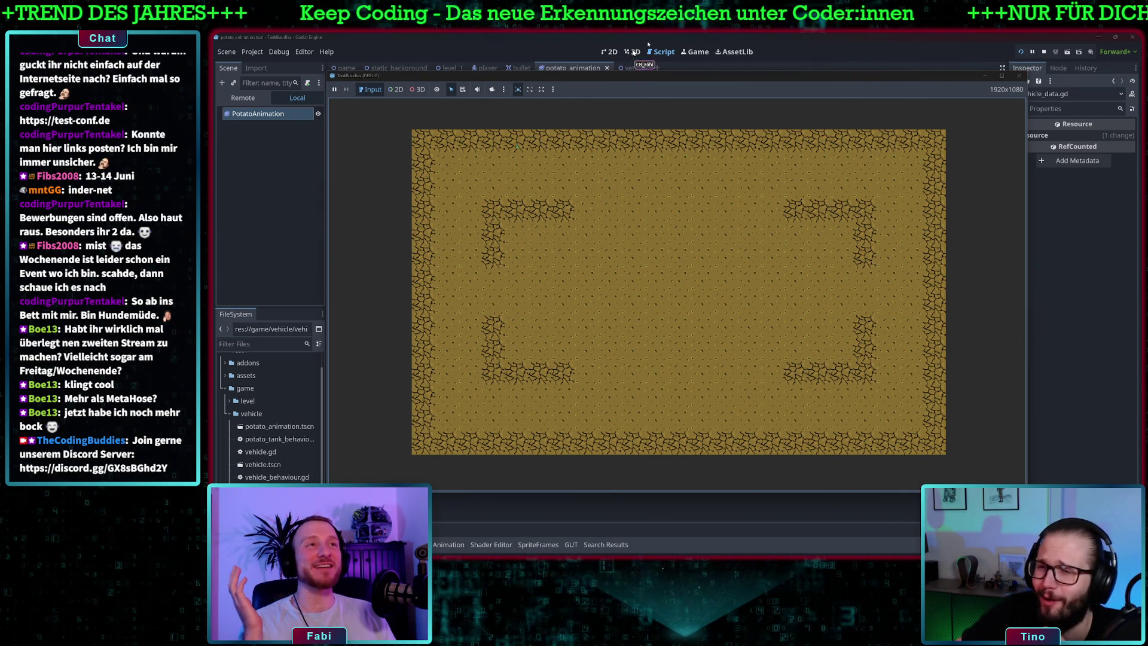
{"action": "key", "text": "F8"}
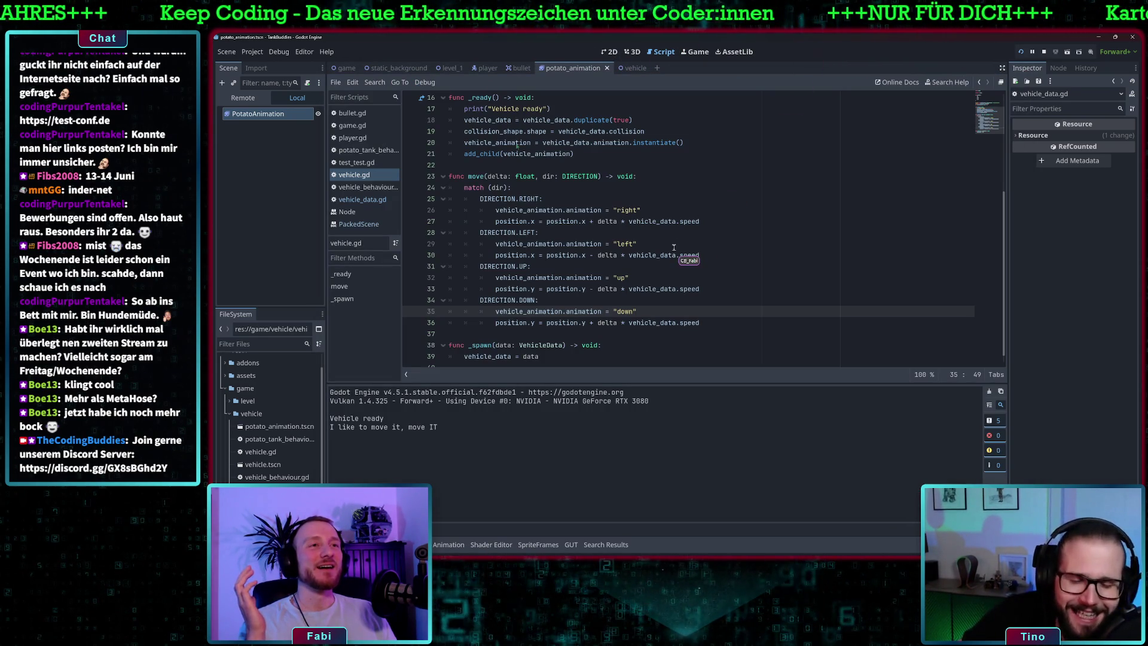
{"action": "left_click", "coordinate": [1043, 51]}
{"action": "left_click", "coordinate": [614, 210]}
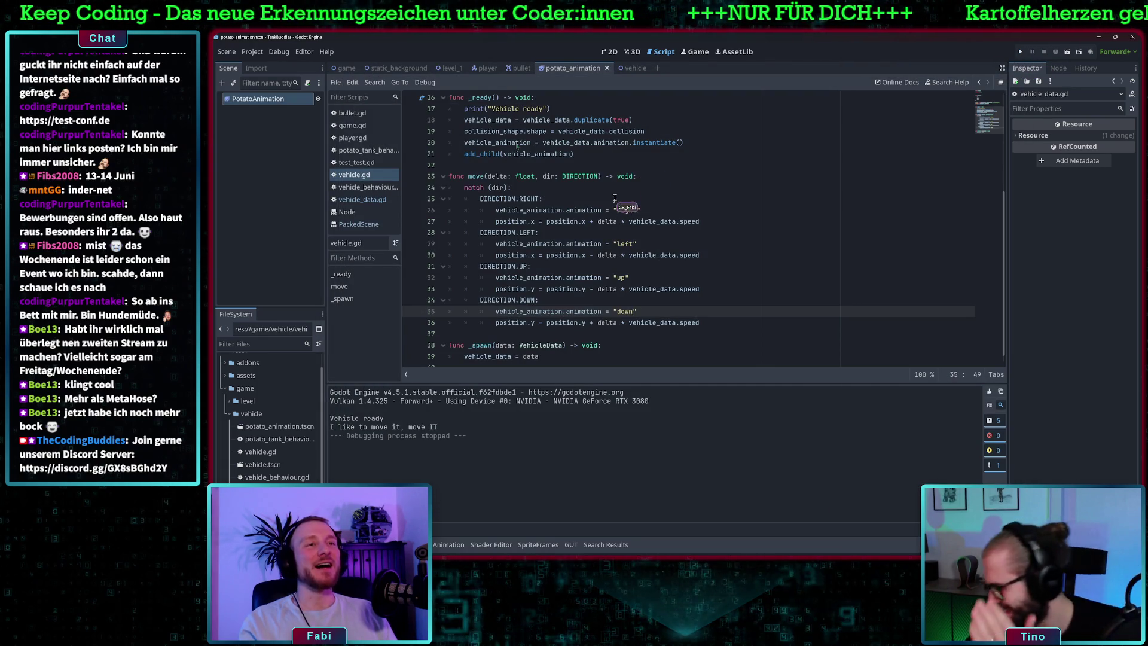
- Switch to the Player scene tab and bring up player.gd in the script editor
{"action": "scroll", "coordinate": [534, 190], "scroll_direction": "up", "scroll_amount": 5}
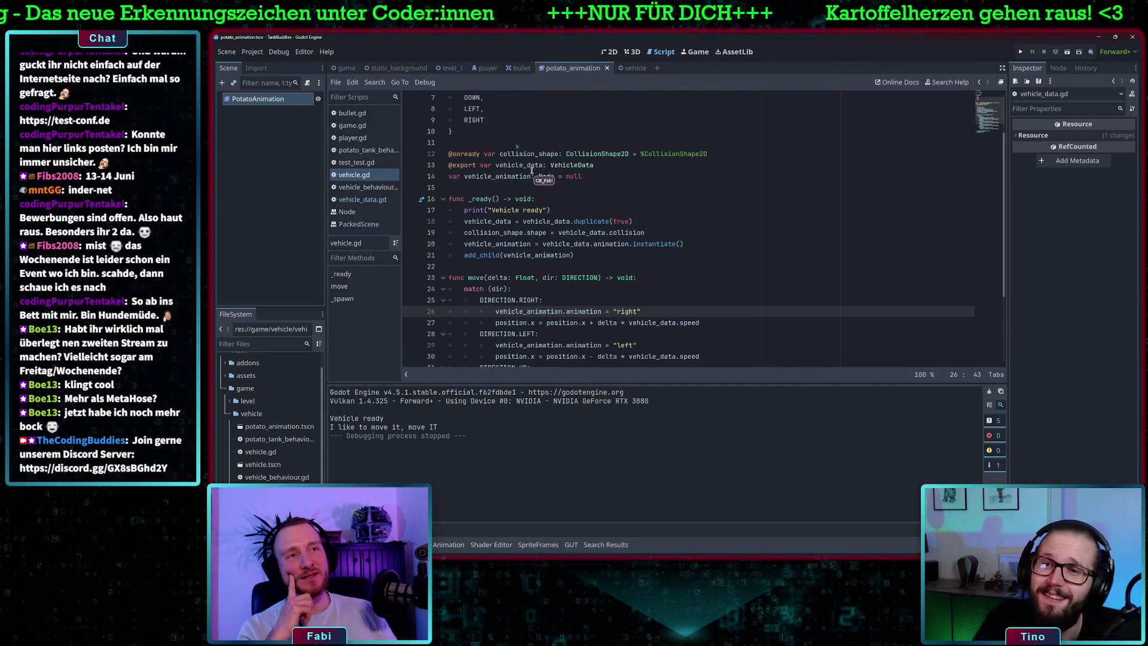
{"action": "scroll", "coordinate": [515, 177], "scroll_direction": "down", "scroll_amount": 5}
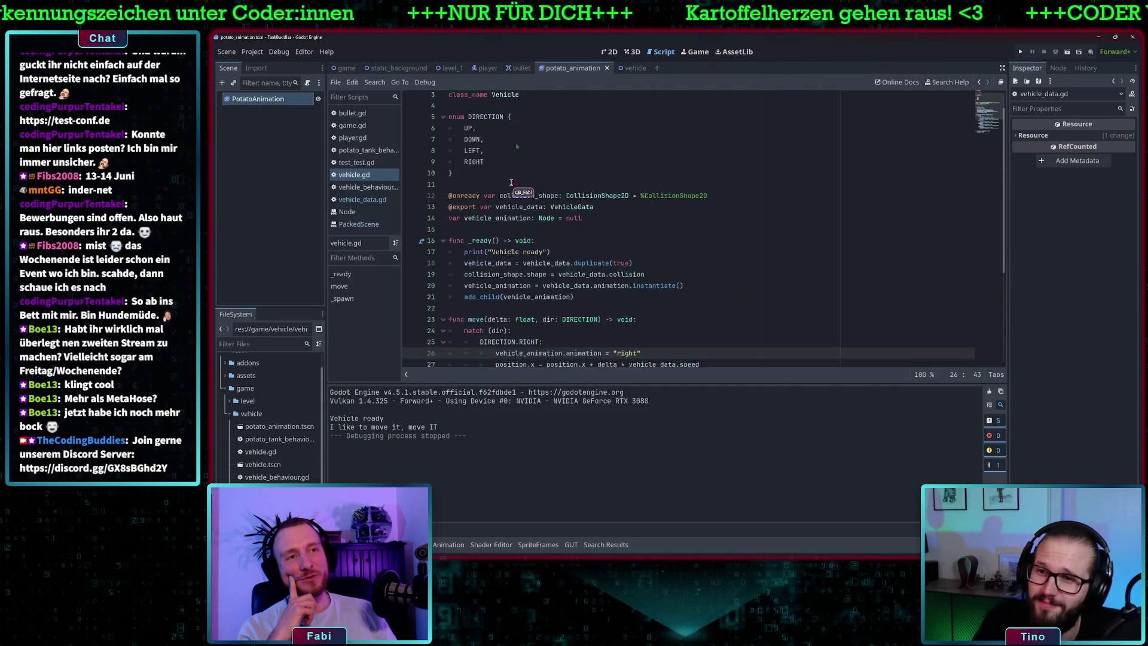
{"action": "scroll", "coordinate": [536, 207], "scroll_direction": "down", "scroll_amount": 1}
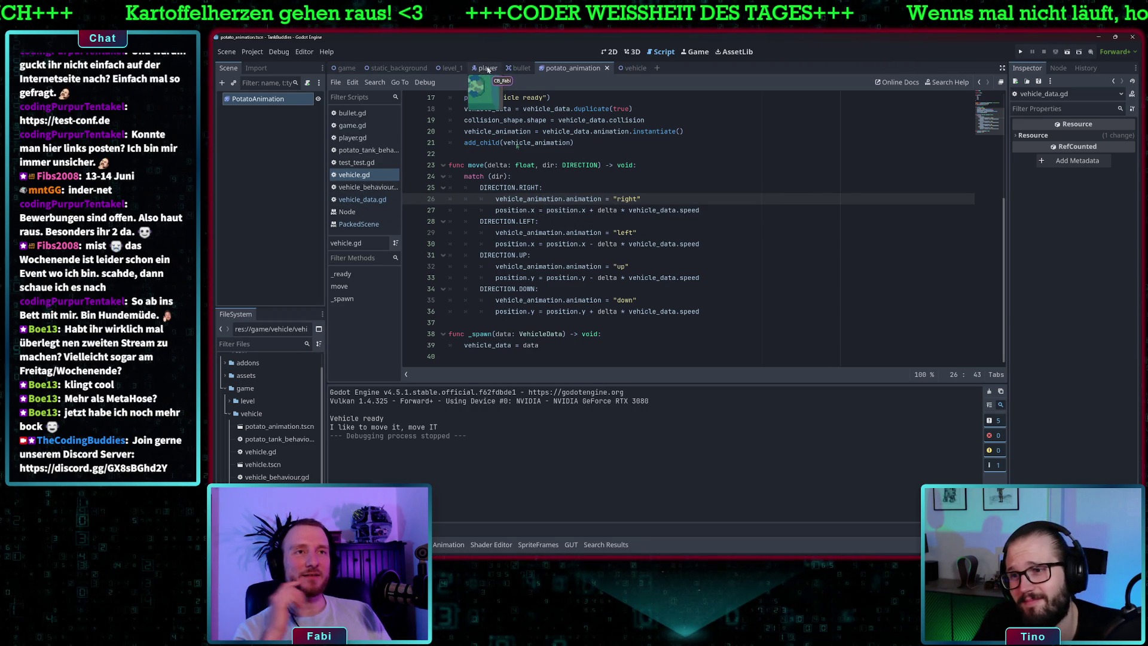
{"action": "left_click", "coordinate": [488, 70]}
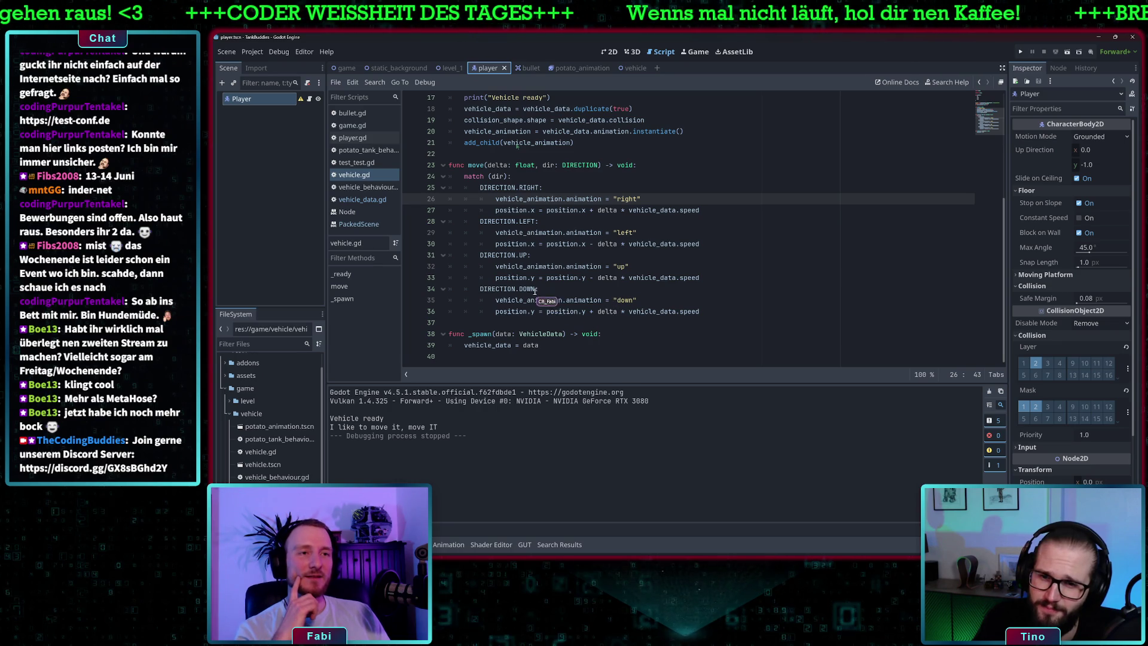
{"action": "scroll", "coordinate": [535, 291], "scroll_direction": "up", "scroll_amount": 5}
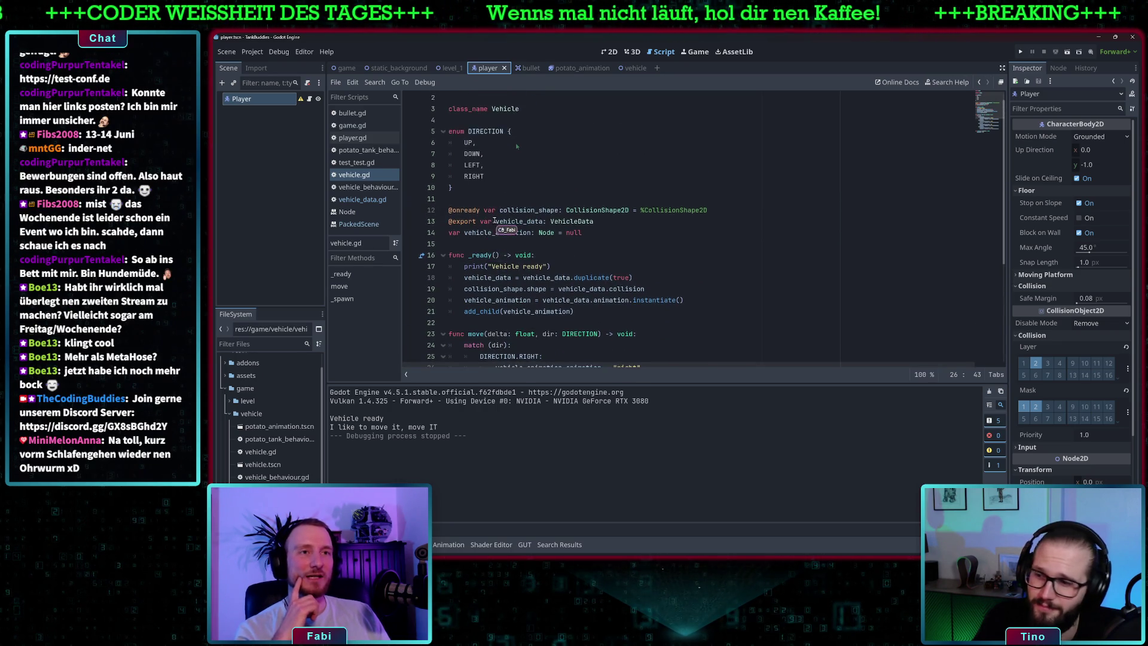
{"action": "scroll", "coordinate": [516, 270], "scroll_direction": "down", "scroll_amount": 2}
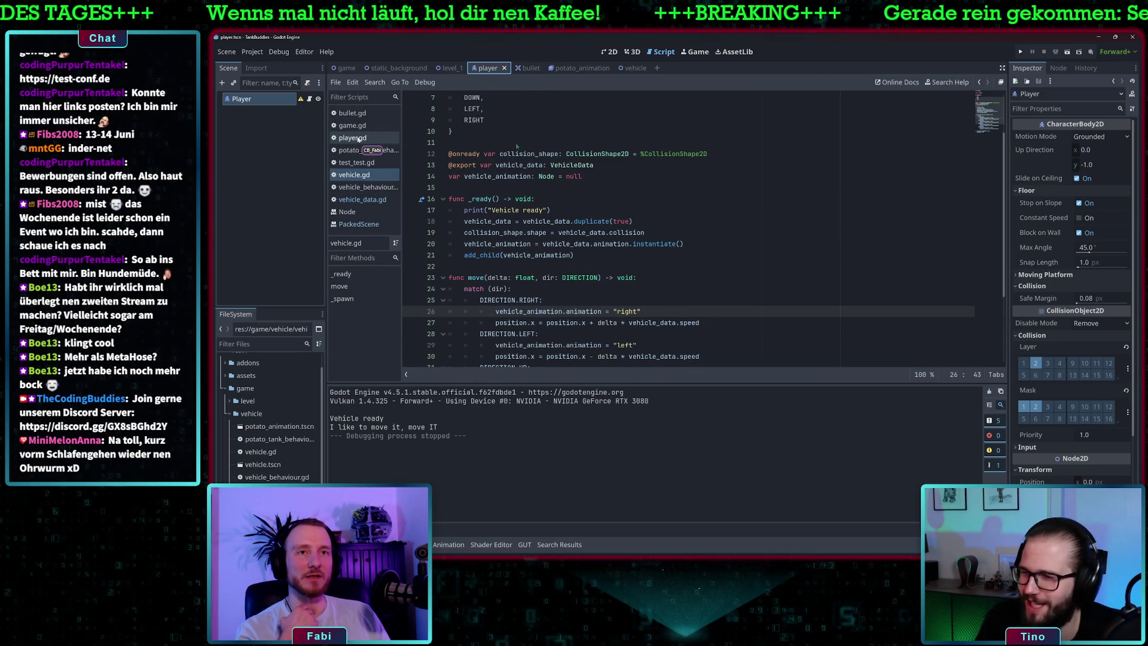
{"action": "left_click", "coordinate": [336, 139]}
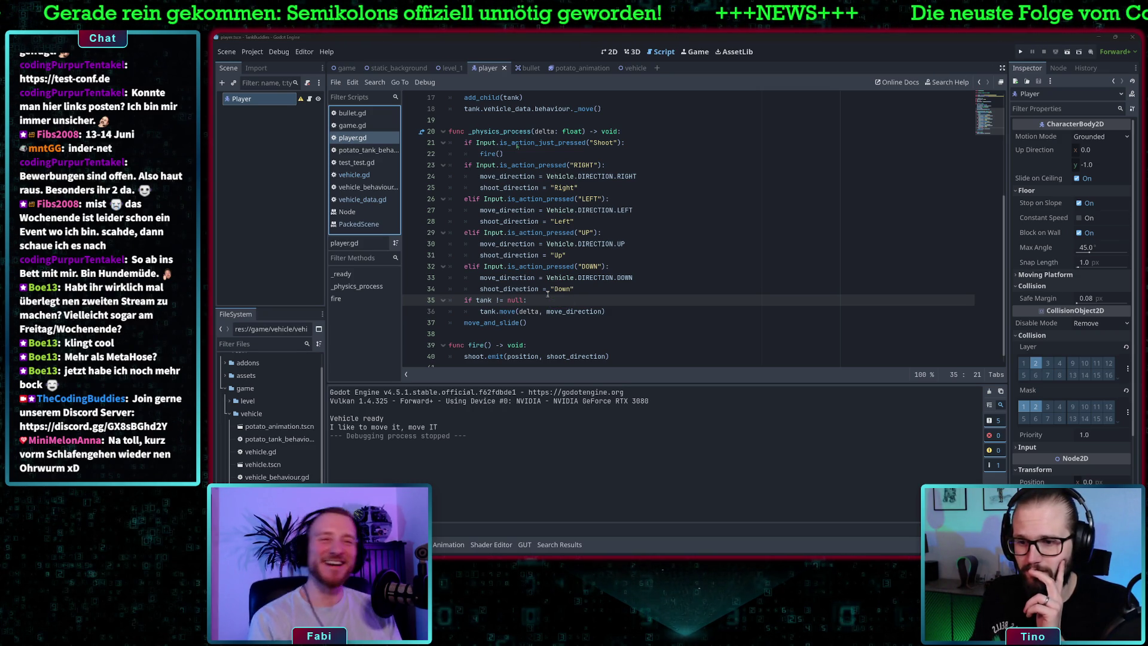
- Delete the unused const VELOCITY = 200 line from player.gd
{"action": "scroll", "coordinate": [480, 280], "scroll_direction": "up", "scroll_amount": 1}
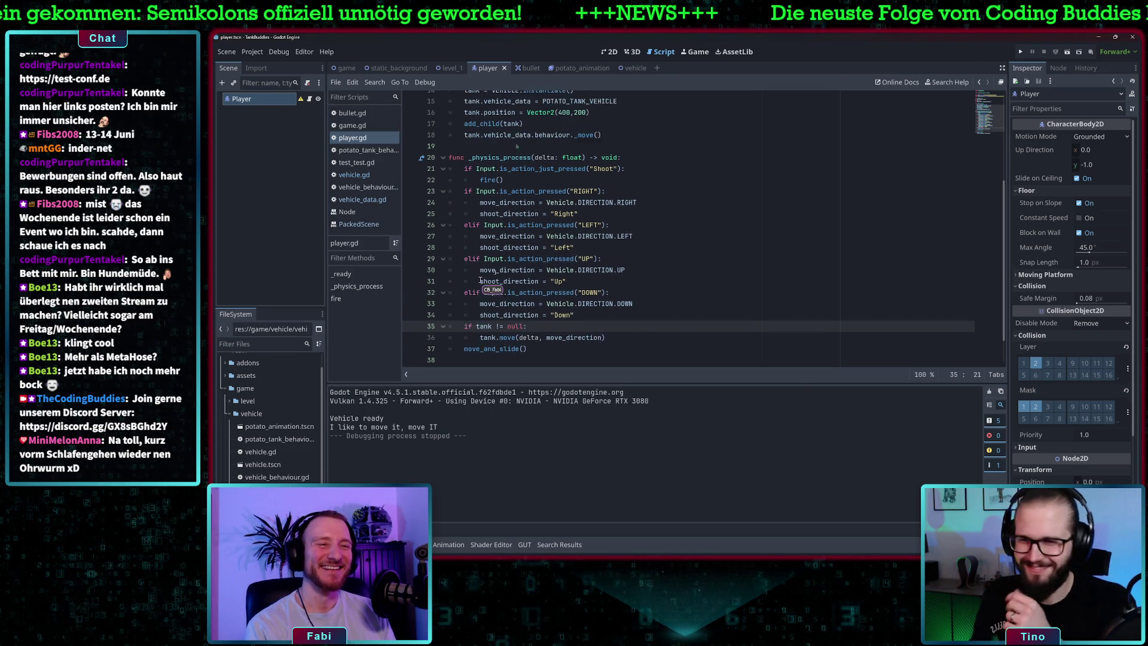
{"action": "scroll", "coordinate": [597, 257], "scroll_direction": "down", "scroll_amount": 1}
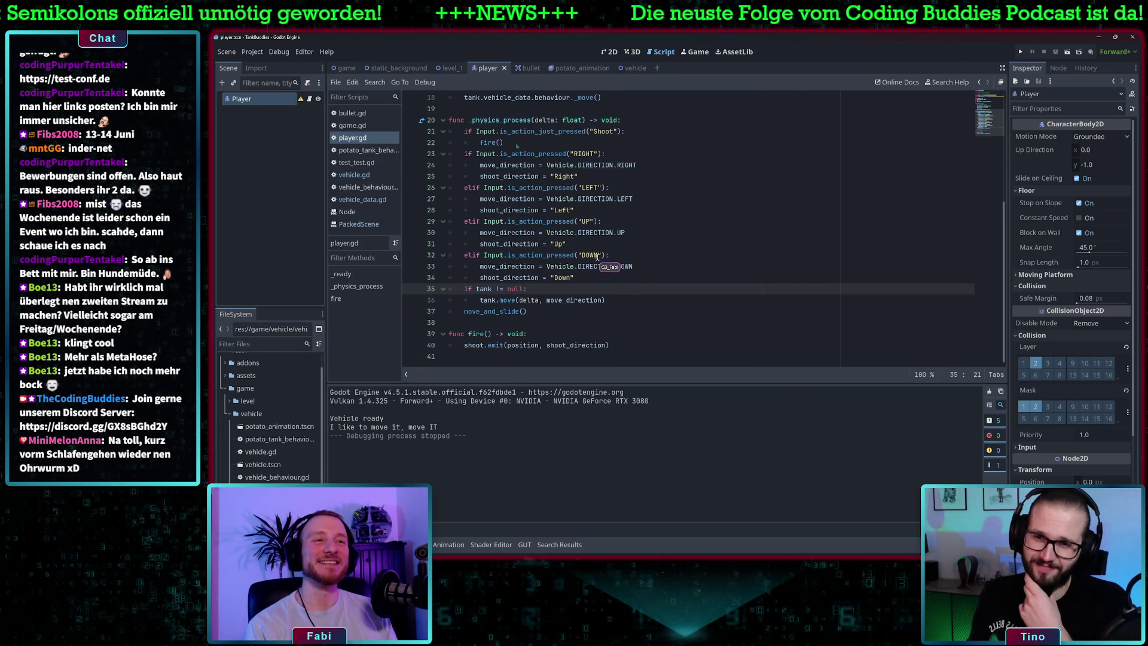
{"action": "scroll", "coordinate": [588, 271], "scroll_direction": "up", "scroll_amount": 2}
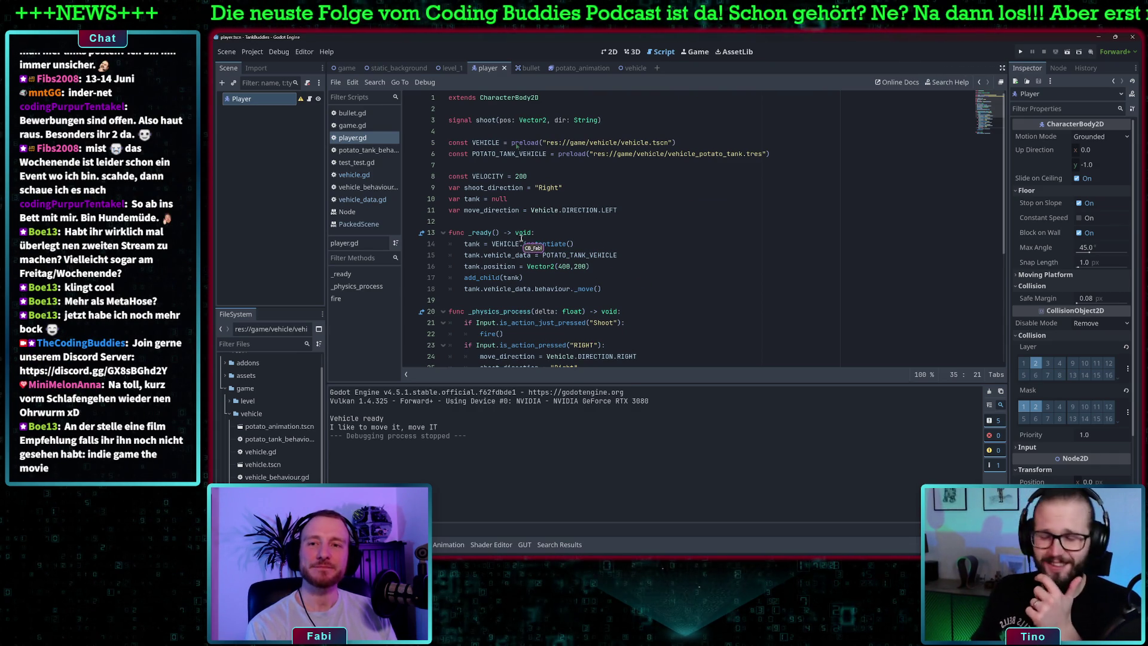
{"action": "left_click_drag", "start_coordinate": [527, 176], "coordinate": [443, 176]}
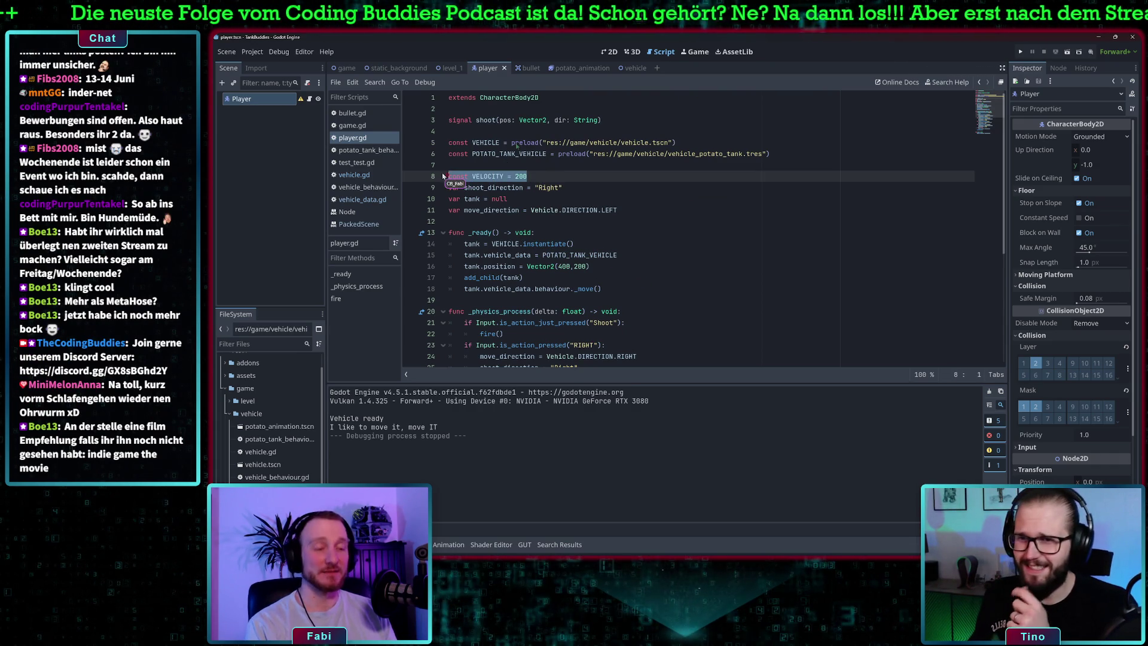
{"action": "key", "text": "BackSpace"}
{"action": "key", "text": "BackSpace"}
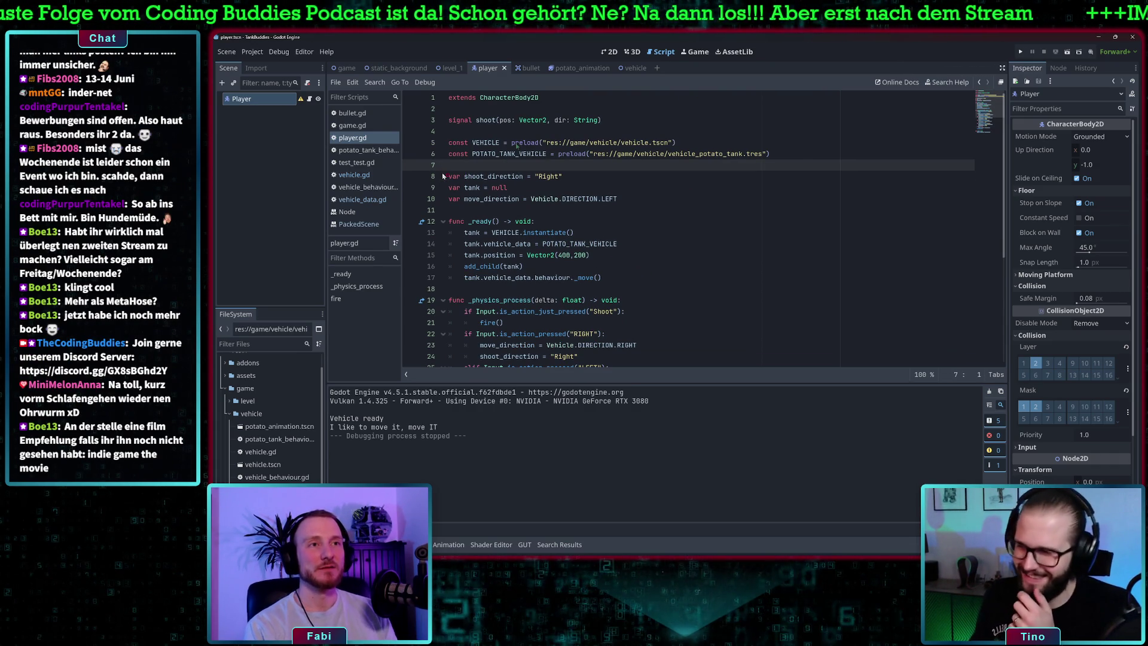
{"action": "key", "text": "ctrl+z"}
{"action": "key", "text": "ctrl+y"}
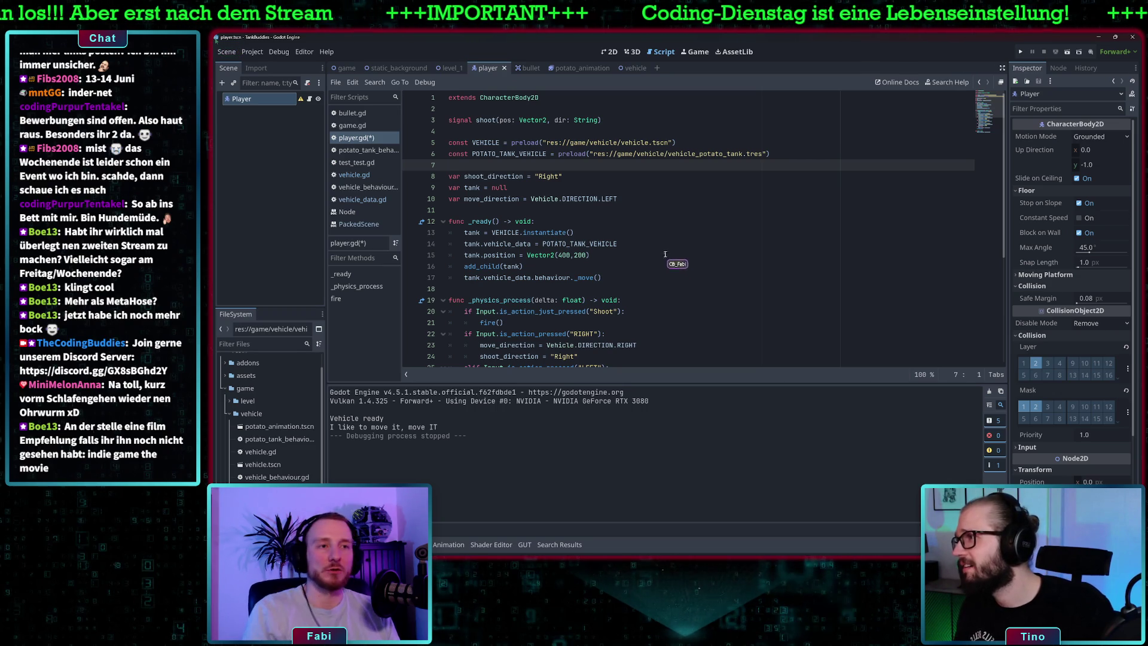
- Insert an empty line after the Down case in player.gd's _physics_process
{"action": "scroll", "coordinate": [657, 257], "scroll_direction": "down", "scroll_amount": 2}
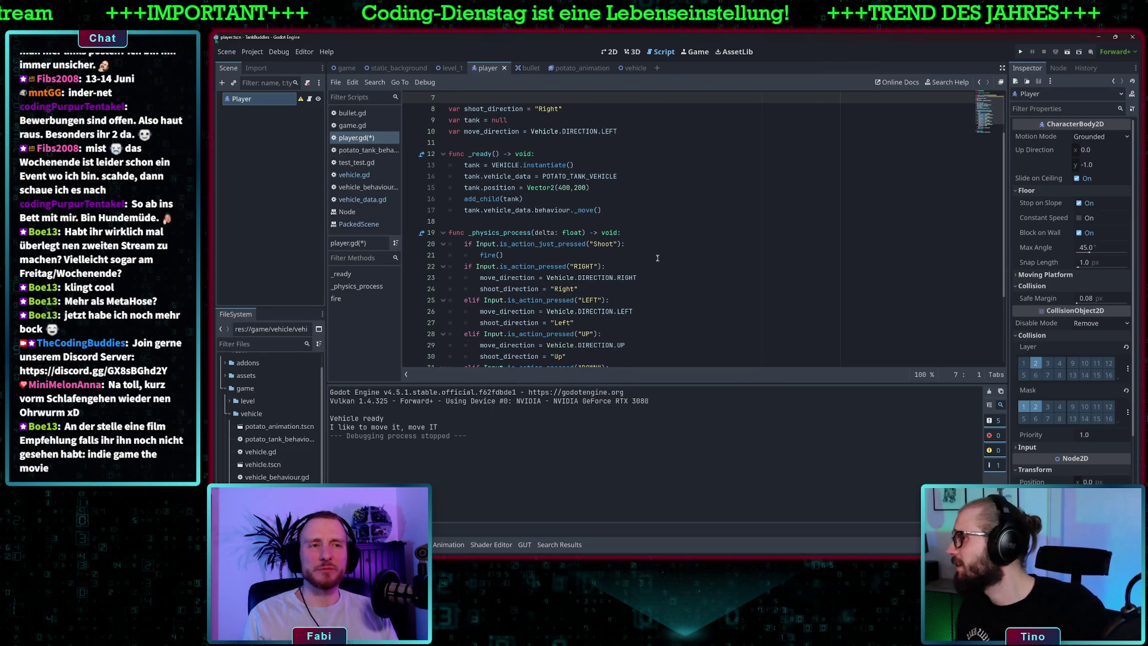
{"action": "scroll", "coordinate": [644, 283], "scroll_direction": "down", "scroll_amount": 2}
{"action": "scroll", "coordinate": [644, 284], "scroll_direction": "down", "scroll_amount": 2}
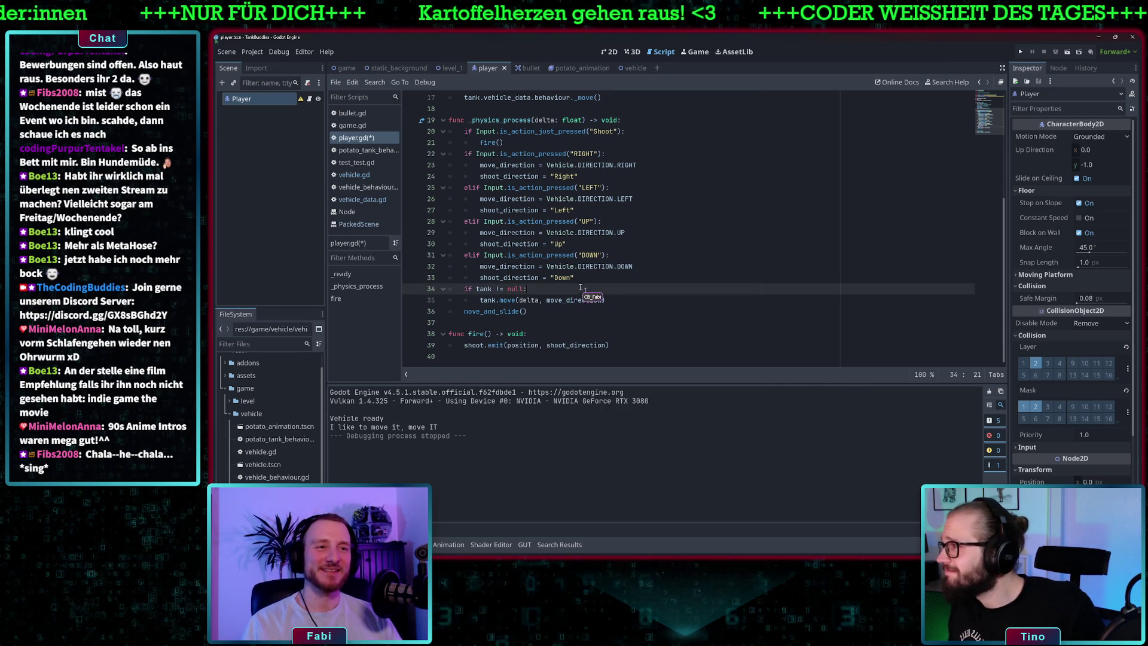
{"action": "left_click", "coordinate": [578, 290]}
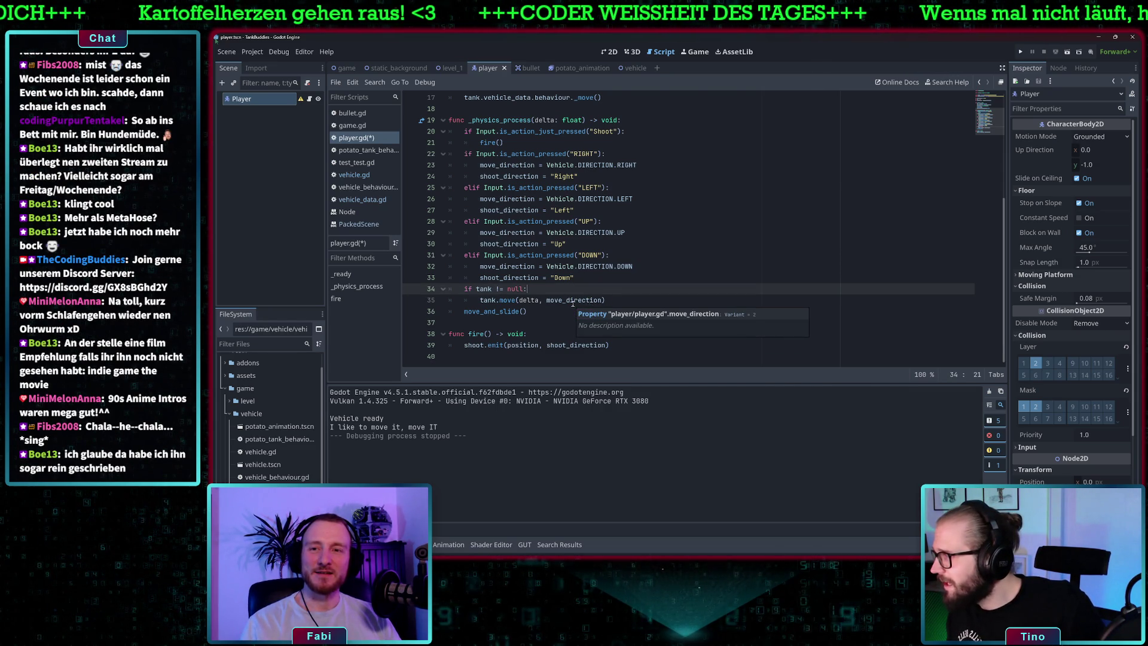
{"action": "scroll", "coordinate": [624, 292], "scroll_direction": "up", "scroll_amount": 1}
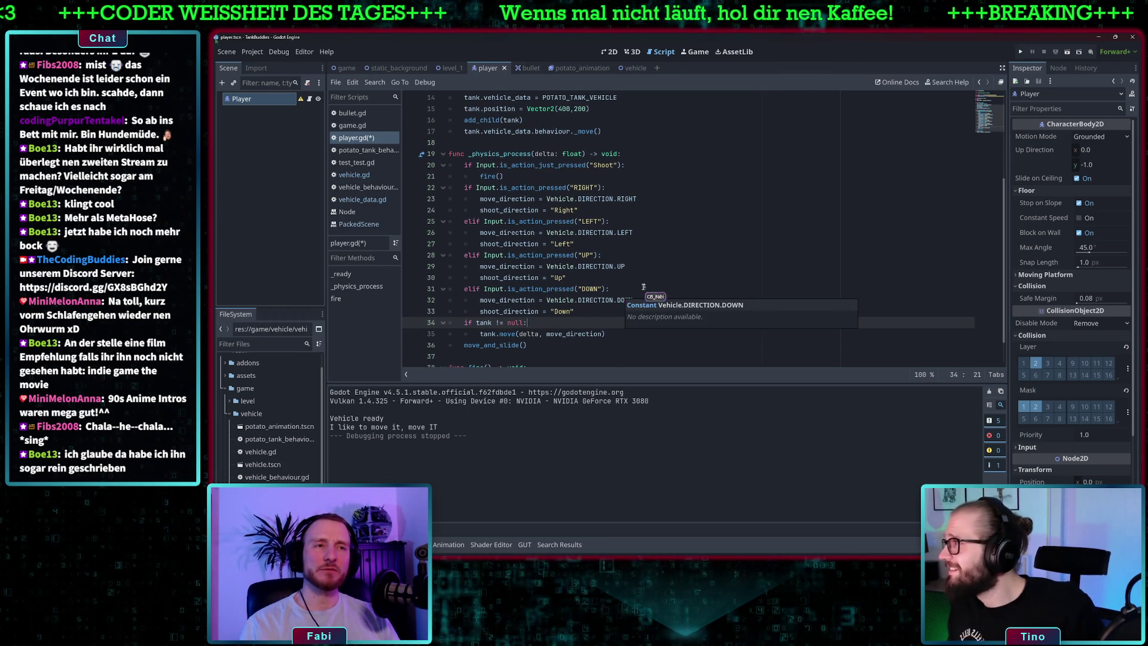
{"action": "scroll", "coordinate": [644, 286], "scroll_direction": "up", "scroll_amount": 2}
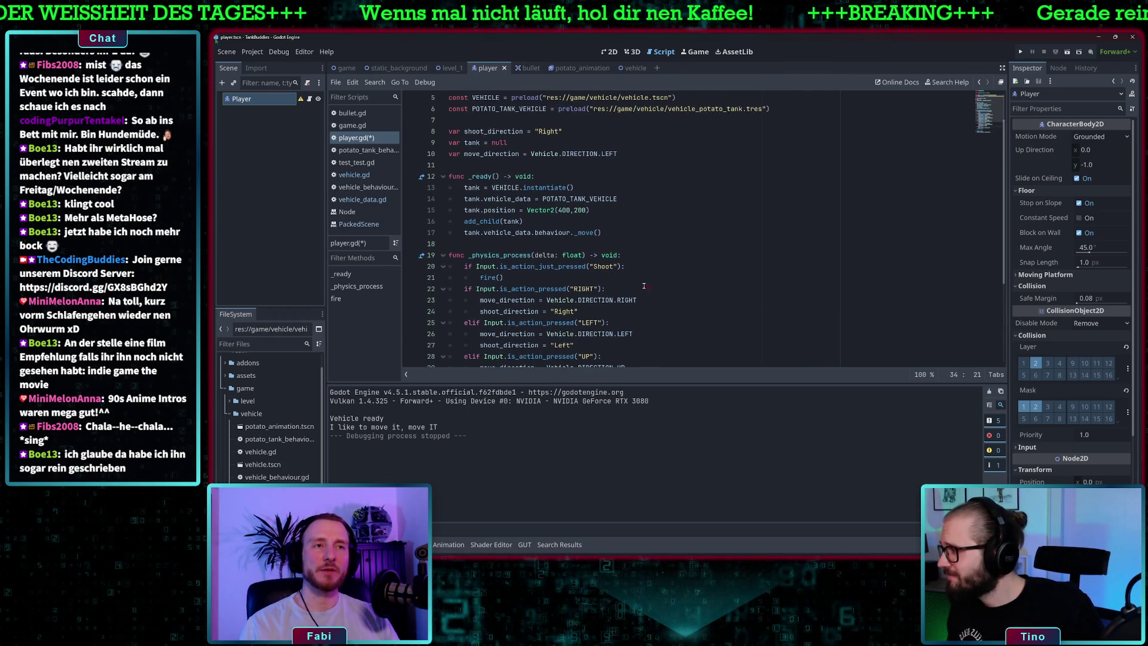
{"action": "scroll", "coordinate": [643, 286], "scroll_direction": "up", "scroll_amount": 1}
{"action": "scroll", "coordinate": [643, 286], "scroll_direction": "down", "scroll_amount": 3}
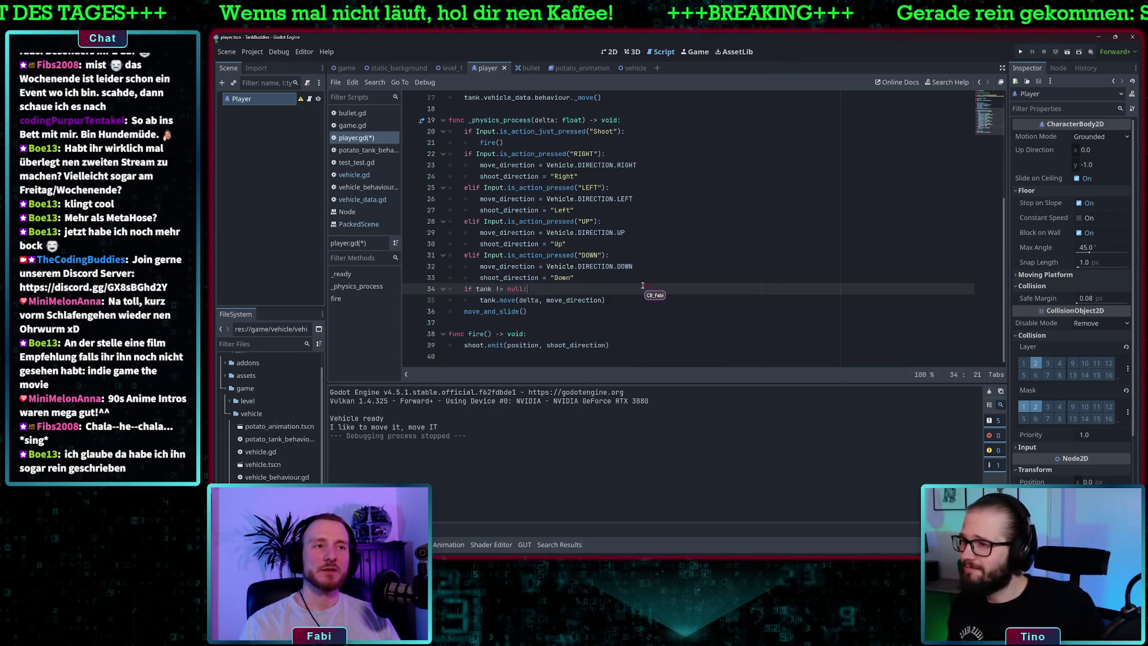
{"action": "scroll", "coordinate": [643, 285], "scroll_direction": "up", "scroll_amount": 1}
{"action": "scroll", "coordinate": [643, 286], "scroll_direction": "down", "scroll_amount": 1}
{"action": "scroll", "coordinate": [643, 286], "scroll_direction": "up", "scroll_amount": 2}
{"action": "scroll", "coordinate": [643, 286], "scroll_direction": "down", "scroll_amount": 2}
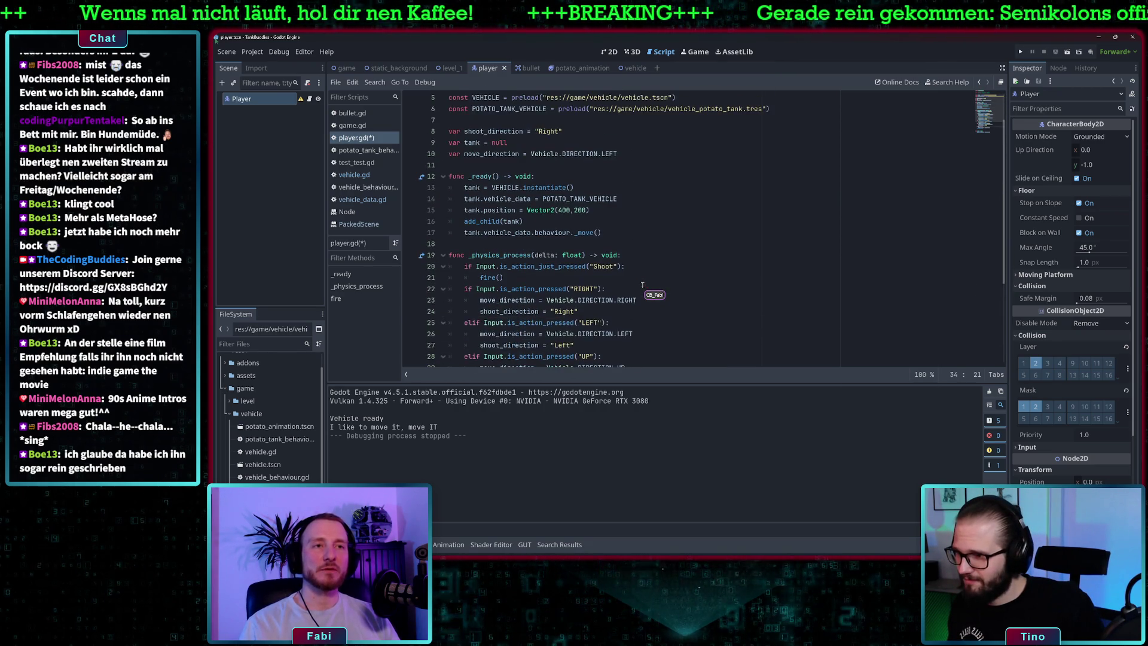
{"action": "left_click", "coordinate": [592, 313]}
{"action": "key", "text": "Return"}
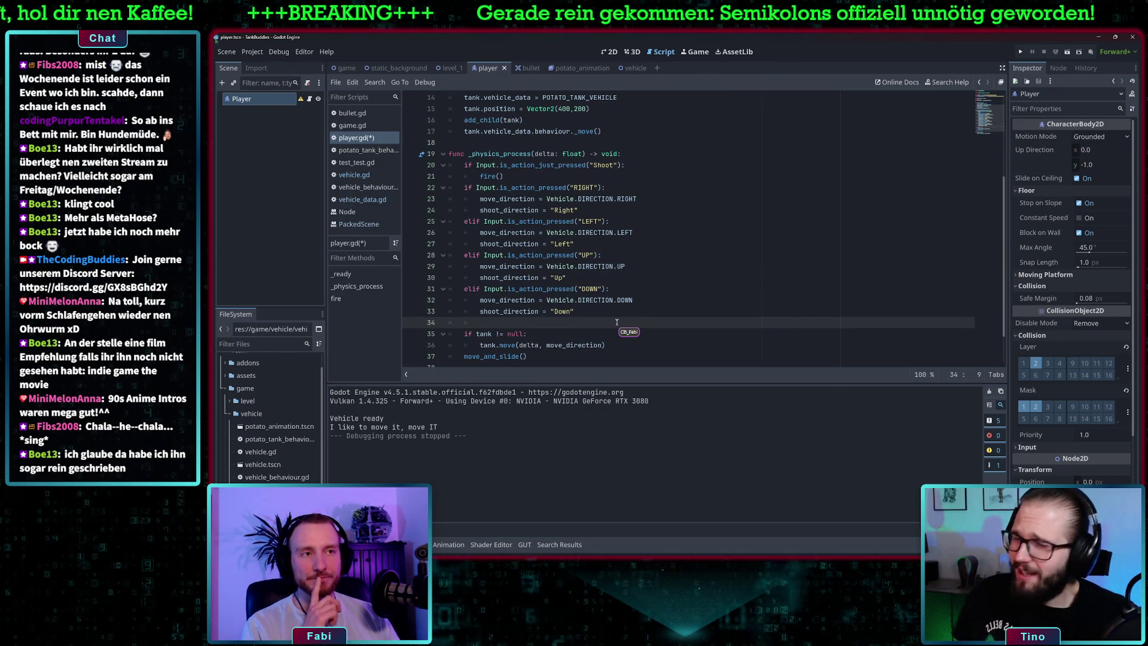
- Check the RIGHT input line and the tank.move call, then switch to vehicle.gd
{"action": "scroll", "coordinate": [616, 322], "scroll_direction": "up", "scroll_amount": 1}
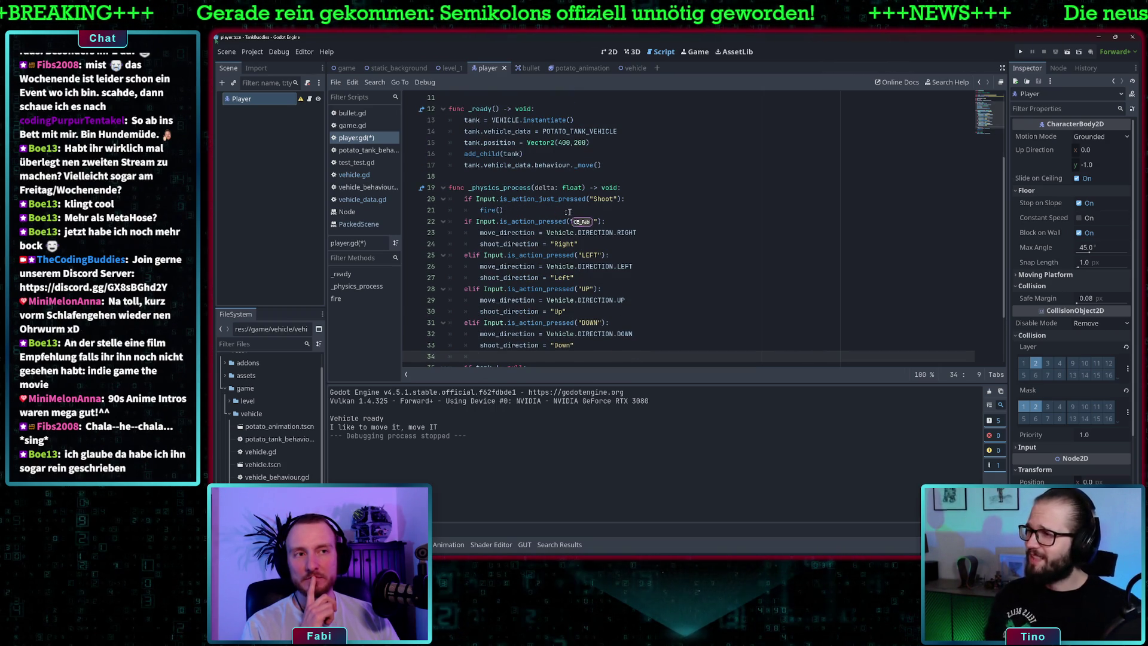
{"action": "left_click", "coordinate": [550, 220]}
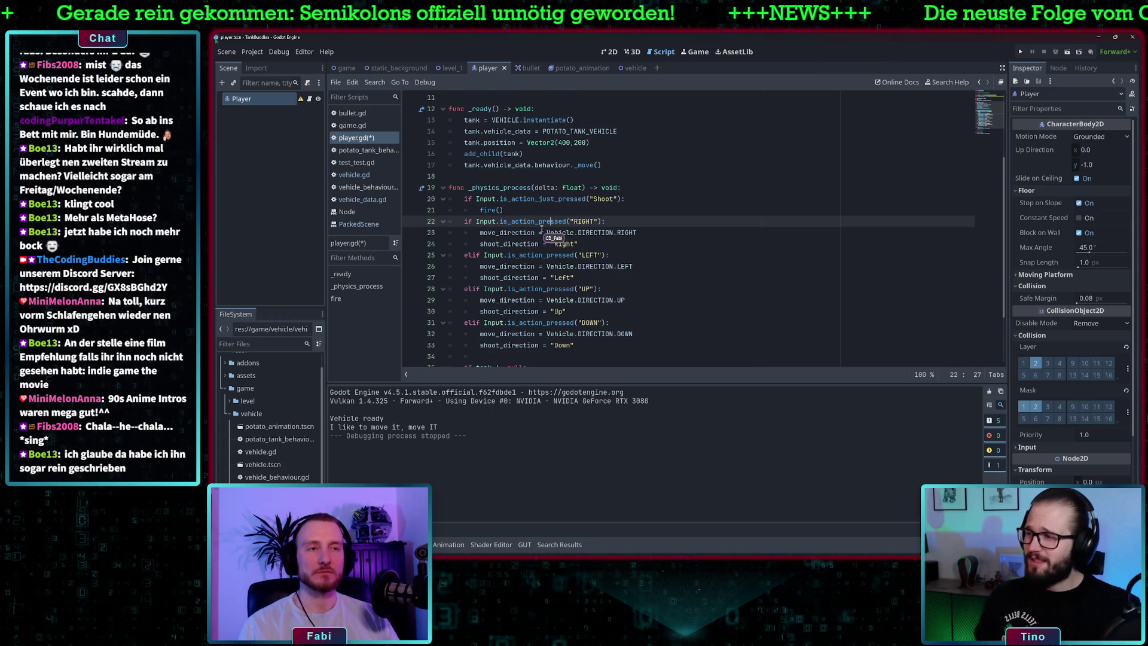
{"action": "scroll", "coordinate": [680, 241], "scroll_direction": "down", "scroll_amount": 1}
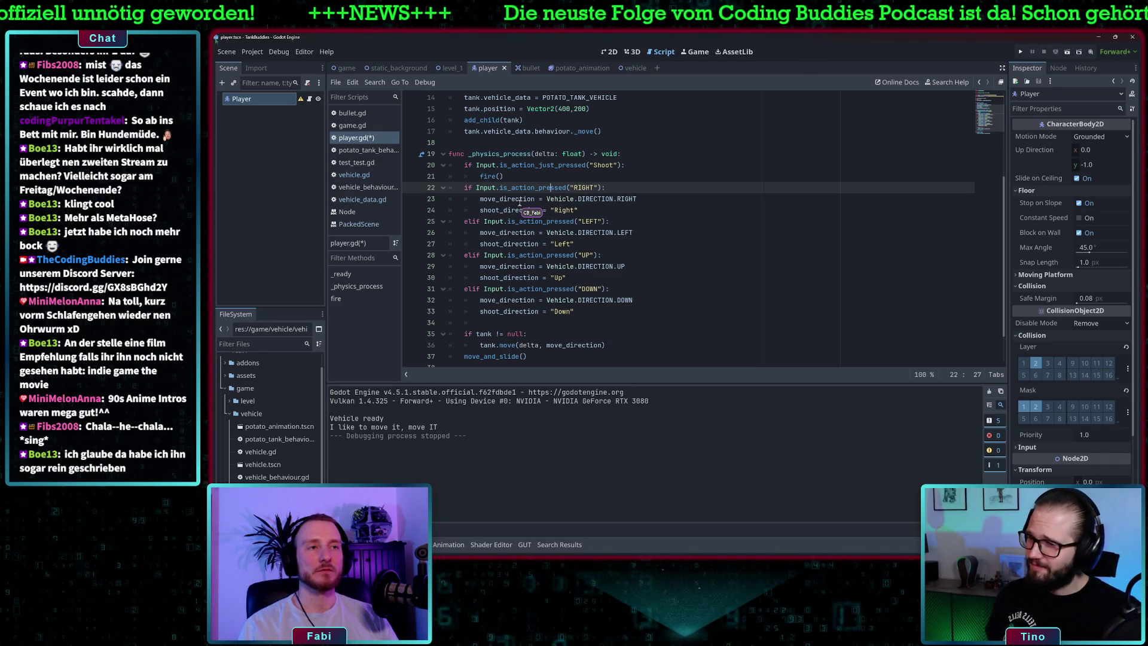
{"action": "scroll", "coordinate": [543, 313], "scroll_direction": "down", "scroll_amount": 1}
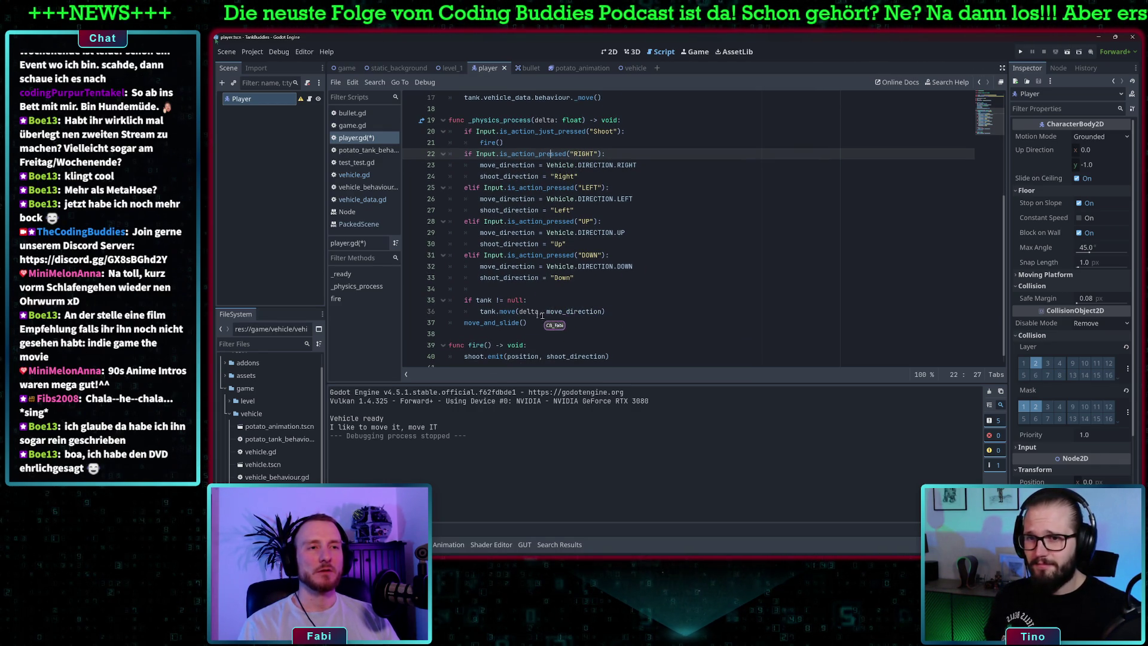
{"action": "left_click", "coordinate": [504, 312]}
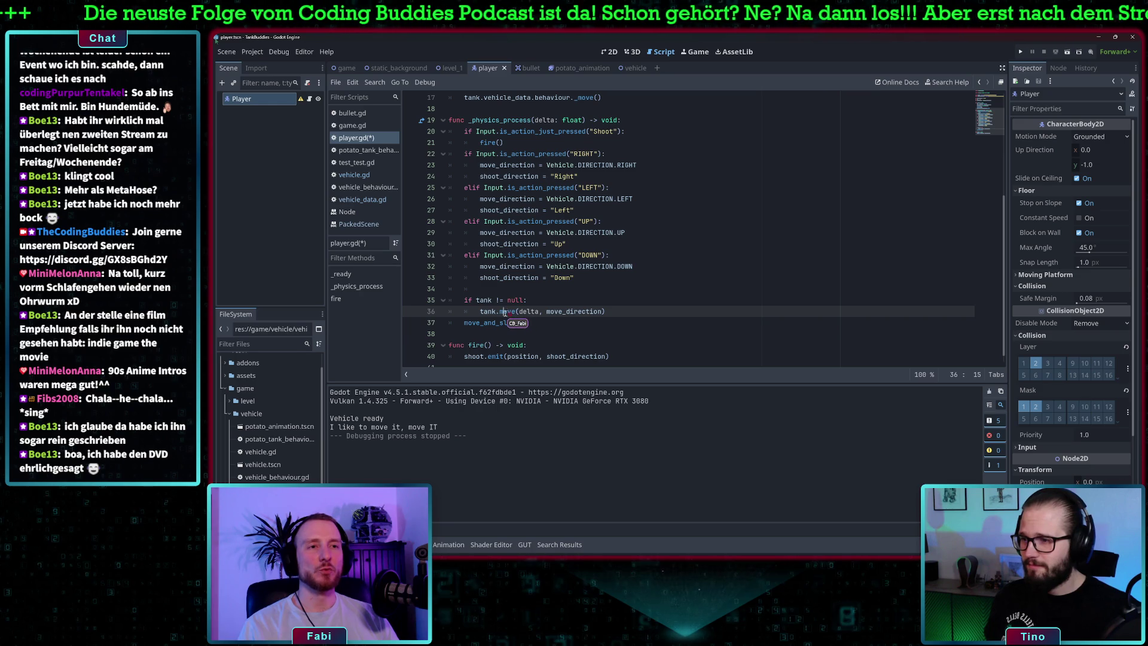
{"action": "left_click", "coordinate": [363, 175]}
{"action": "scroll", "coordinate": [550, 263], "scroll_direction": "down", "scroll_amount": 2}
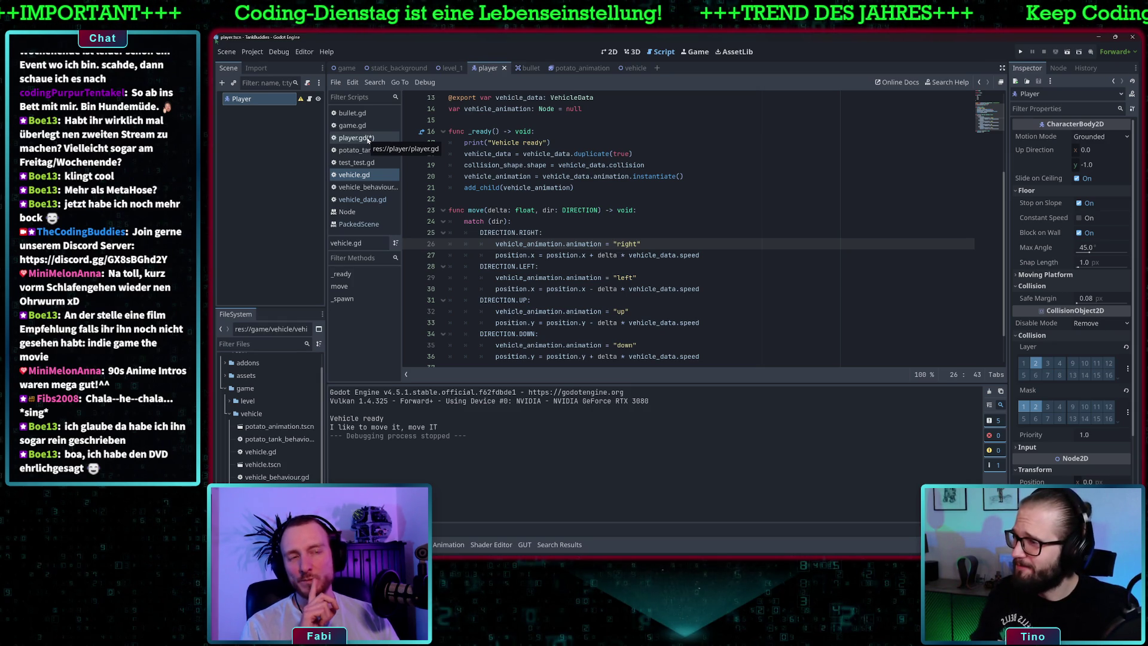
{"action": "scroll", "coordinate": [594, 222], "scroll_direction": "down", "scroll_amount": 1}
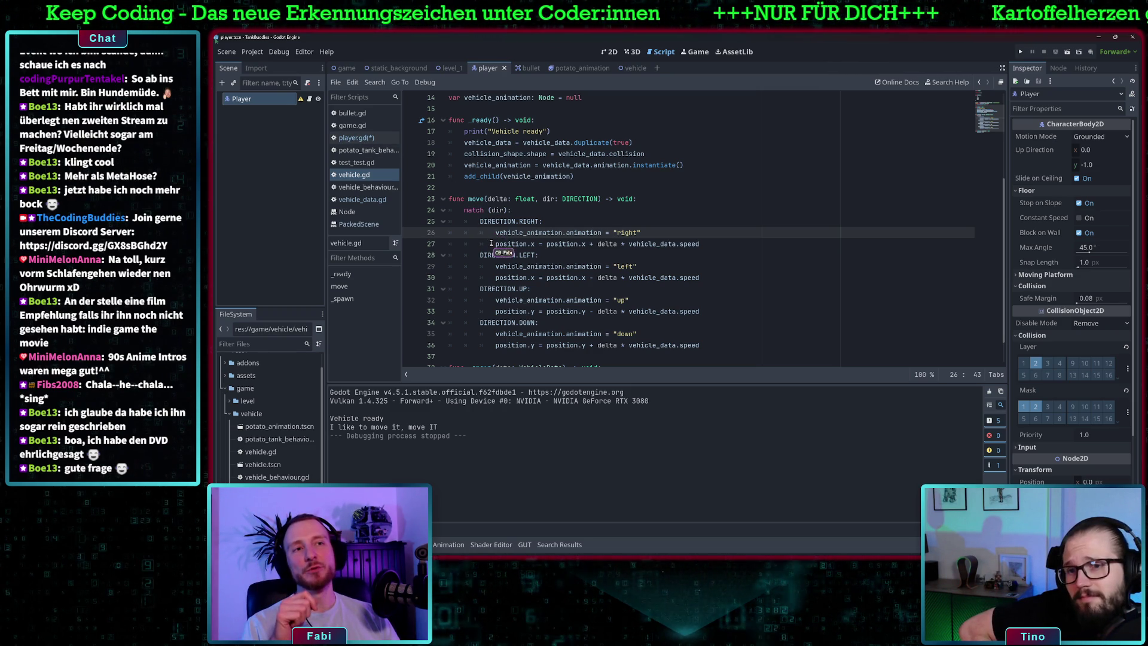
{"action": "left_click_drag", "start_coordinate": [495, 244], "coordinate": [724, 244]}
{"action": "left_click", "coordinate": [704, 244]}
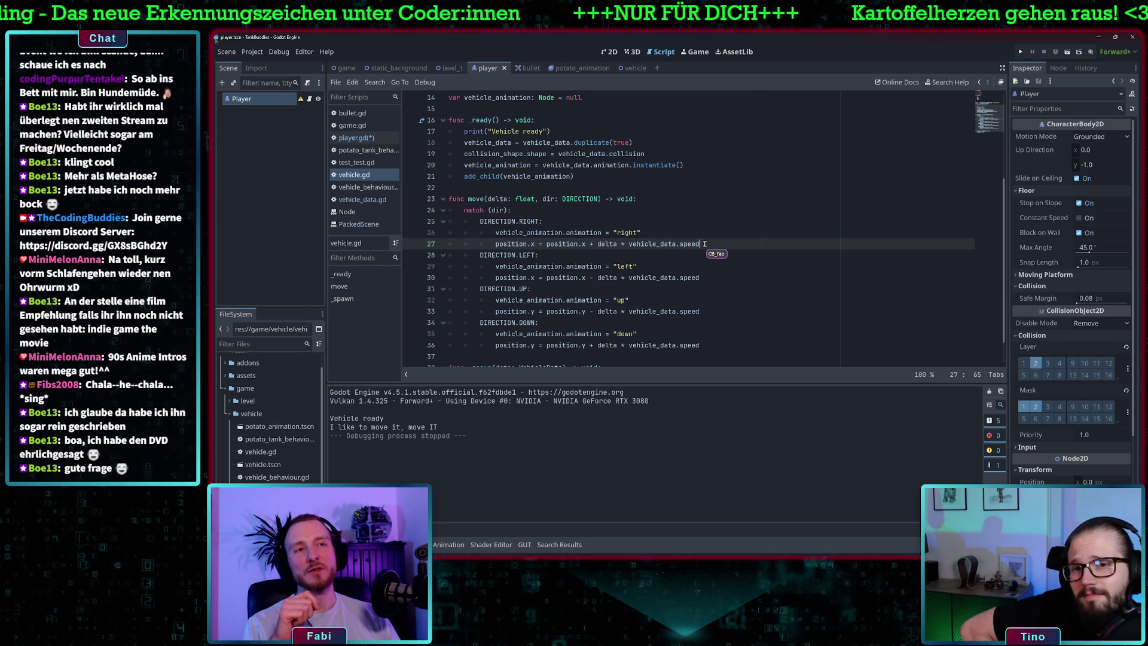
{"action": "left_click", "coordinate": [368, 199]}
{"action": "left_click", "coordinate": [357, 175]}
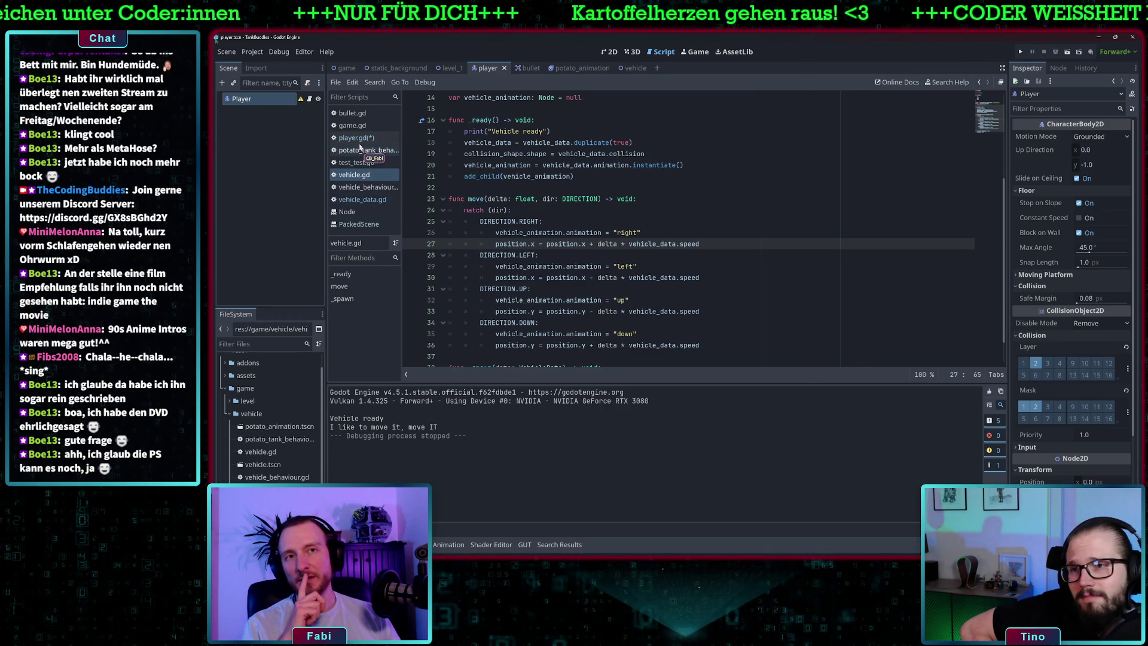
- Save player.gd and delete the if tank != null / tank.move block plus its blank line
{"action": "left_click", "coordinate": [356, 138]}
{"action": "left_click", "coordinate": [660, 224]}
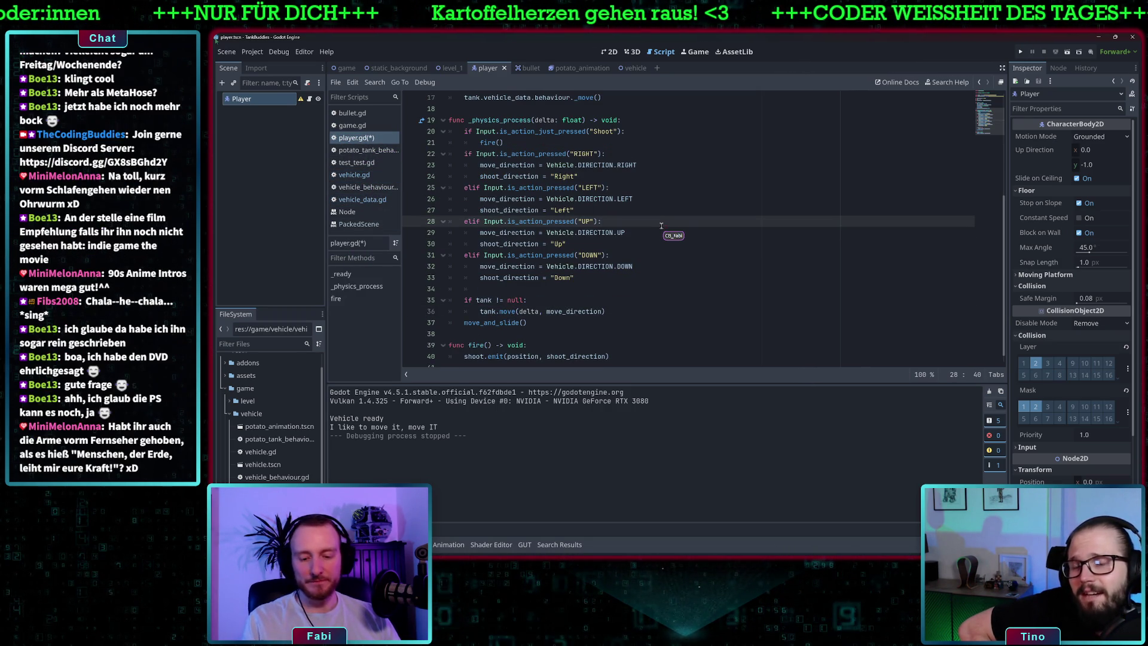
{"action": "key", "text": "ctrl+s"}
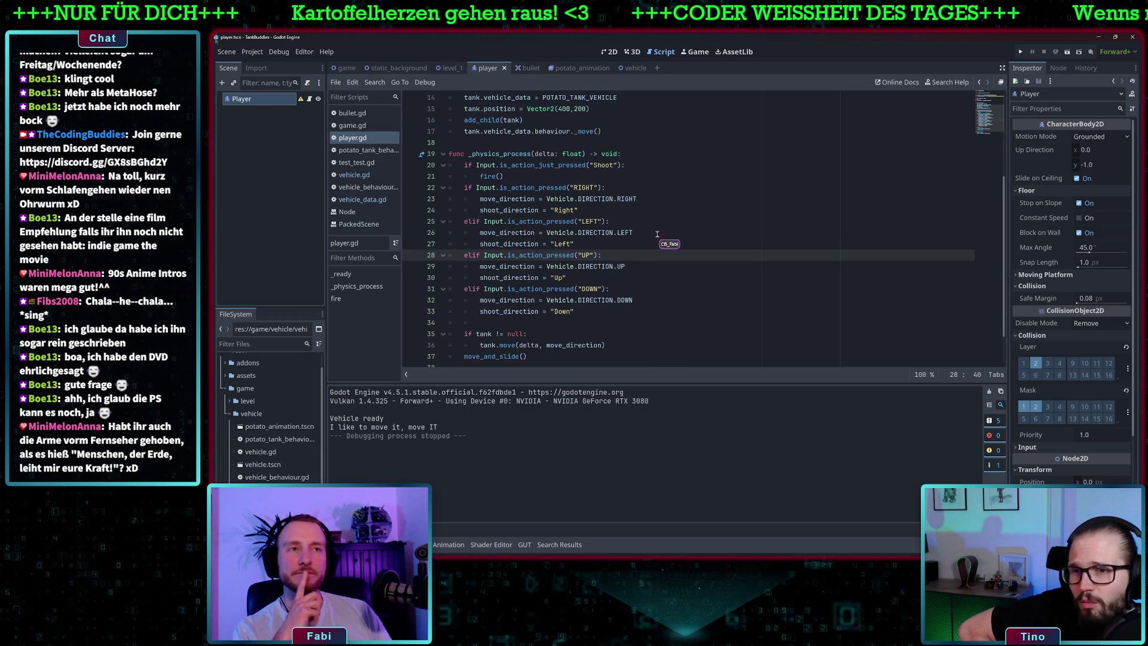
{"action": "scroll", "coordinate": [657, 230], "scroll_direction": "up", "scroll_amount": 1}
{"action": "scroll", "coordinate": [637, 260], "scroll_direction": "down", "scroll_amount": 1}
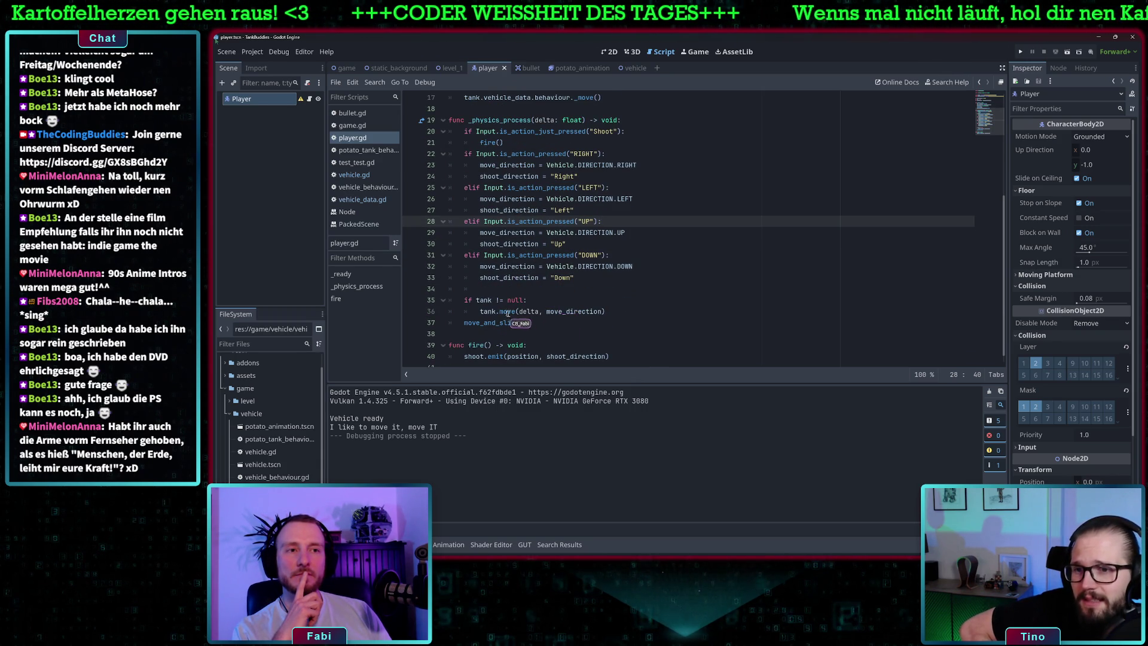
{"action": "left_click_drag", "start_coordinate": [606, 312], "coordinate": [449, 298]}
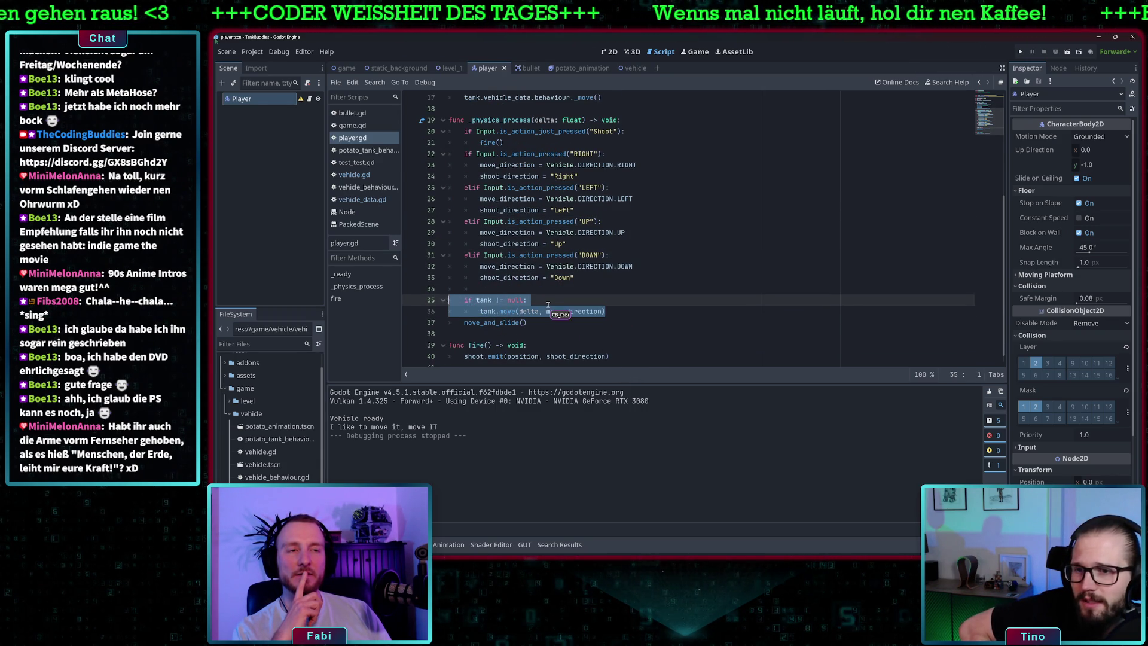
{"action": "left_click_drag", "start_coordinate": [605, 311], "coordinate": [480, 313]}
{"action": "key", "text": "BackSpace"}
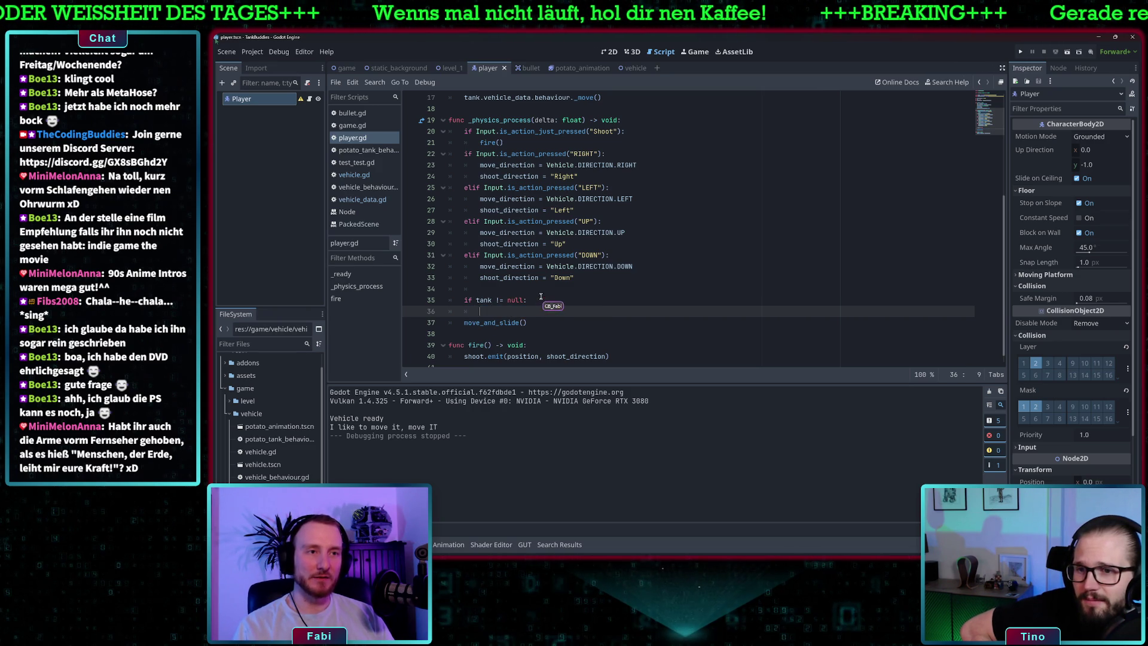
{"action": "key", "text": "ctrl+shift+k"}
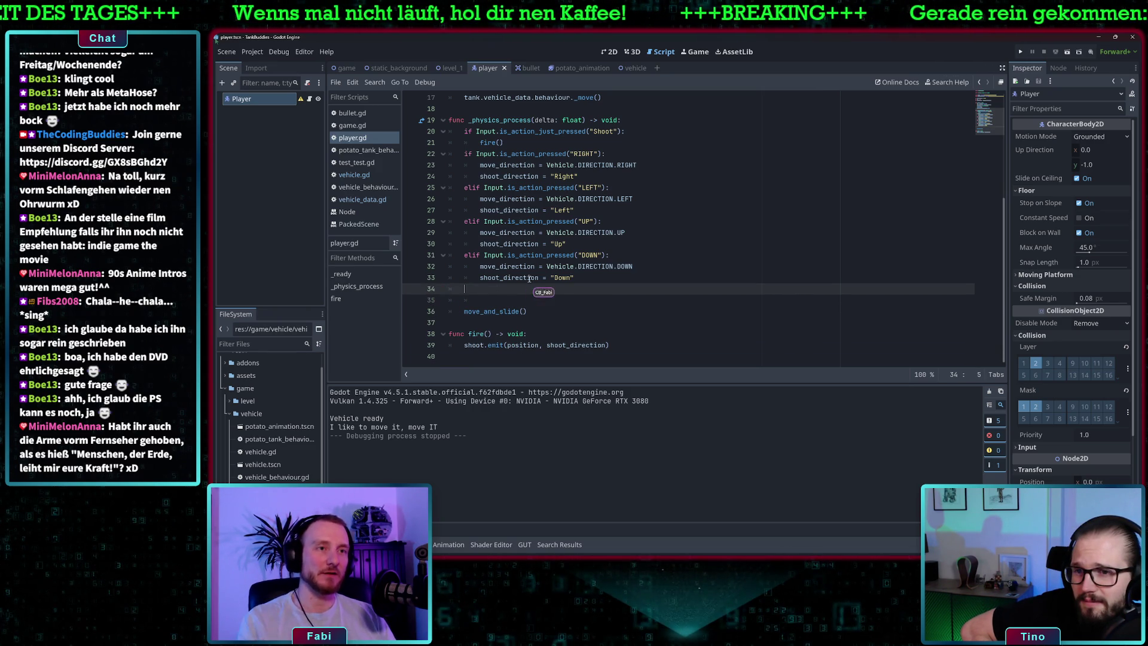
{"action": "key", "text": "BackSpace"}
{"action": "key", "text": "BackSpace"}
{"action": "key", "text": "BackSpace"}
- Place the caret at the end of the RIGHT direction line
{"action": "scroll", "coordinate": [639, 281], "scroll_direction": "up", "scroll_amount": 3}
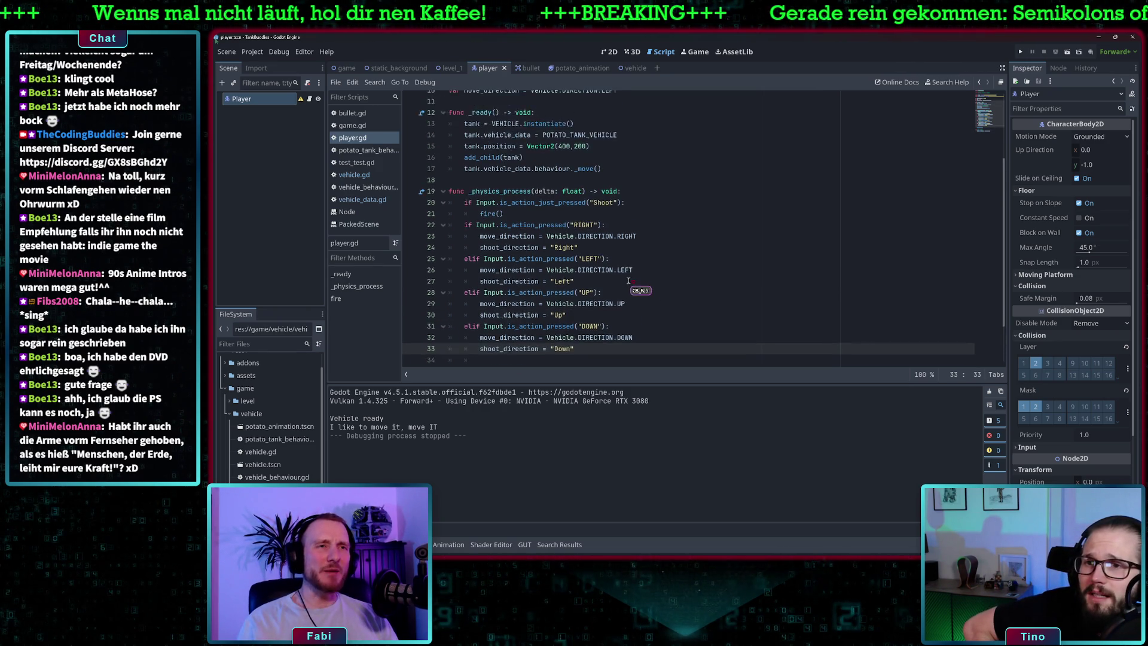
{"action": "left_click", "coordinate": [624, 233]}
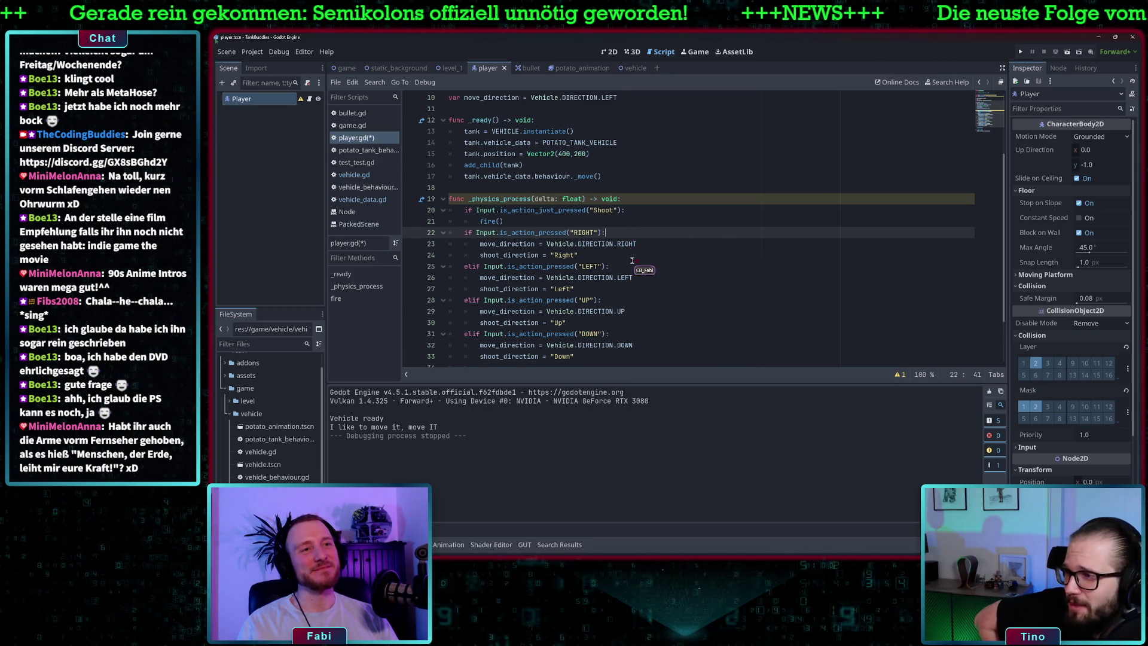
{"action": "scroll", "coordinate": [632, 261], "scroll_direction": "down", "scroll_amount": 1}
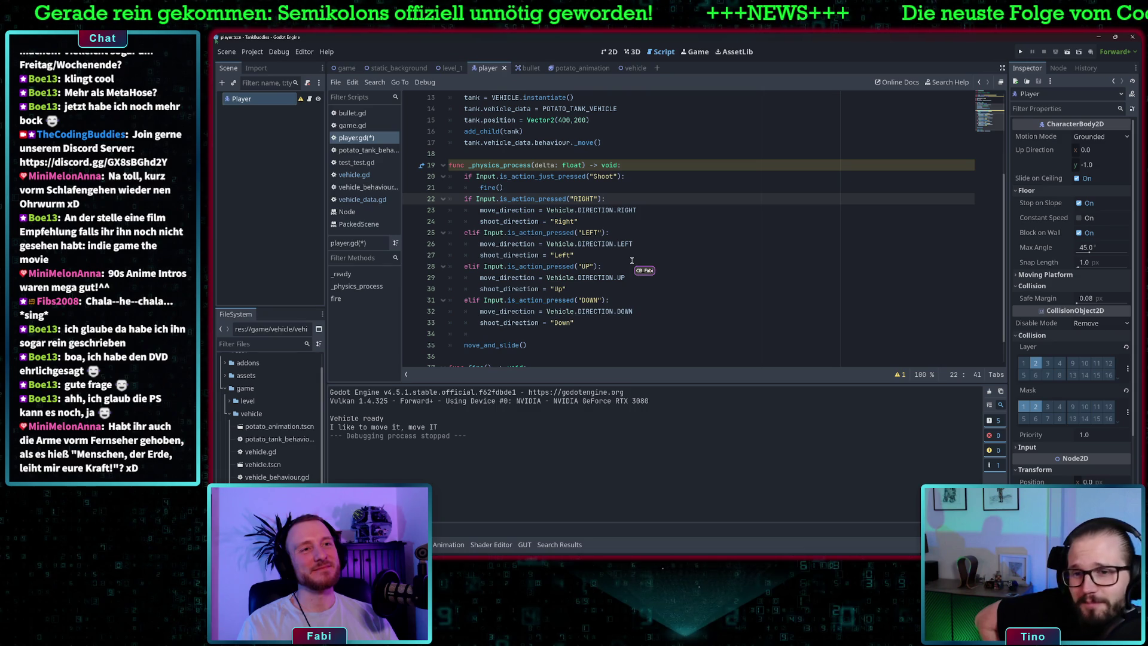
{"action": "left_click", "coordinate": [651, 209]}
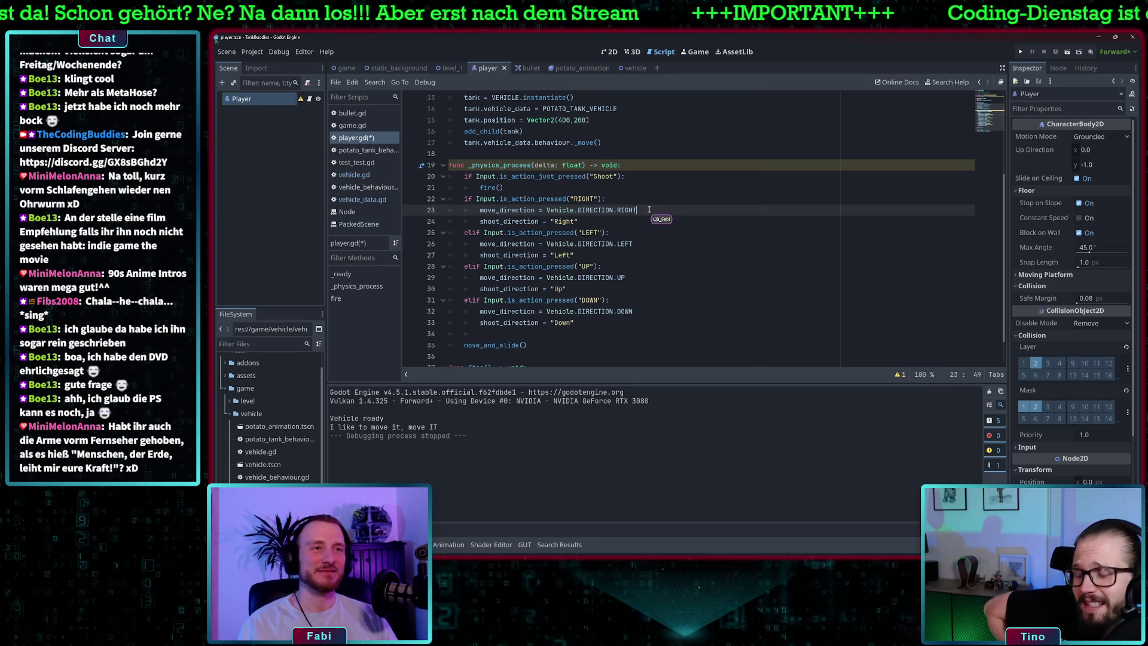
- Replace the RIGHT branch's move_direction line with tank.move(delta, Vehicle.DIRECTION.RIGHT)
{"action": "key", "text": "Return"}
{"action": "type", "text": "tank.move(delta, move_direction)"}
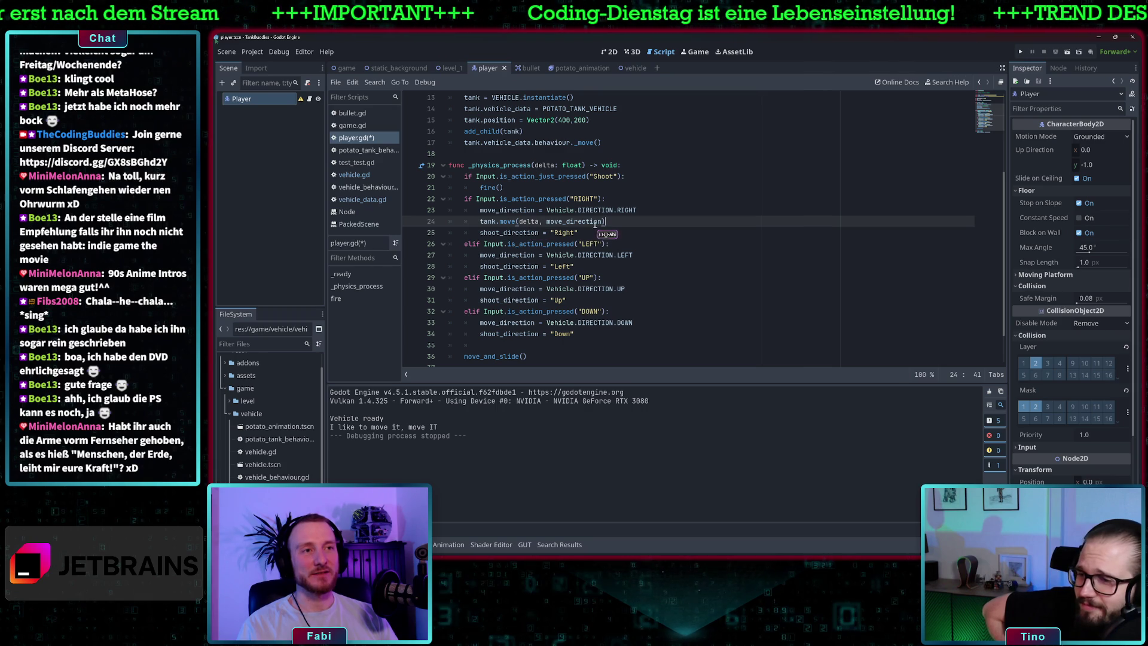
{"action": "left_click_drag", "start_coordinate": [637, 211], "coordinate": [549, 211]}
{"action": "key", "text": "ctrl+x"}
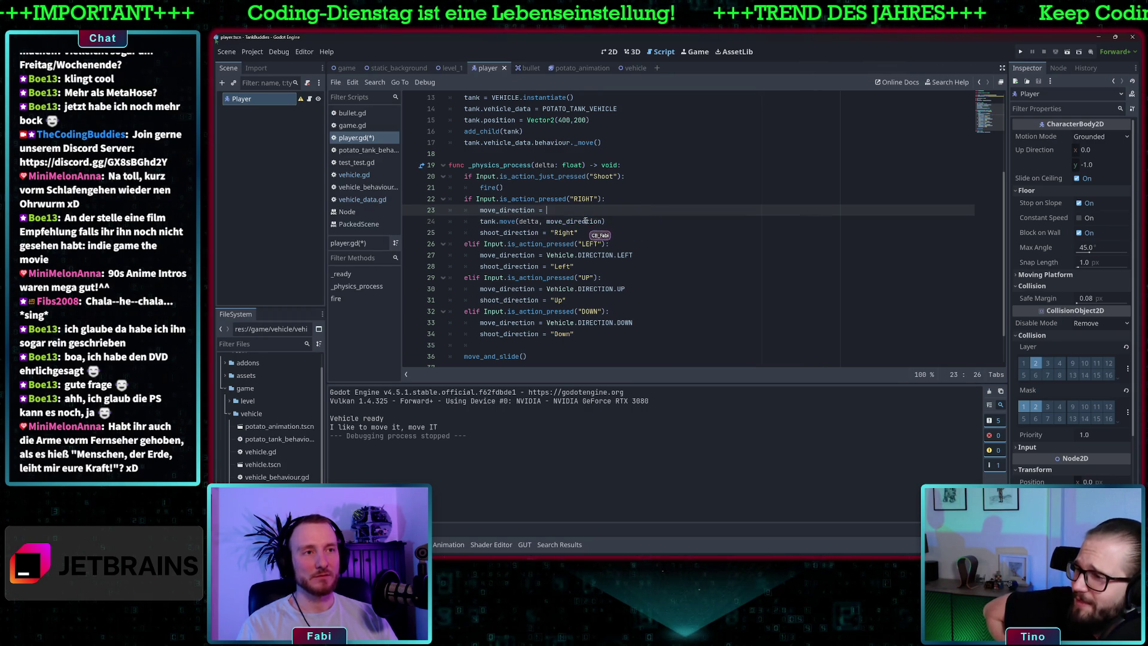
{"action": "double_click", "coordinate": [574, 221]}
{"action": "key", "text": "ctrl+v"}
{"action": "left_click", "coordinate": [564, 210]}
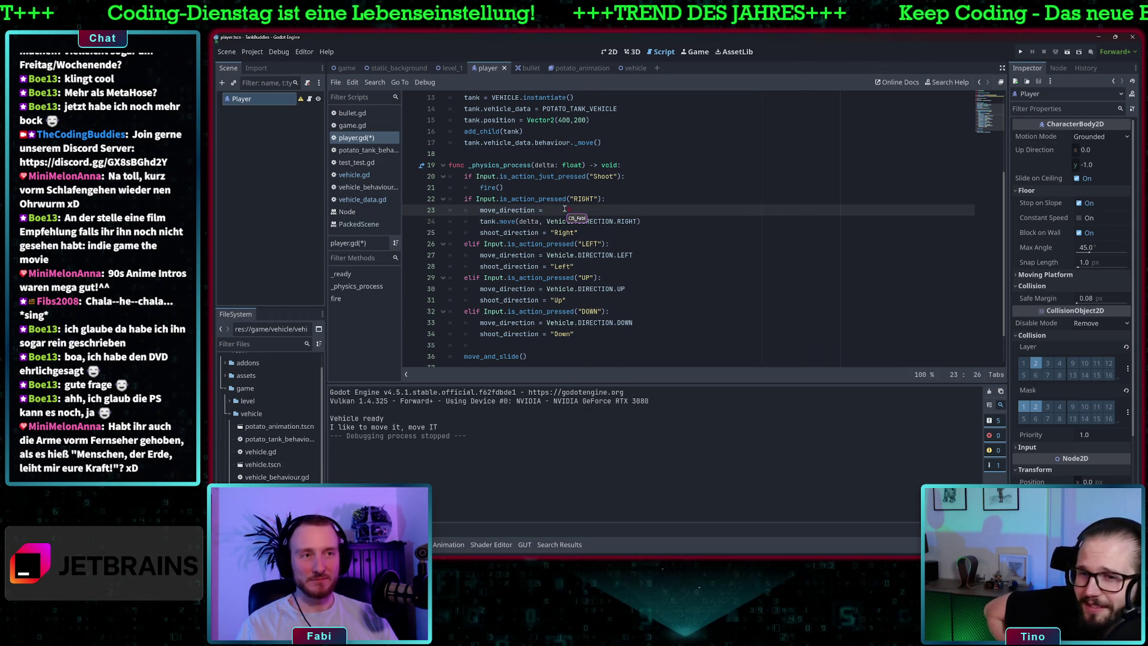
{"action": "key", "text": "BackSpace"}
{"action": "key", "text": "BackSpace"}
{"action": "key", "text": "BackSpace"}
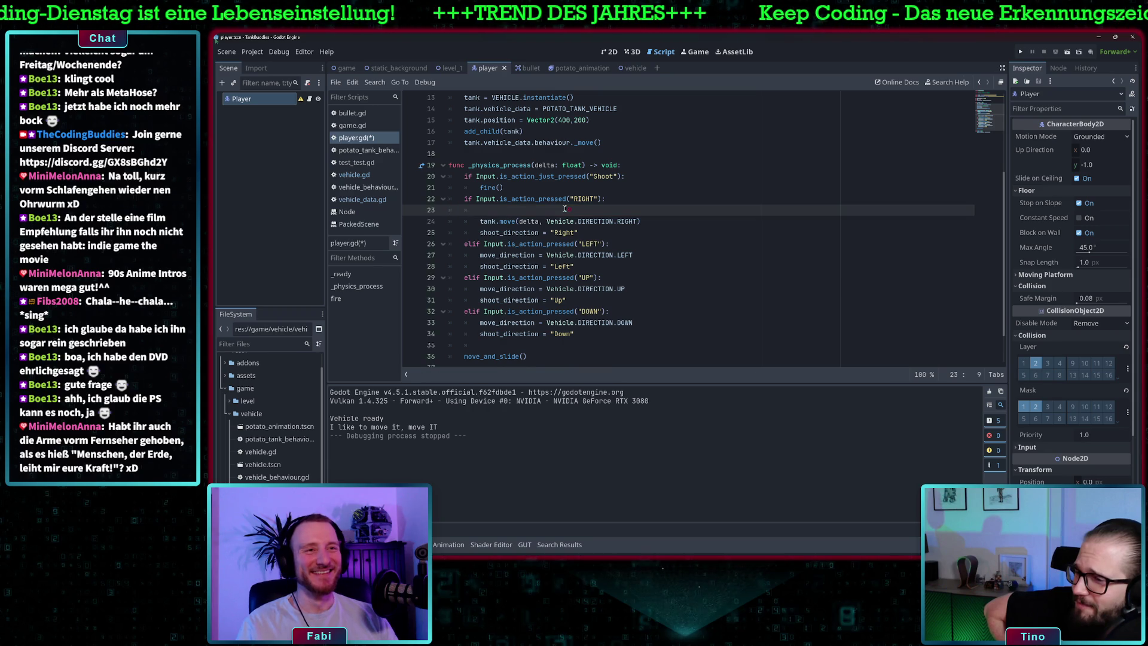
{"action": "key", "text": "BackSpace"}
{"action": "key", "text": "BackSpace"}
{"action": "key", "text": "BackSpace"}
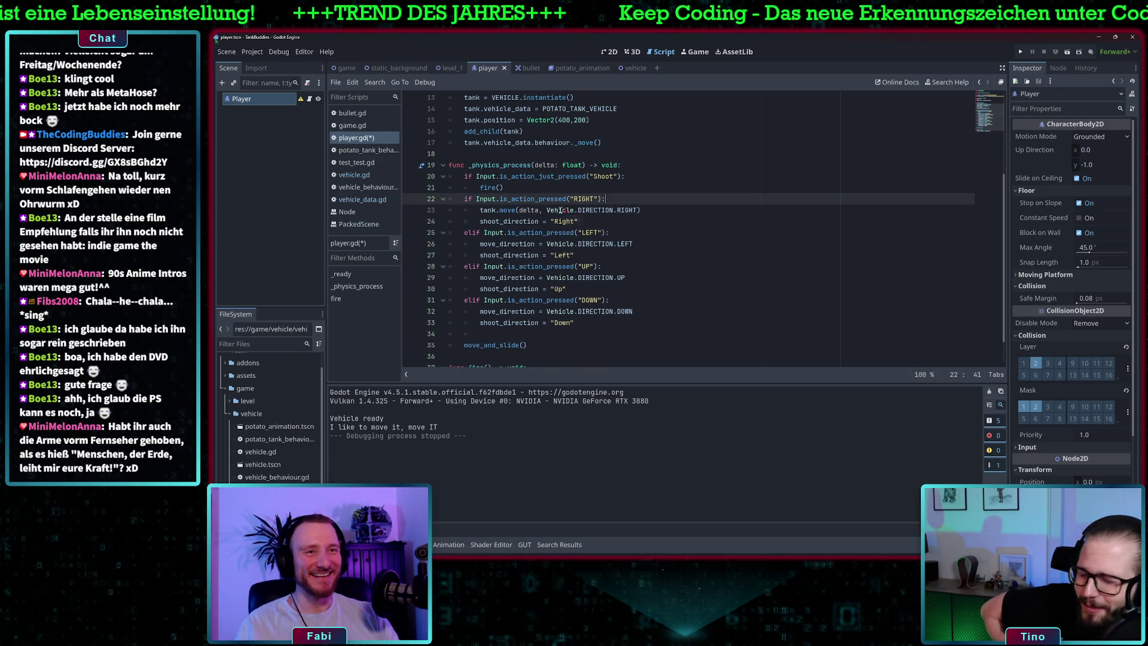
- Replace the LEFT branch's move_direction line with tank.move(delta, Vehicle.DIRECTION.LEFT)
{"action": "left_click_drag", "start_coordinate": [641, 210], "coordinate": [495, 210]}
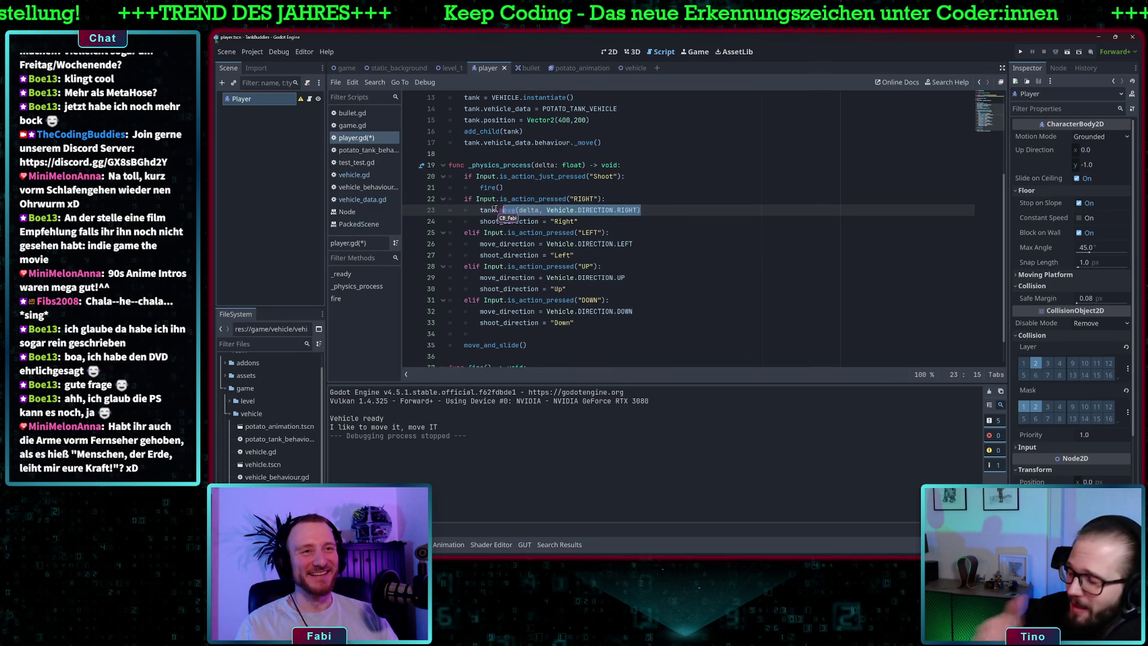
{"action": "left_click", "coordinate": [620, 233]}
{"action": "key", "text": "Return"}
{"action": "key", "text": "ctrl+v"}
{"action": "double_click", "coordinate": [625, 254]}
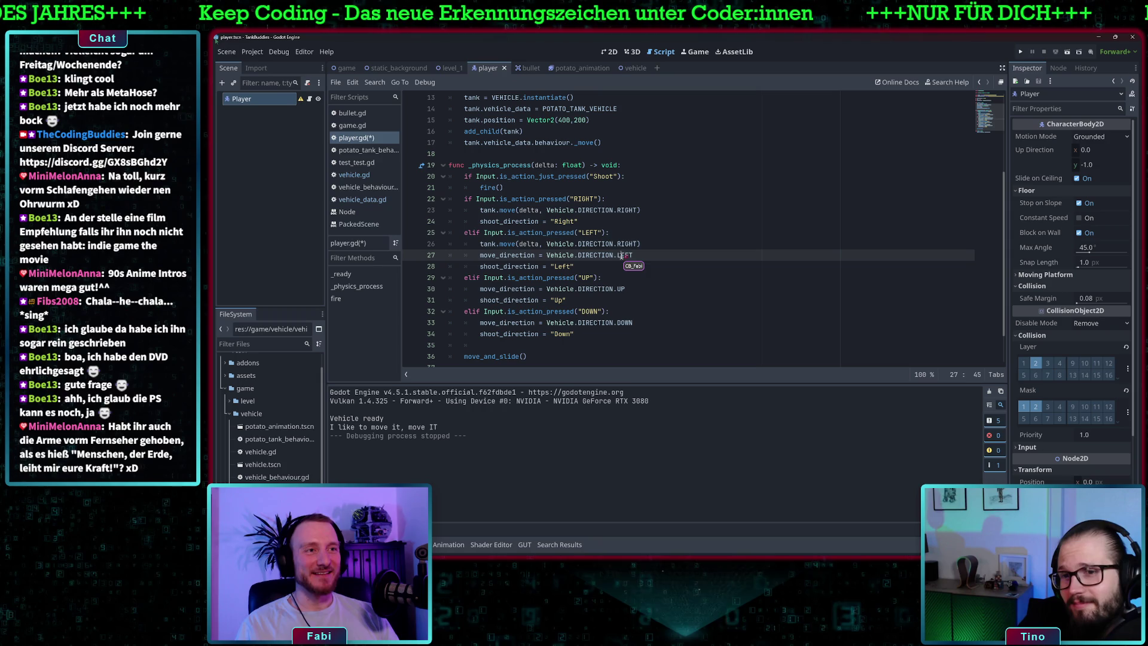
{"action": "key", "text": "ctrl+c"}
{"action": "double_click", "coordinate": [625, 243]}
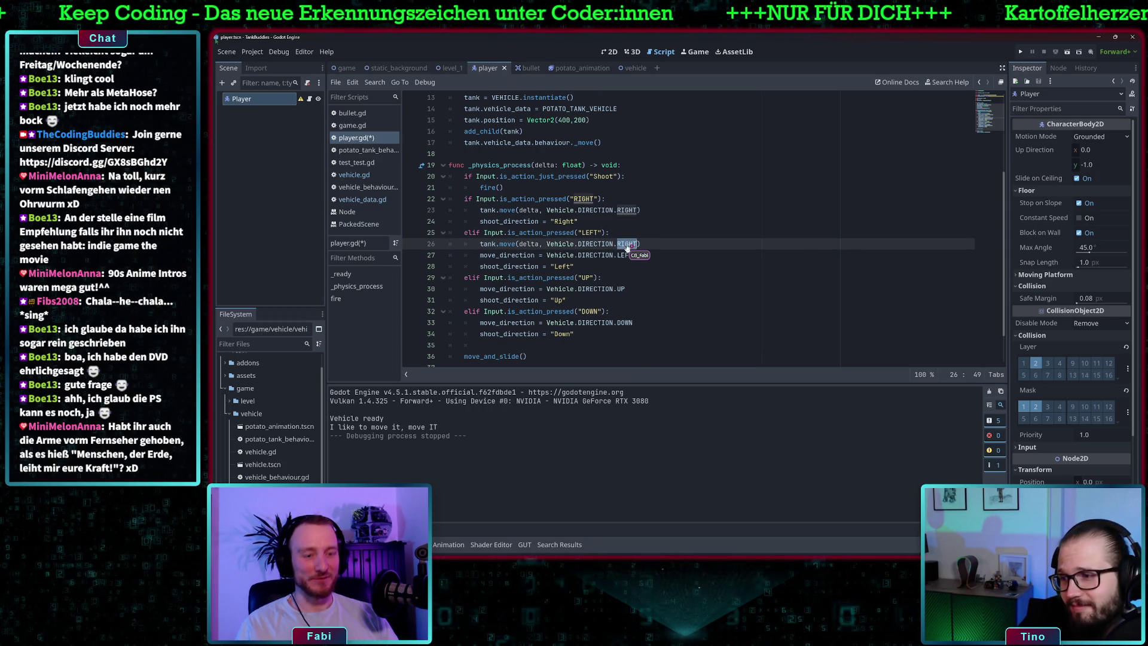
{"action": "key", "text": "ctrl+v"}
{"action": "left_click", "coordinate": [640, 256]}
{"action": "left_click_drag", "start_coordinate": [640, 256], "coordinate": [443, 255]}
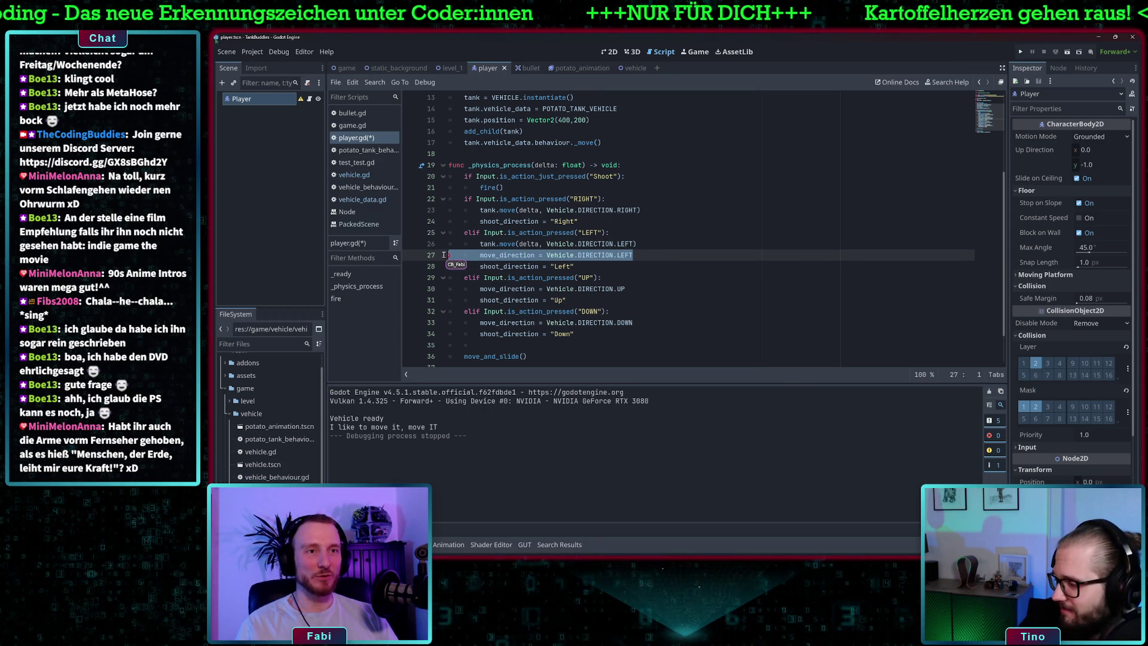
{"action": "key", "text": "BackSpace"}
{"action": "key", "text": "BackSpace"}
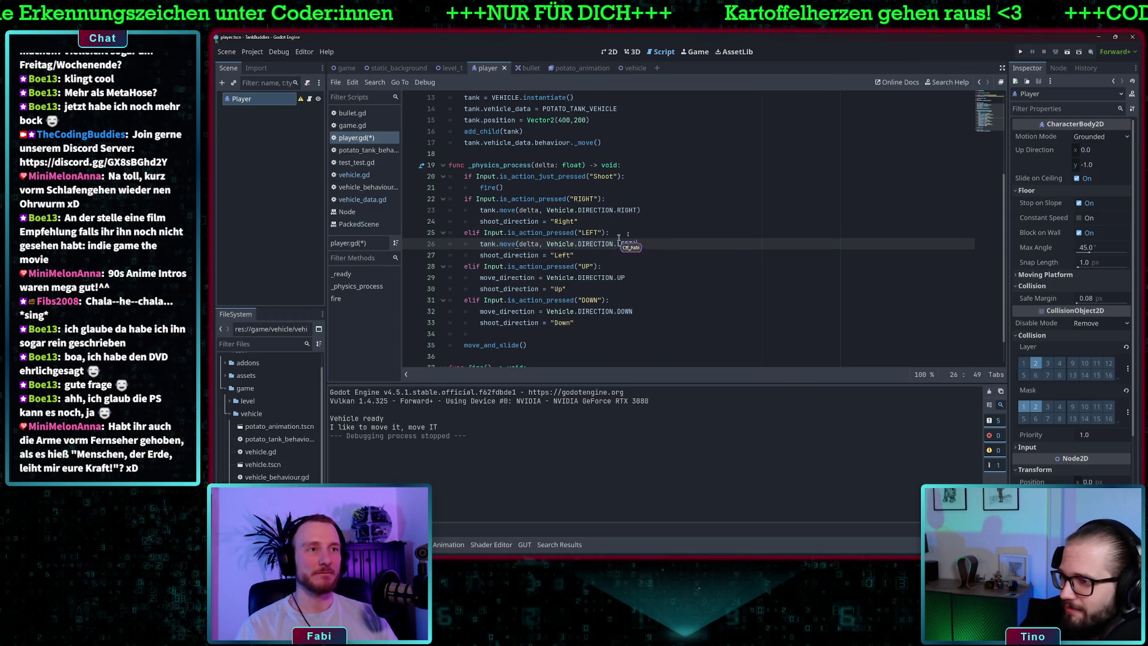
- Replace the UP branch's assignment with tank.move(delta, Vehicle.DIRECTION.UP), fixing indentation
{"action": "left_click_drag", "start_coordinate": [649, 244], "coordinate": [476, 245]}
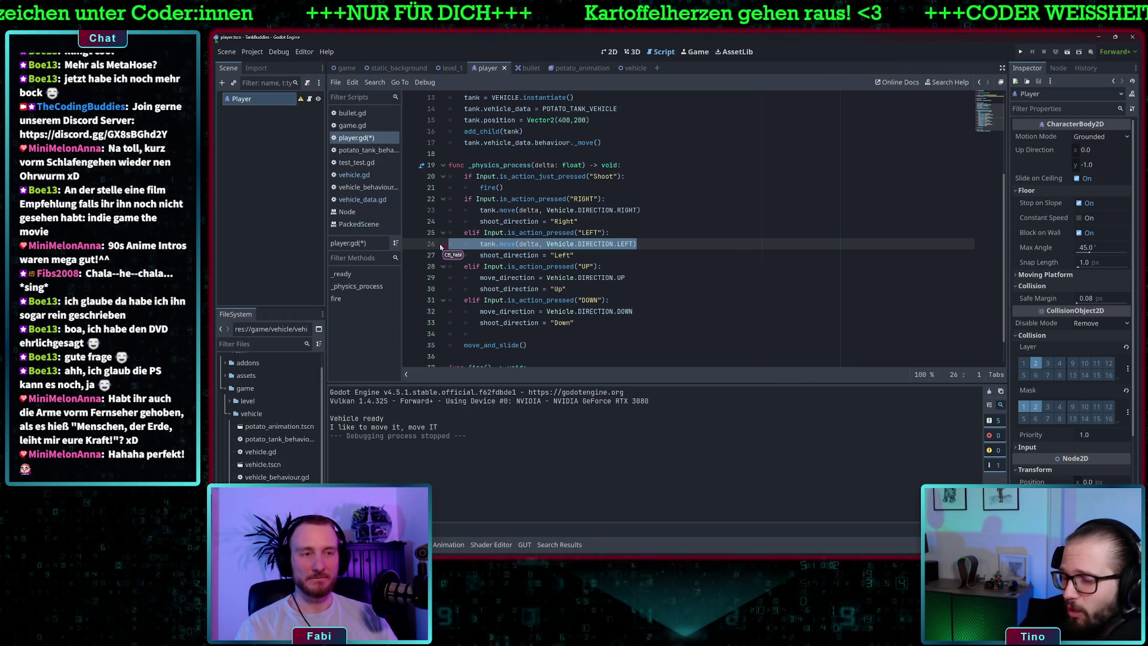
{"action": "left_click_drag", "start_coordinate": [625, 278], "coordinate": [480, 278]}
{"action": "key", "text": "ctrl+v"}
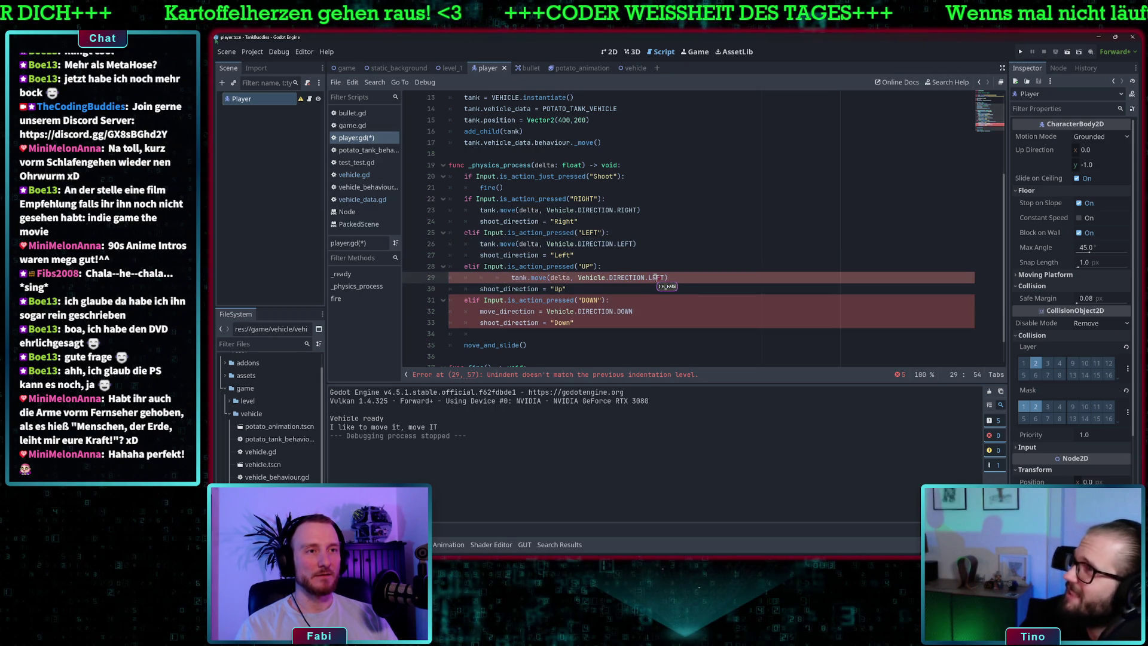
{"action": "key", "text": "ctrl+z"}
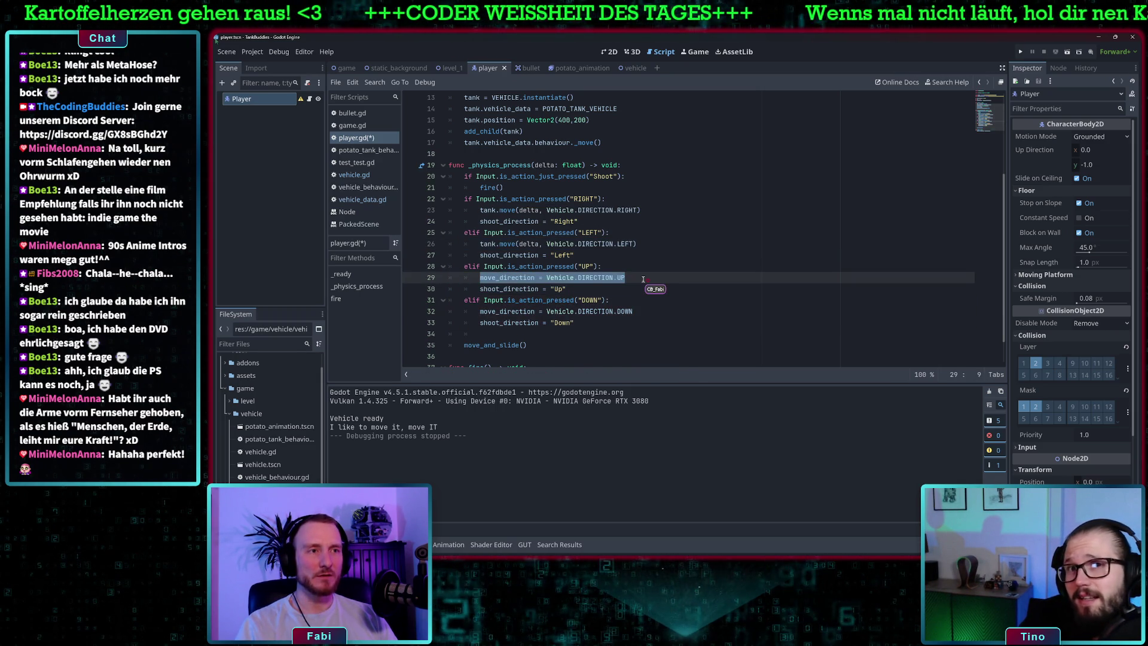
{"action": "key", "text": "ctrl+v"}
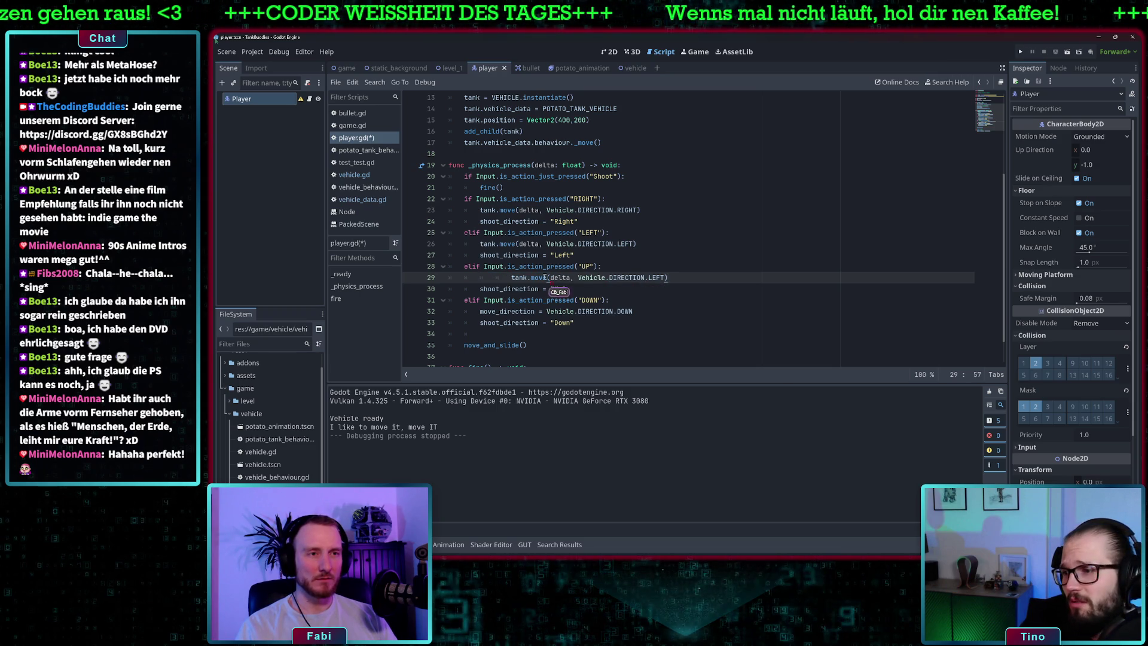
{"action": "left_click", "coordinate": [513, 276]}
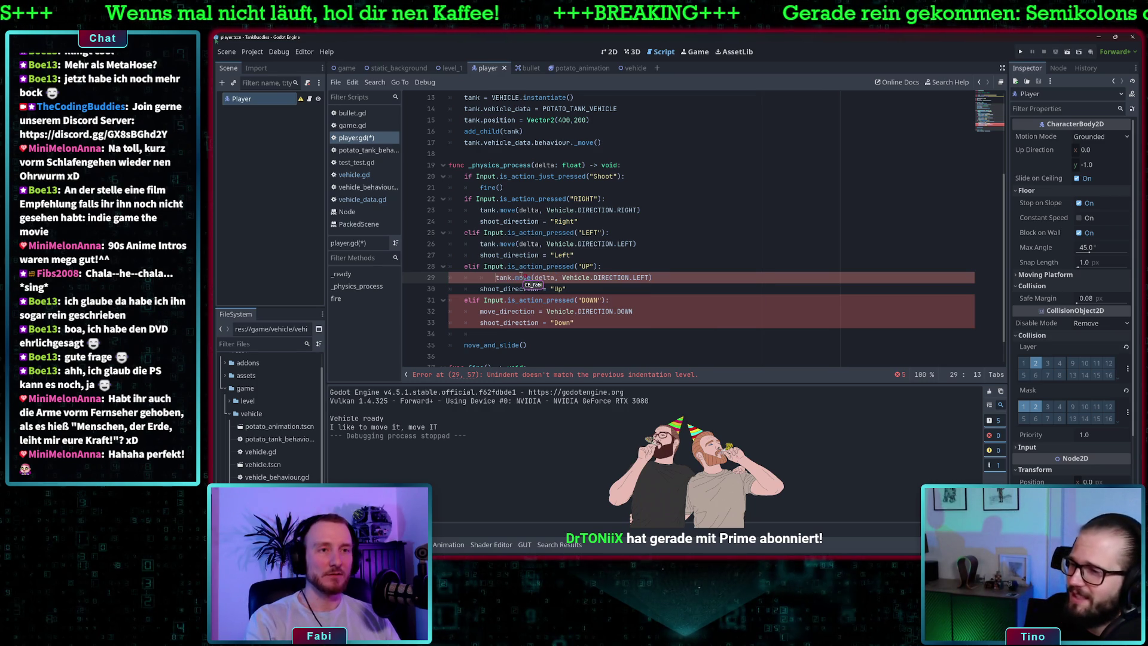
{"action": "key", "text": "BackSpace"}
{"action": "key", "text": "BackSpace"}
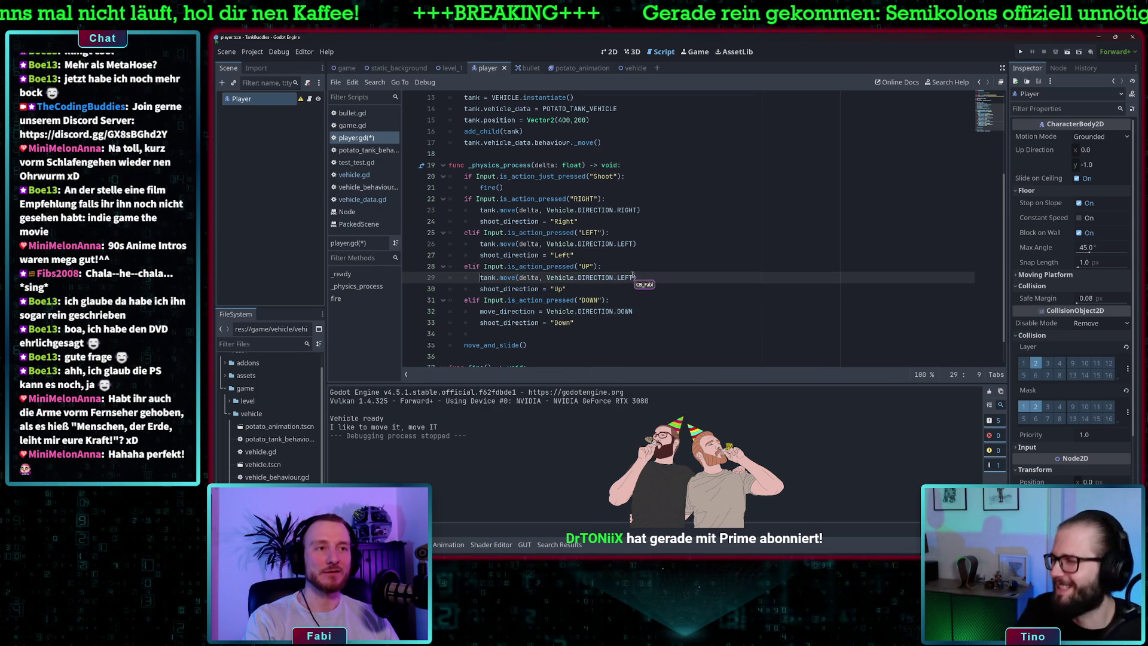
{"action": "key", "text": "End"}
{"action": "double_click", "coordinate": [625, 277]}
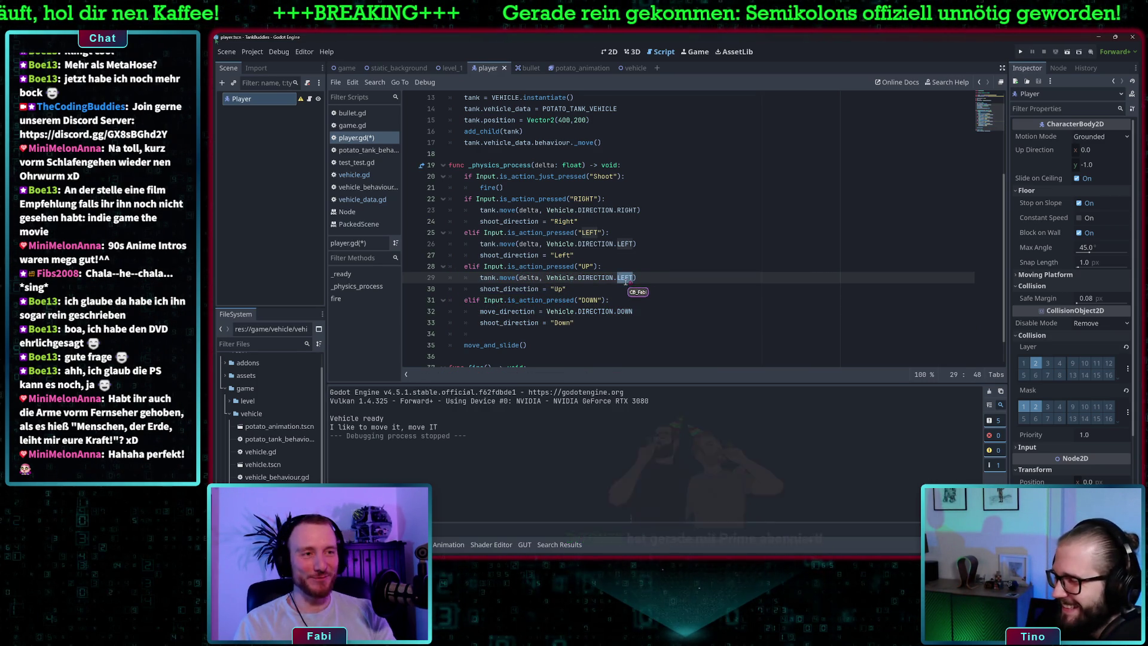
{"action": "type", "text": "UP"}
{"action": "left_click", "coordinate": [633, 288]}
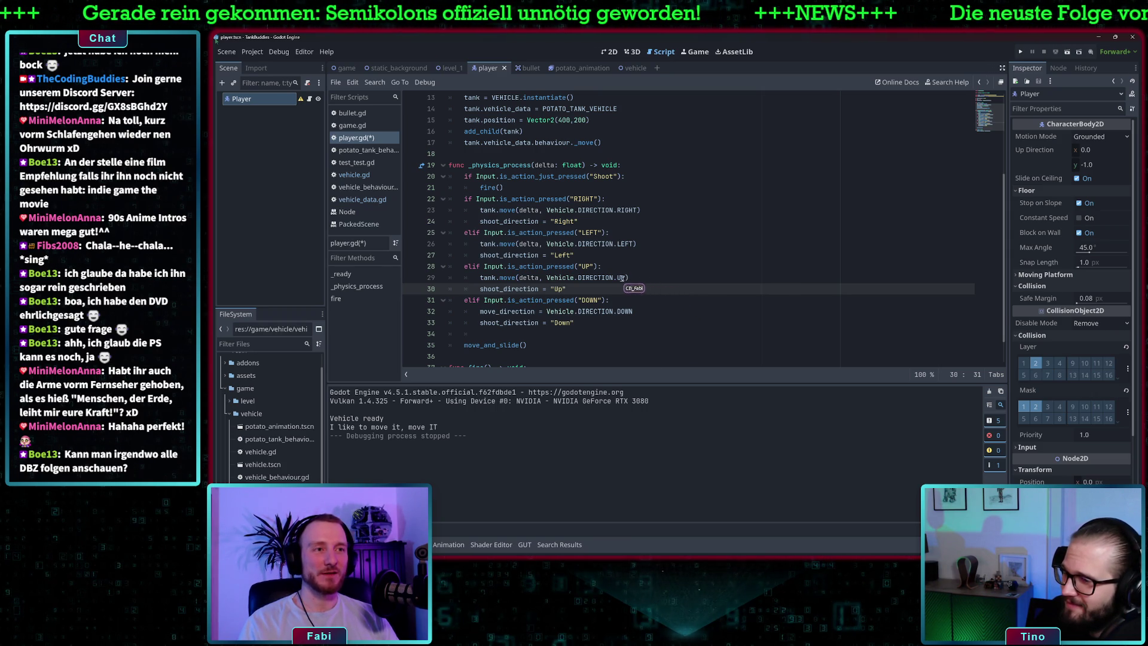
- Paste the tank.move call over the DOWN branch's move_direction assignment
{"action": "left_click_drag", "start_coordinate": [628, 278], "coordinate": [481, 278]}
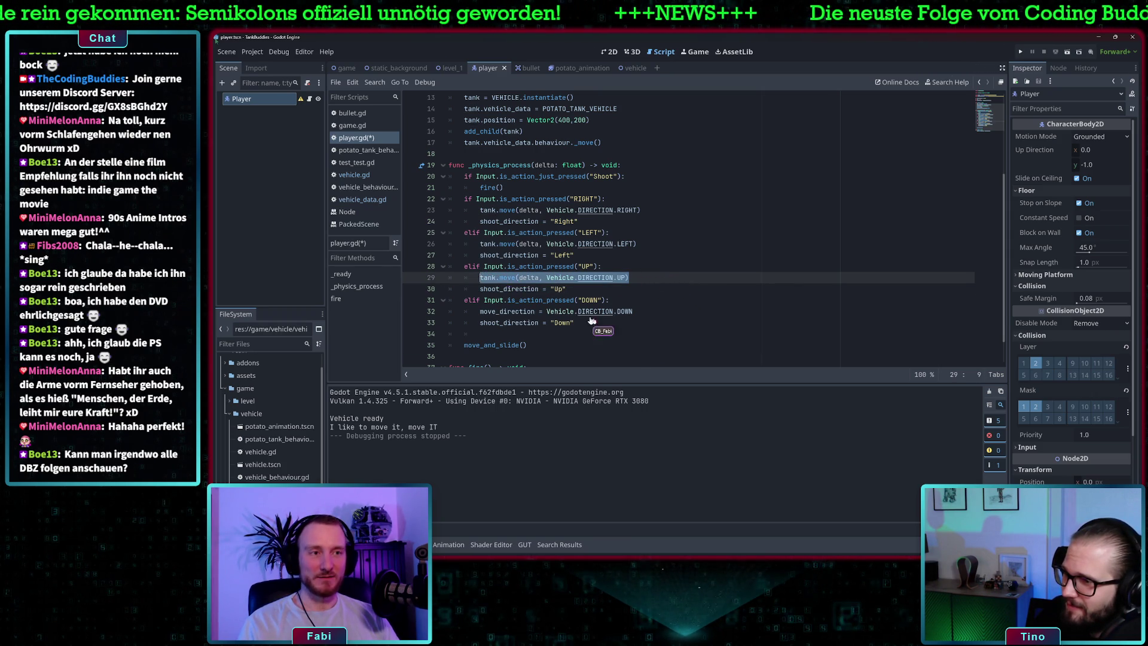
{"action": "left_click_drag", "start_coordinate": [634, 311], "coordinate": [480, 311]}
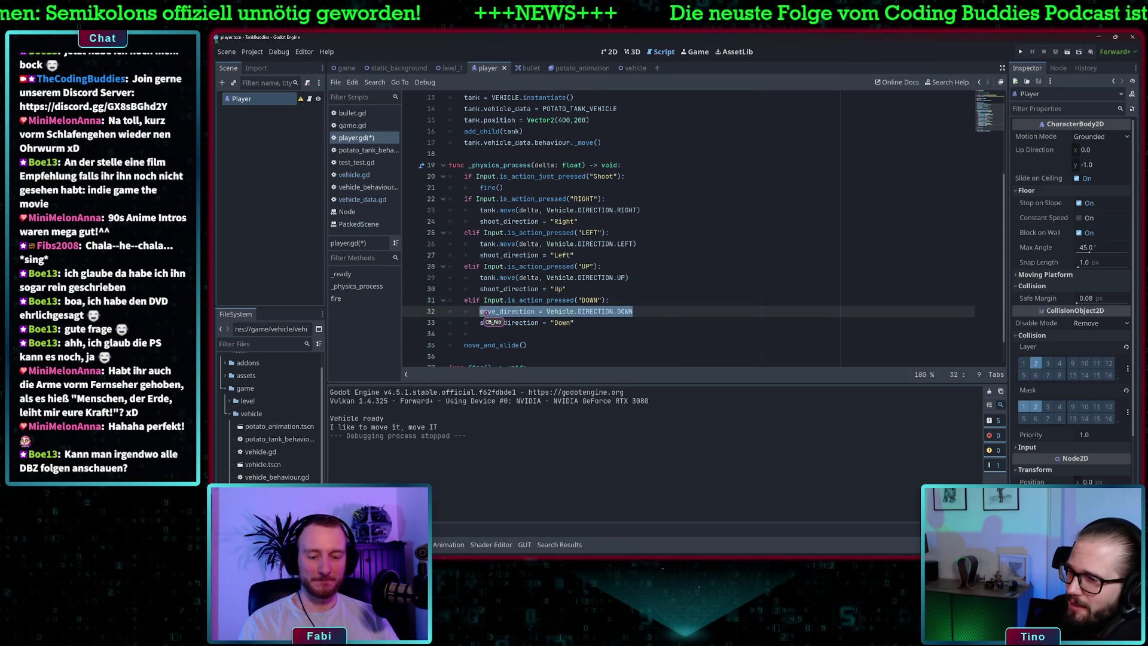
{"action": "key", "text": "ctrl+v"}
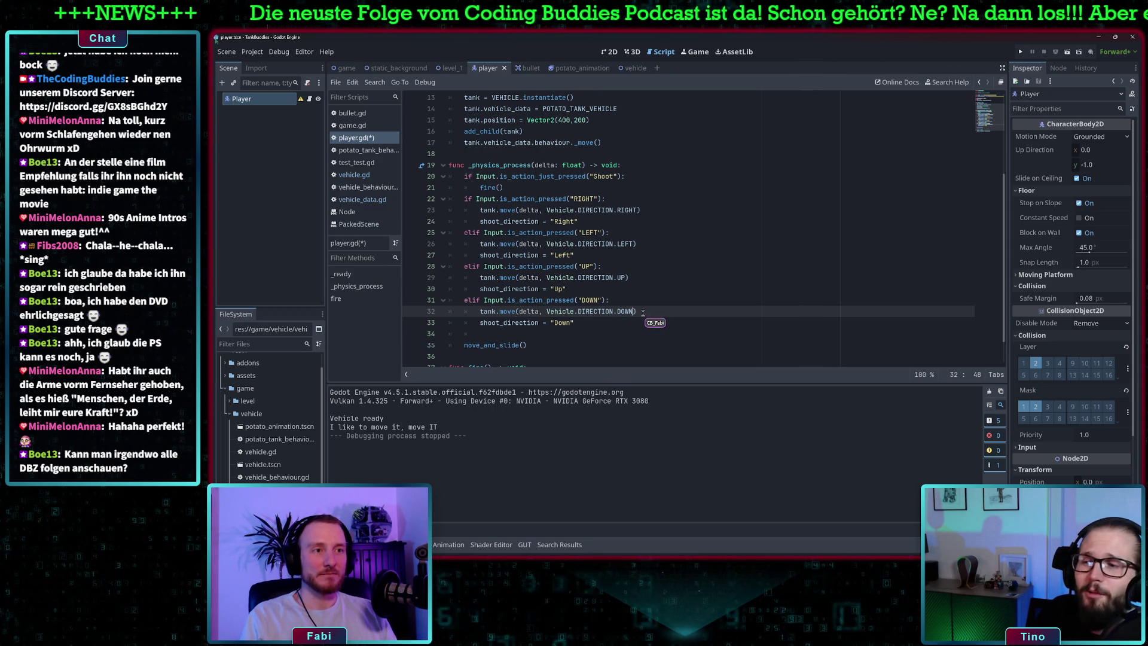
{"action": "left_click", "coordinate": [555, 330]}
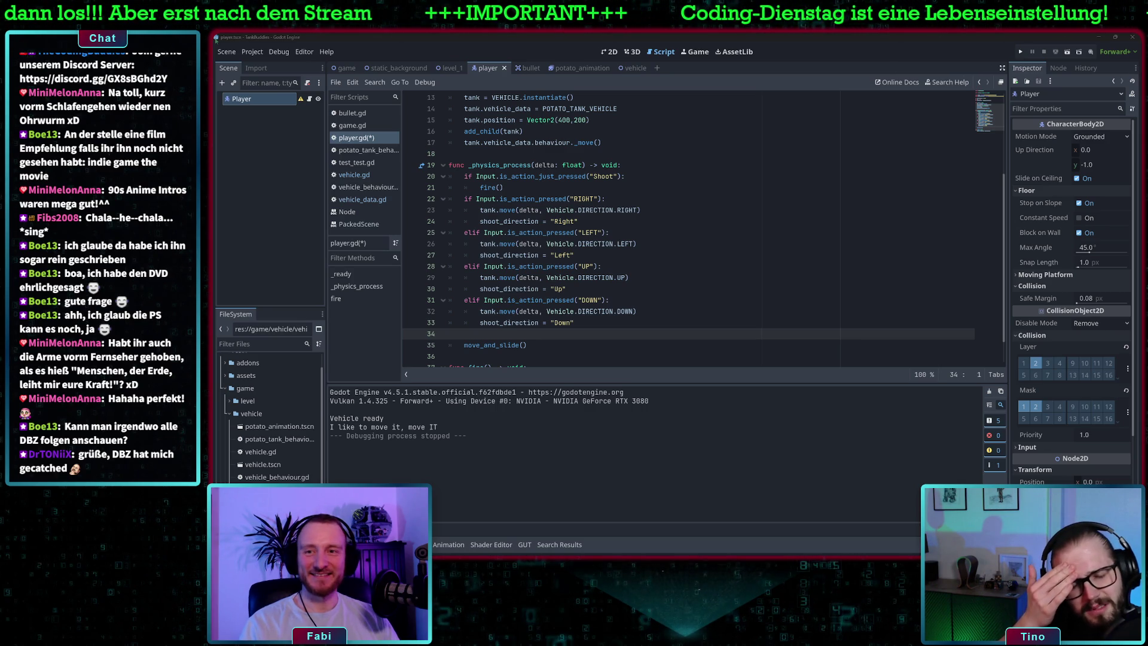
- Delete empty line 34 so move_and_slide() directly follows the DOWN branch
{"action": "left_click", "coordinate": [590, 326]}
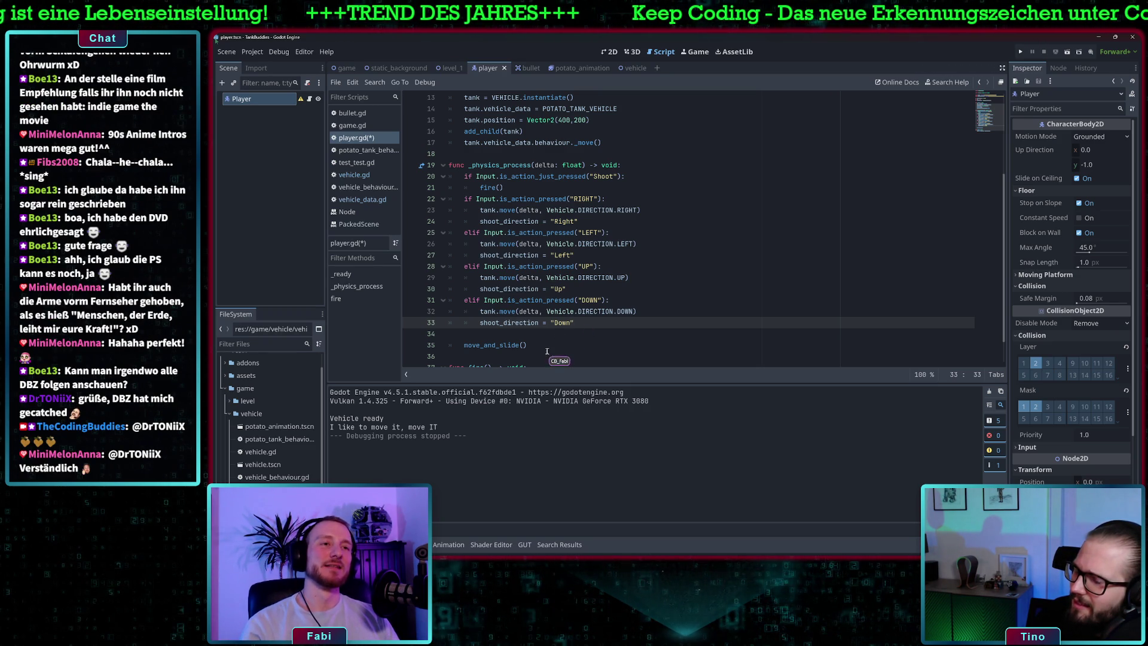
{"action": "left_click", "coordinate": [530, 335]}
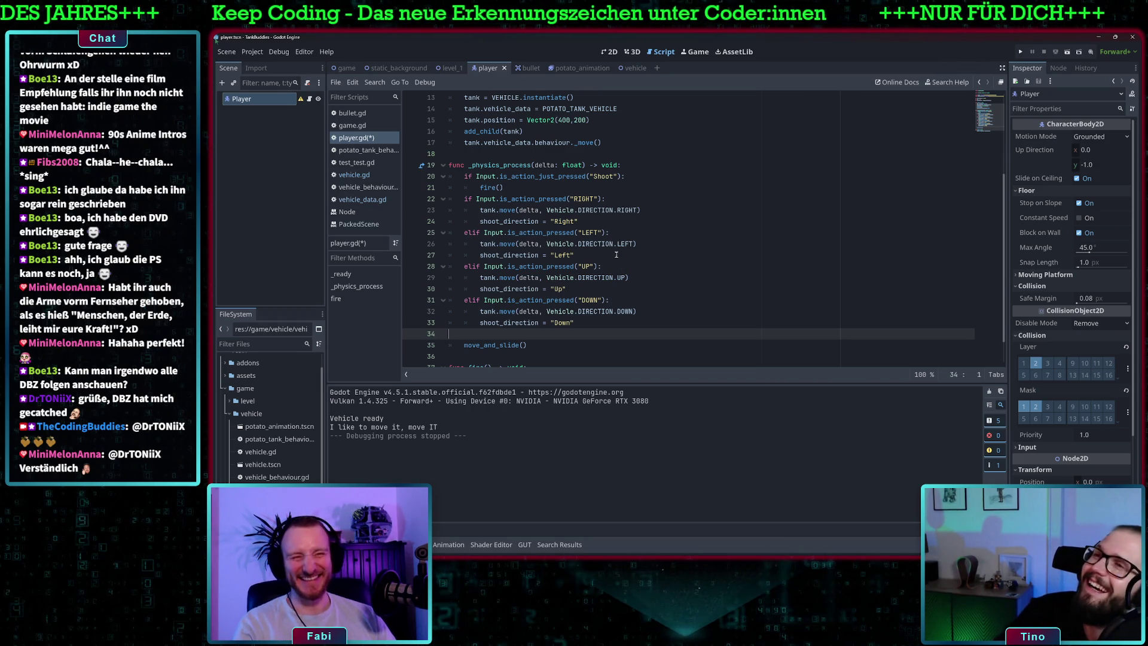
{"action": "key", "text": "BackSpace"}
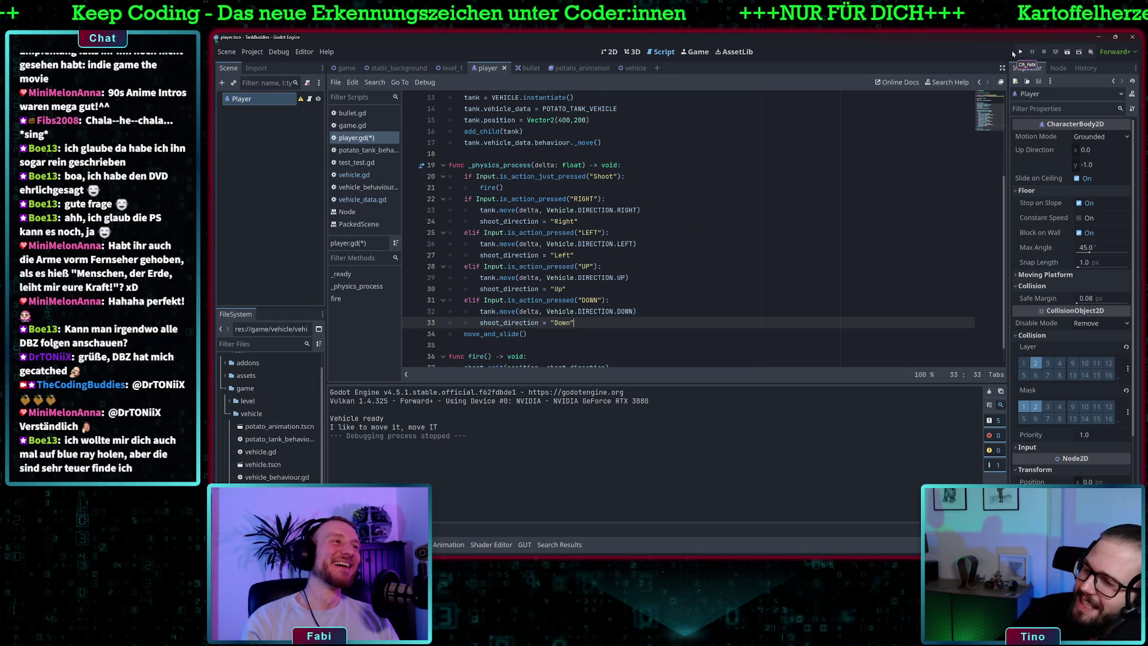
- Run the game and drive the tank with the arrow keys in all four directions
{"action": "left_click", "coordinate": [1020, 51]}
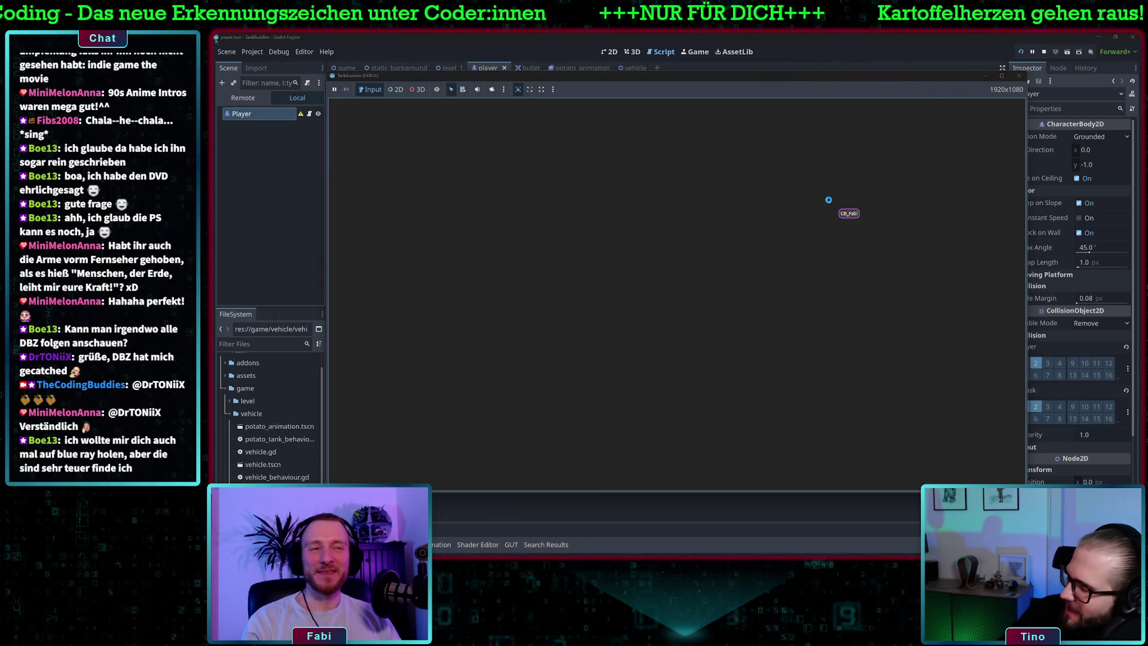
{"action": "key", "text": "Right"}
{"action": "key", "text": "Down"}
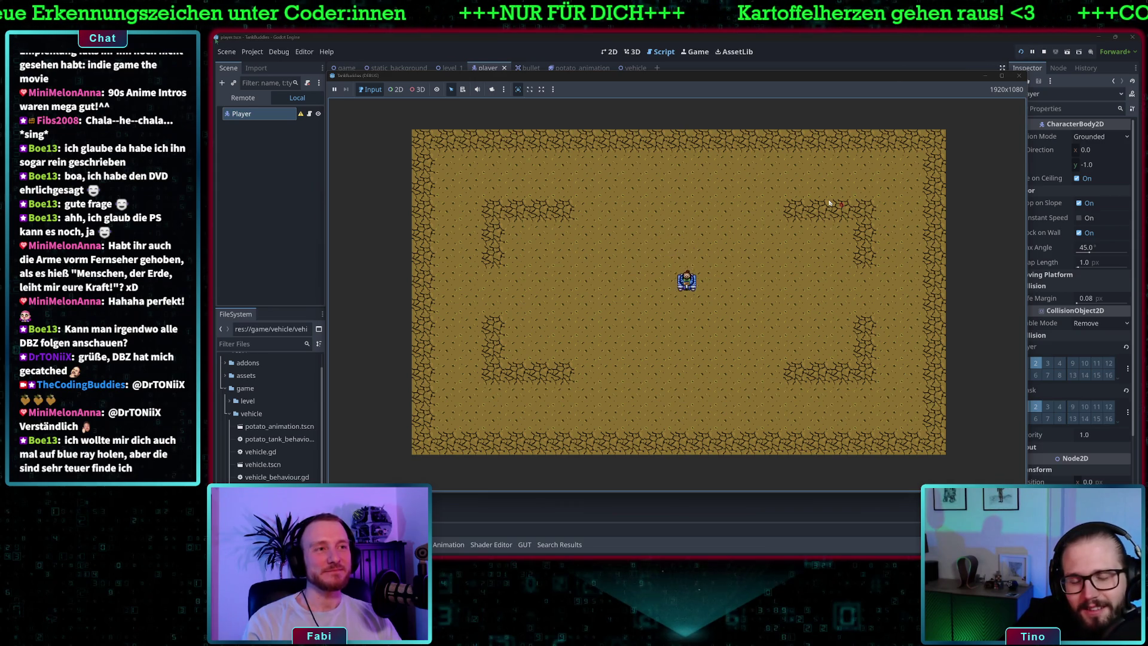
{"action": "key", "text": "Left"}
{"action": "key", "text": "Up"}
{"action": "key", "text": "Right"}
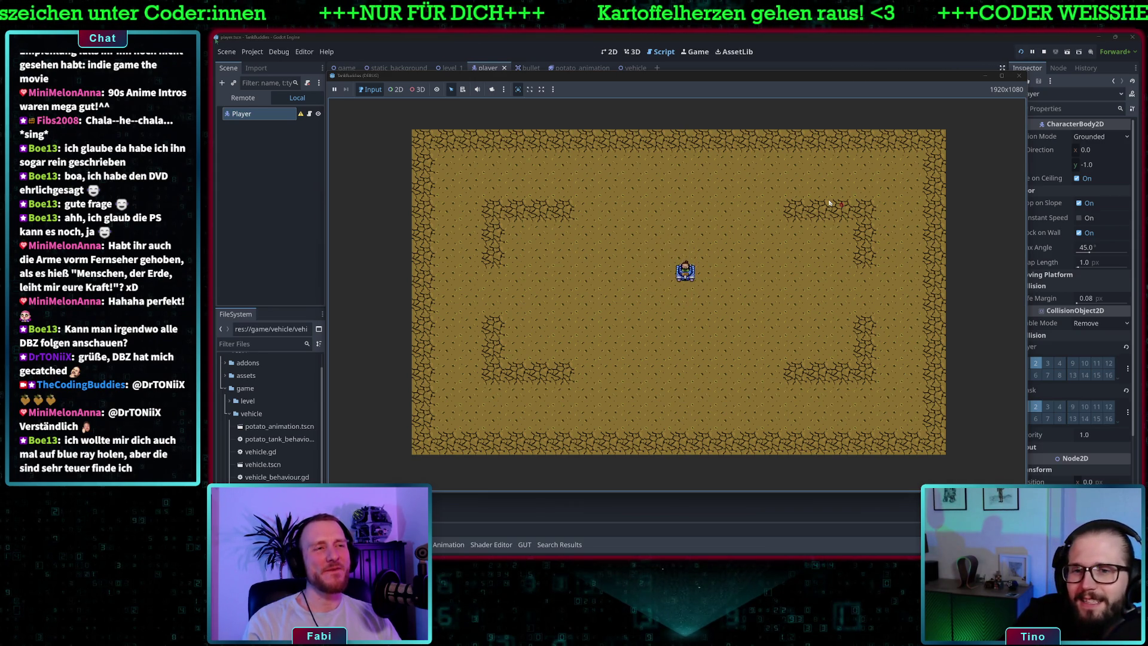
{"action": "key", "text": "Down"}
{"action": "key", "text": "Left"}
{"action": "key", "text": "Left"}
{"action": "key", "text": "Right"}
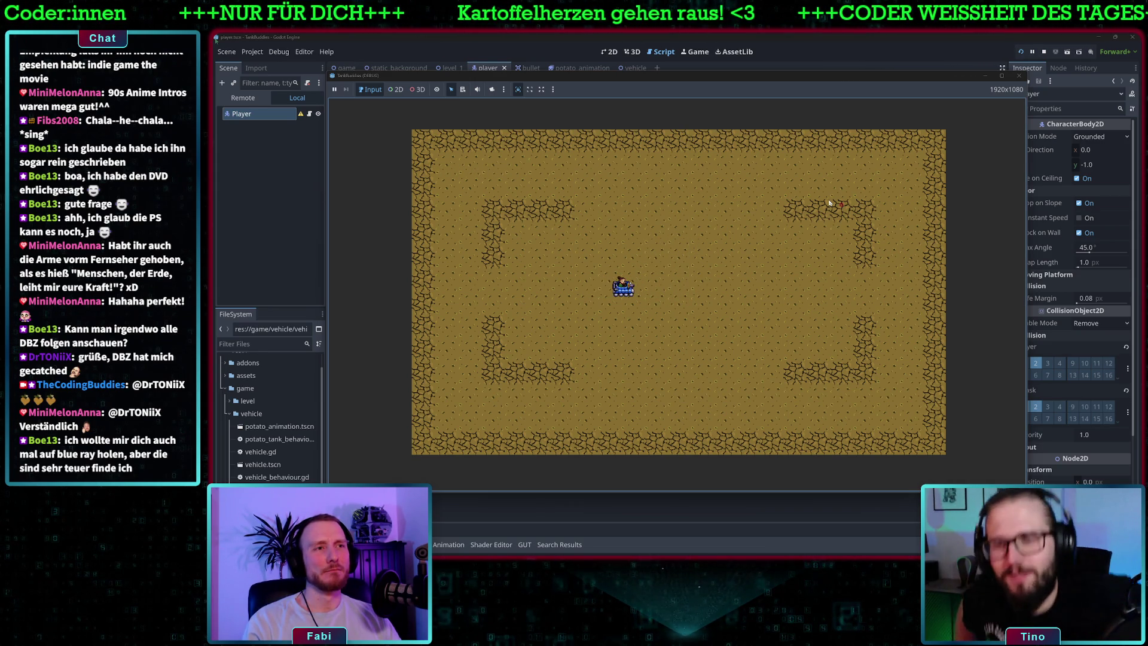
{"action": "key", "text": "Right"}
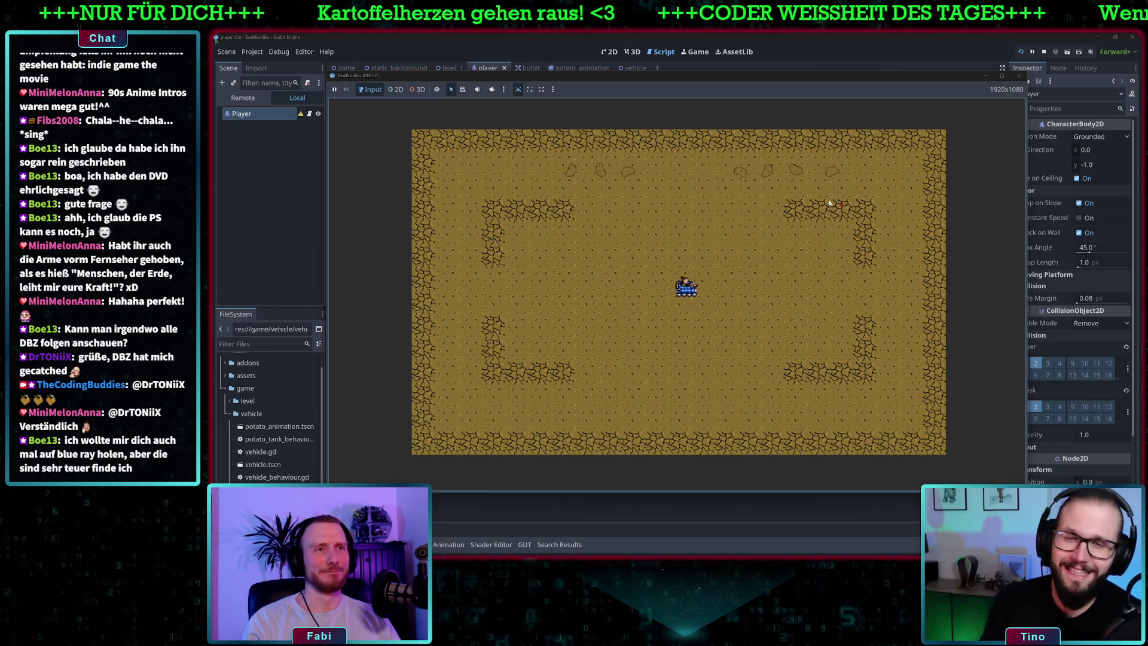
{"action": "key", "text": "Down"}
{"action": "key", "text": "Left"}
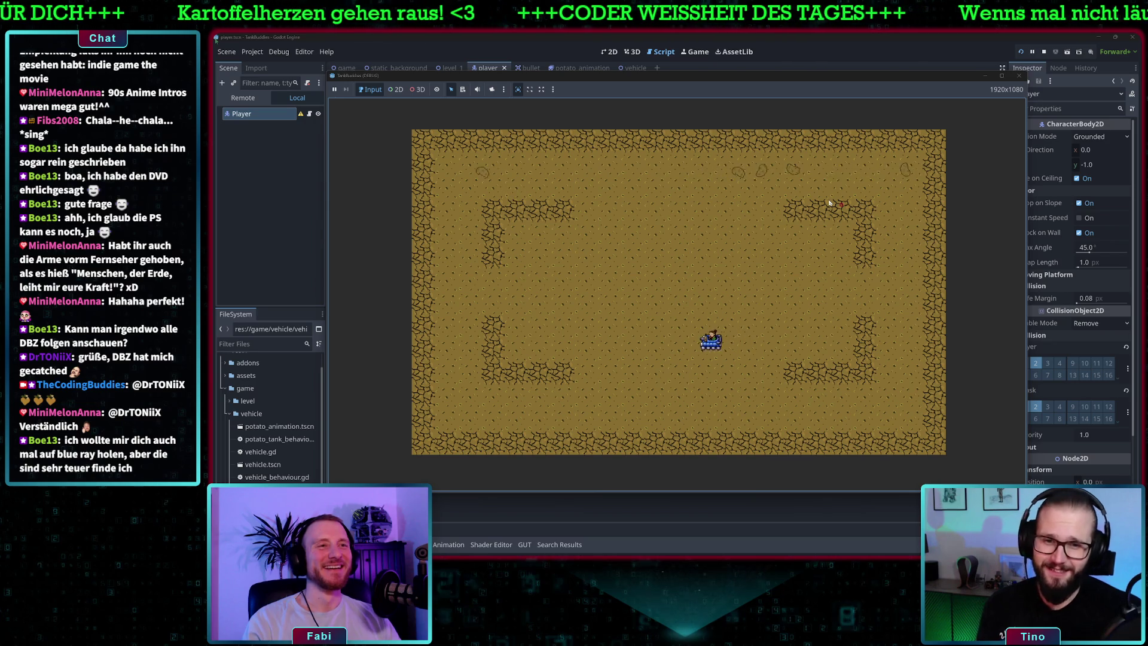
{"action": "key", "text": "Up"}
{"action": "key", "text": "Right"}
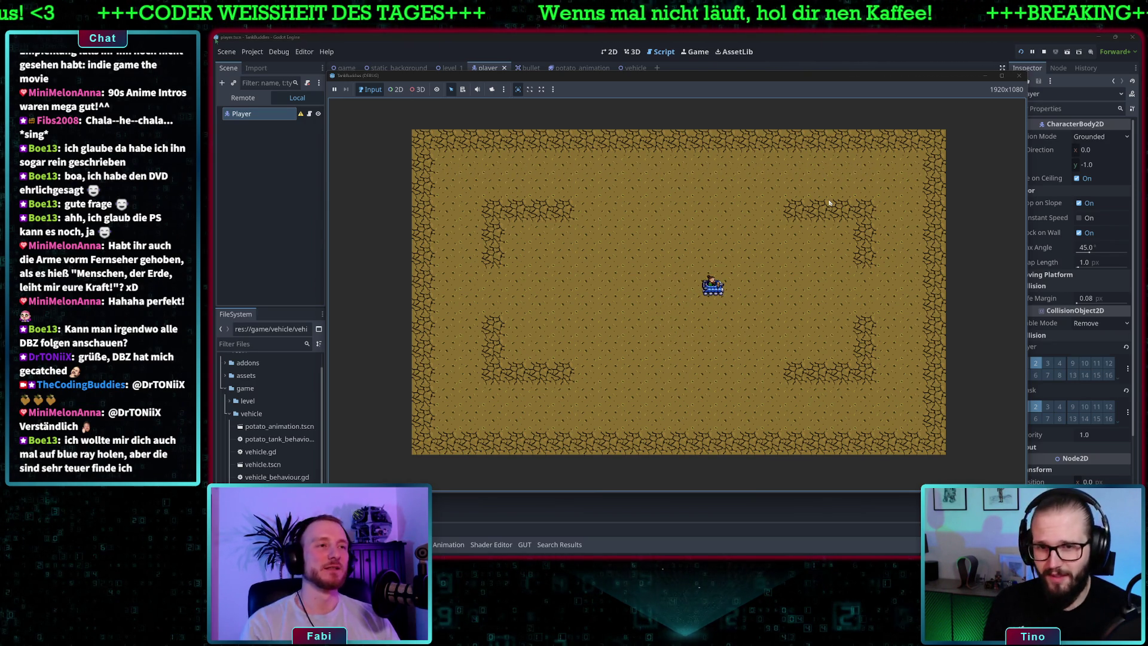
{"action": "key", "text": "Left"}
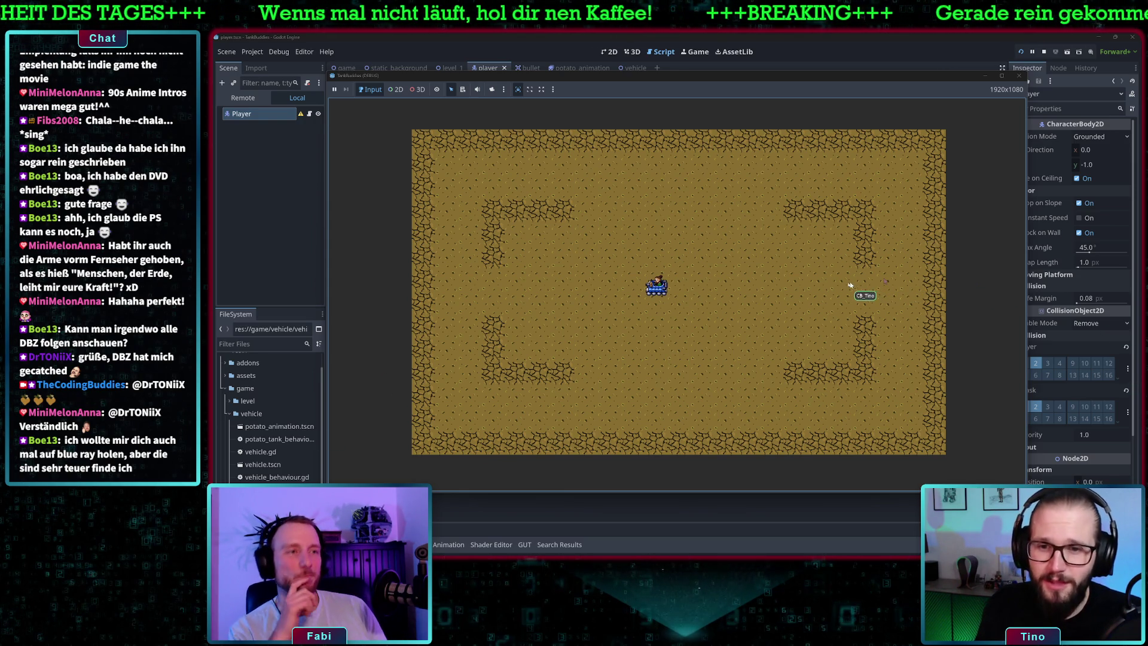
{"action": "key", "text": "Down"}
{"action": "key", "text": "Right"}
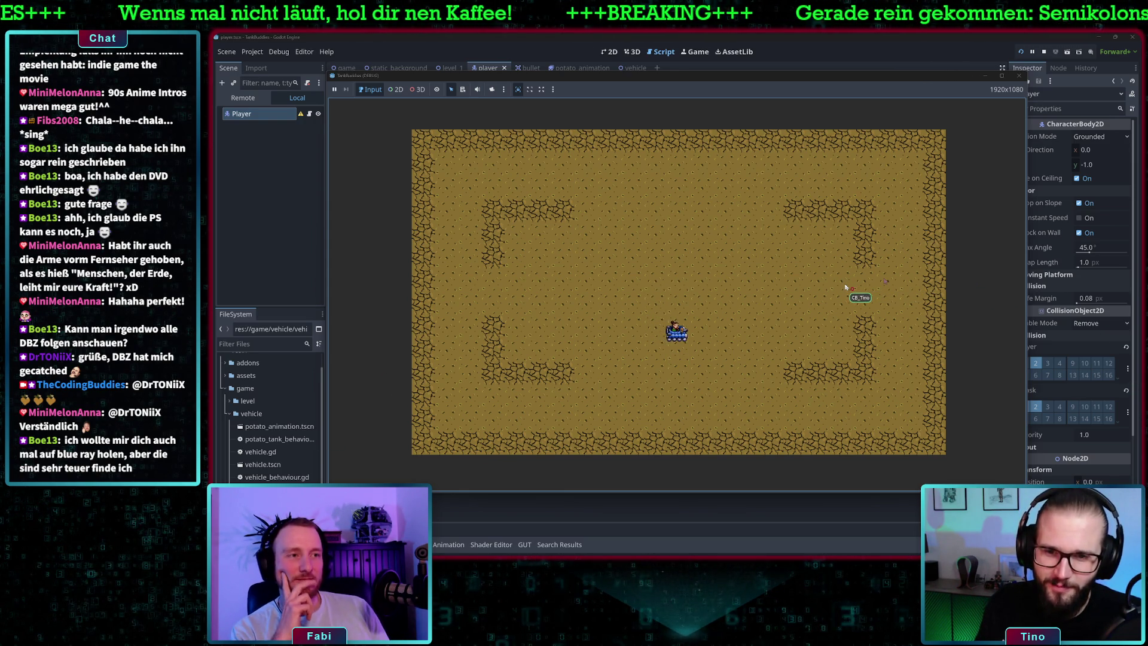
{"action": "key", "text": "Up"}
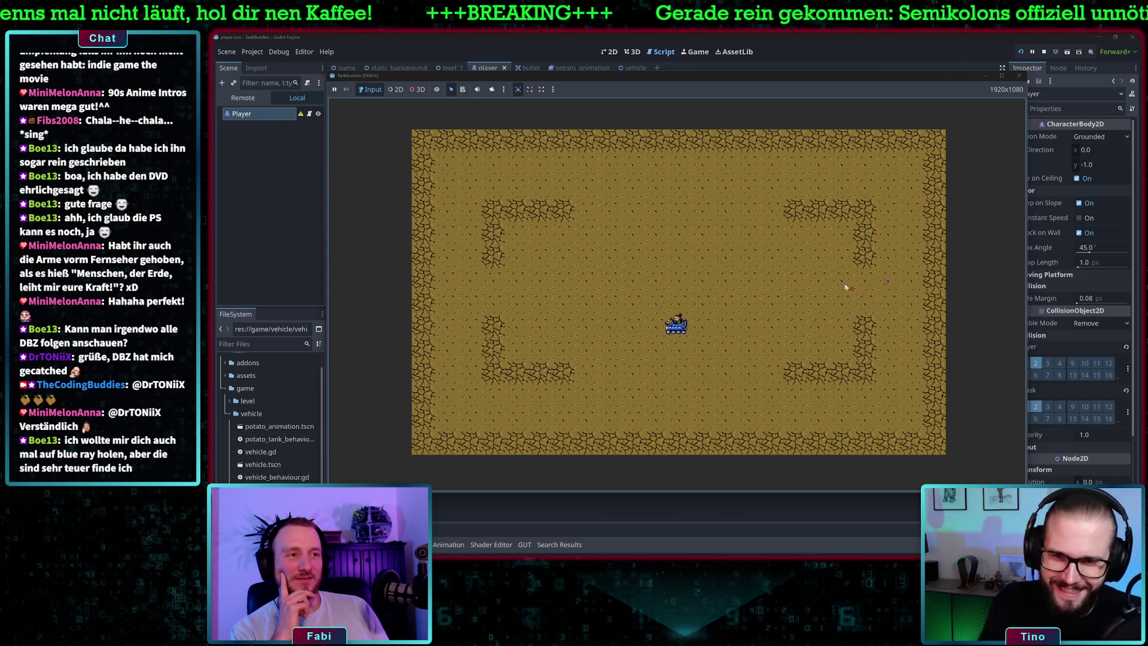
{"action": "key", "text": "Left"}
{"action": "key", "text": "Up"}
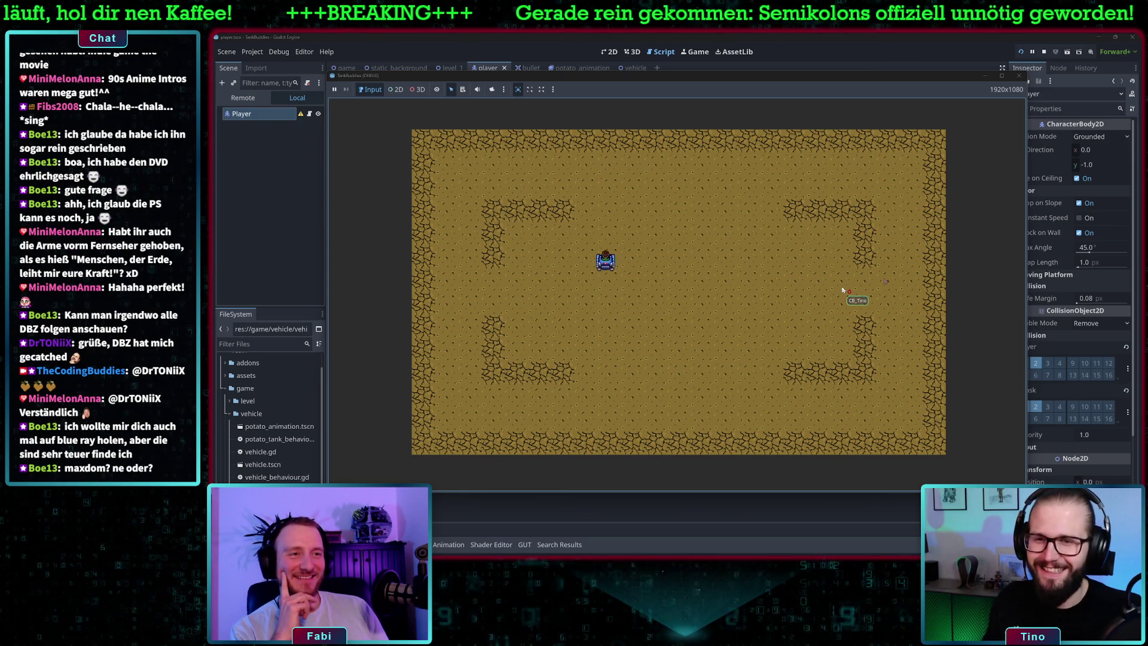
{"action": "key", "text": "Right"}
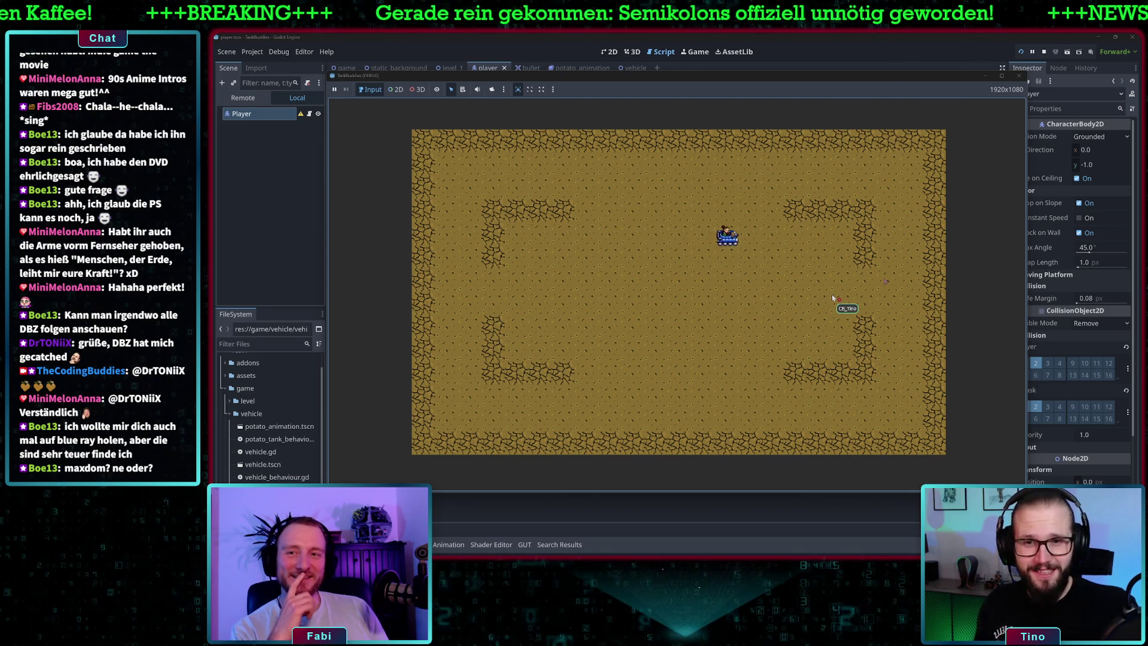
{"action": "key", "text": "Down"}
{"action": "key", "text": "Left"}
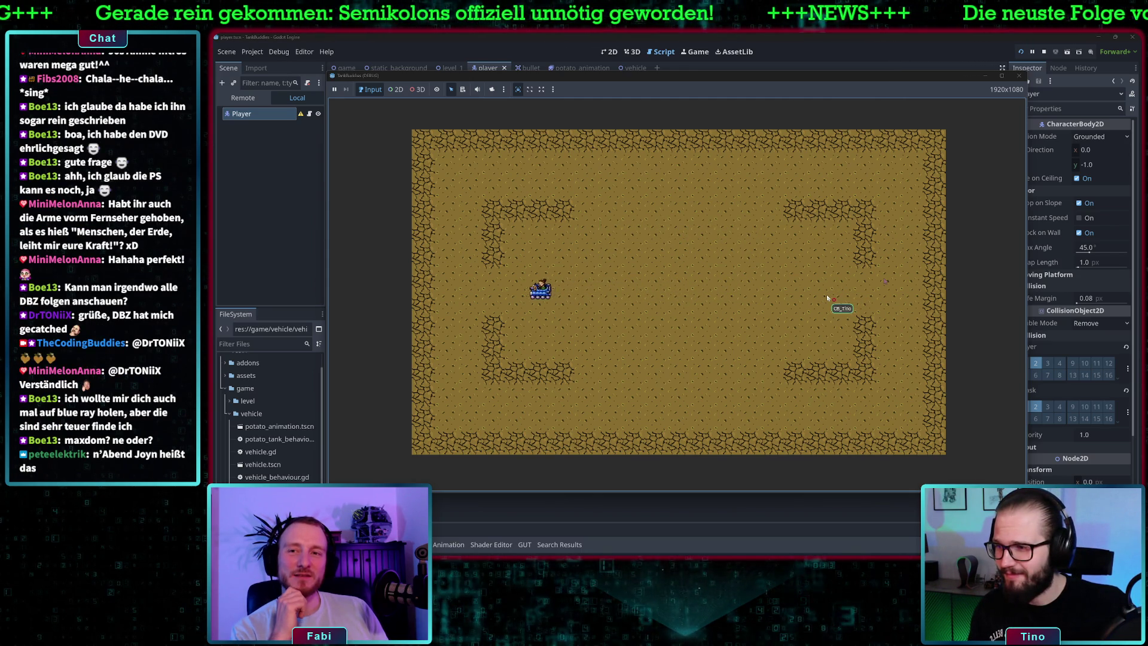
{"action": "key", "text": "Right"}
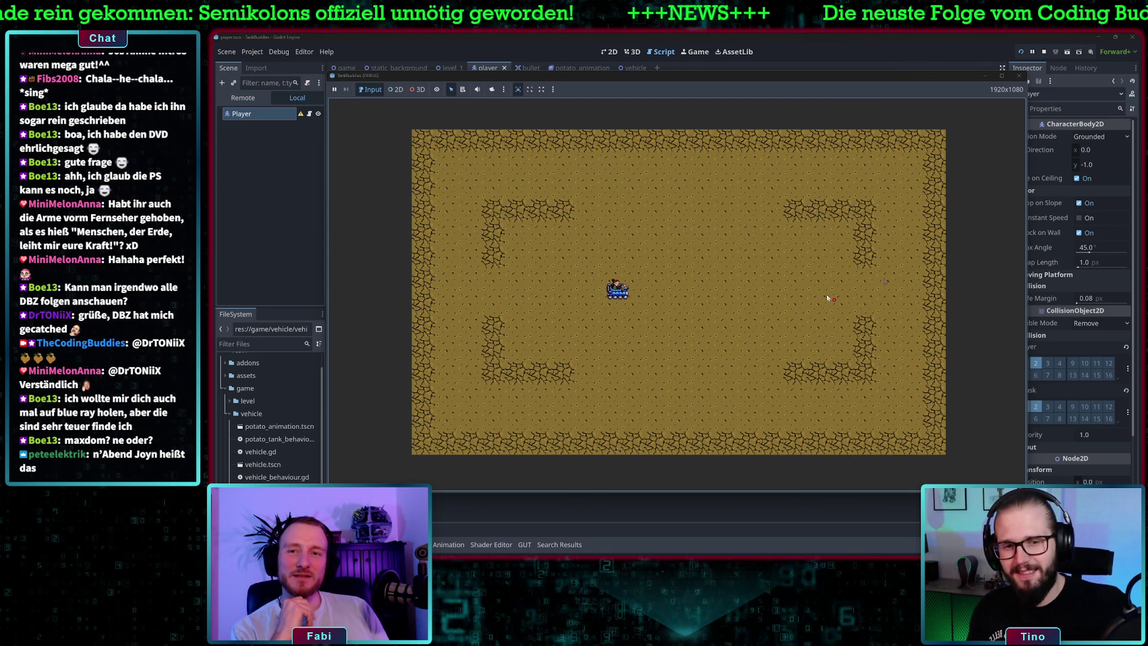
{"action": "key", "text": "Down"}
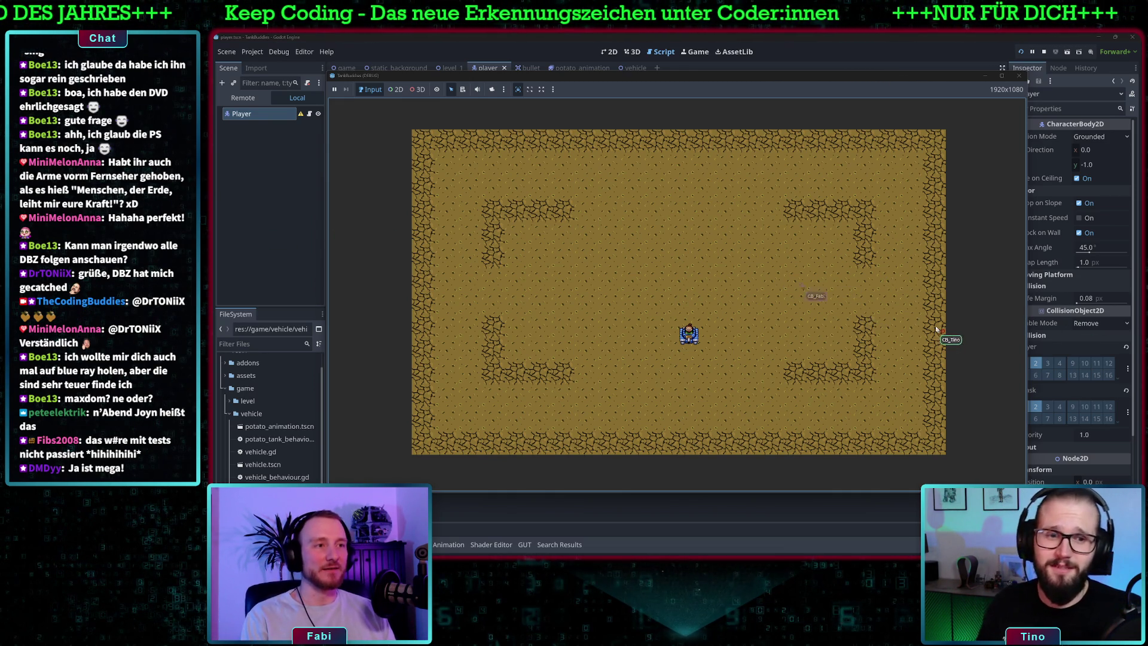
- Drive the tank up, right, left and up to the top edge, then stop the game with F8
{"action": "key", "text": "Up"}
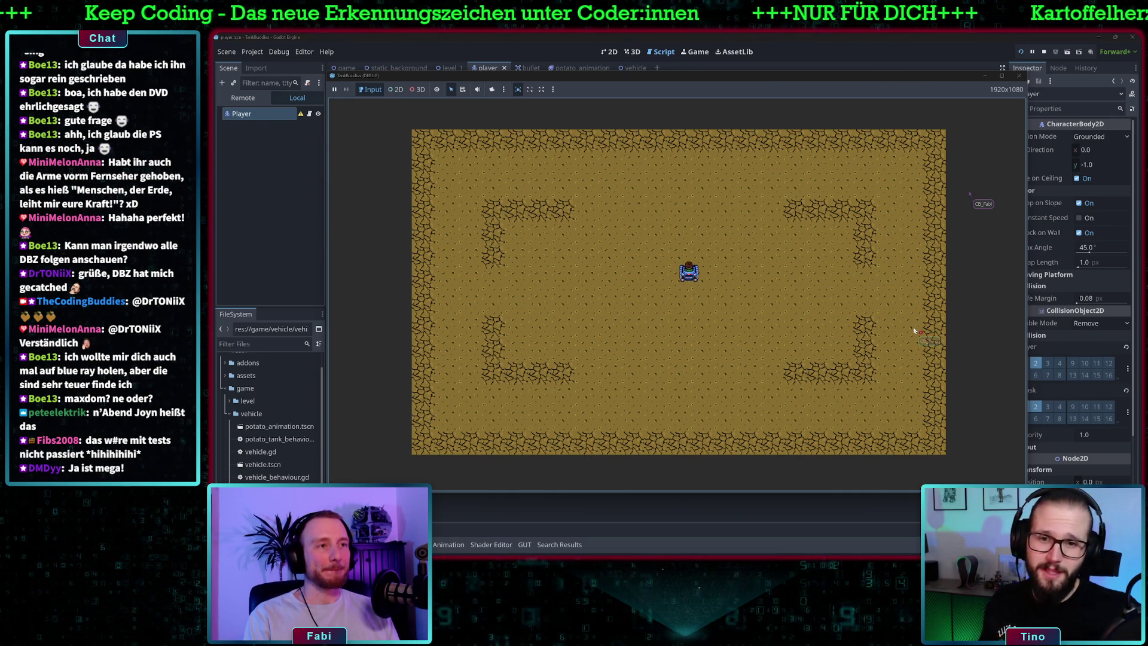
{"action": "key", "text": "Right"}
{"action": "key", "text": "Right"}
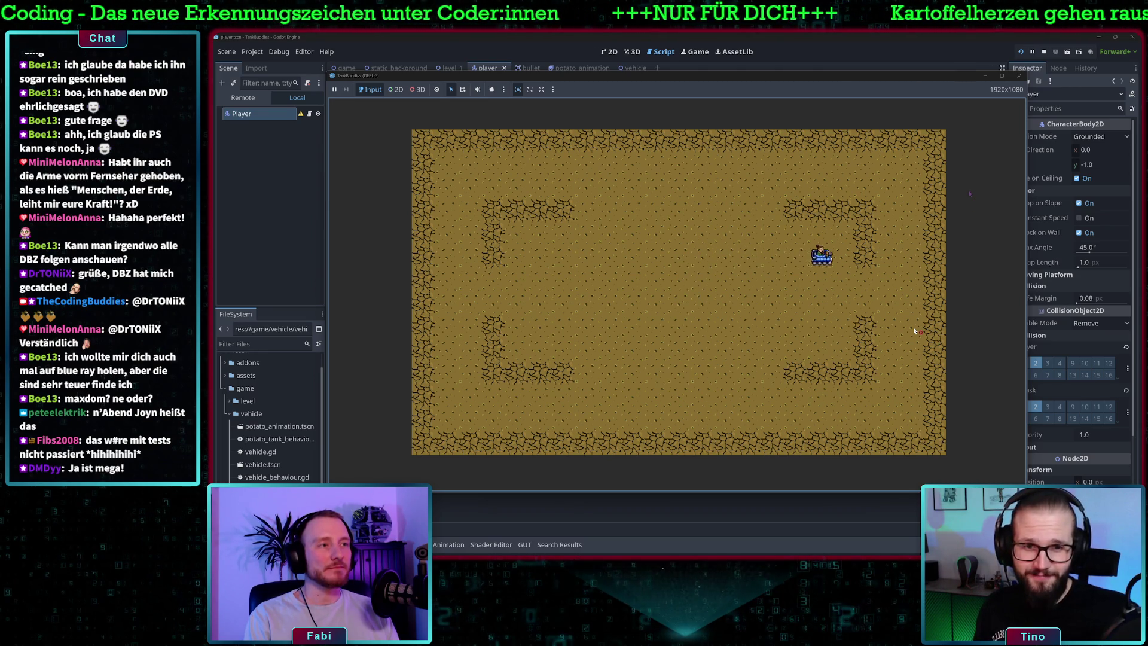
{"action": "key", "text": "Right"}
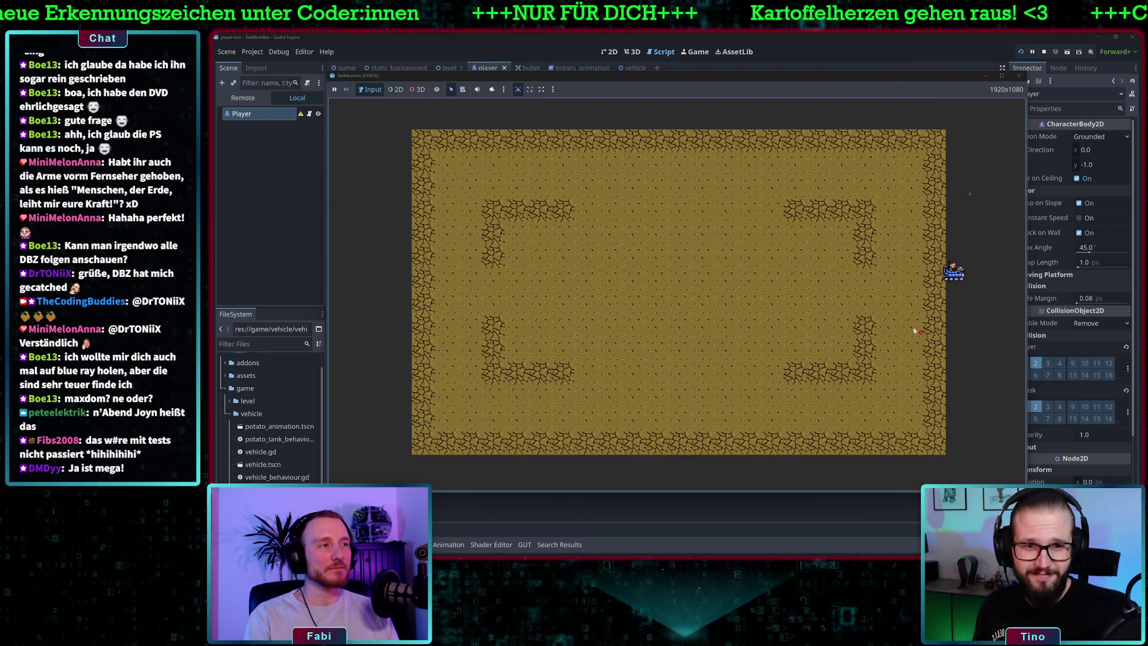
{"action": "key", "text": "Left"}
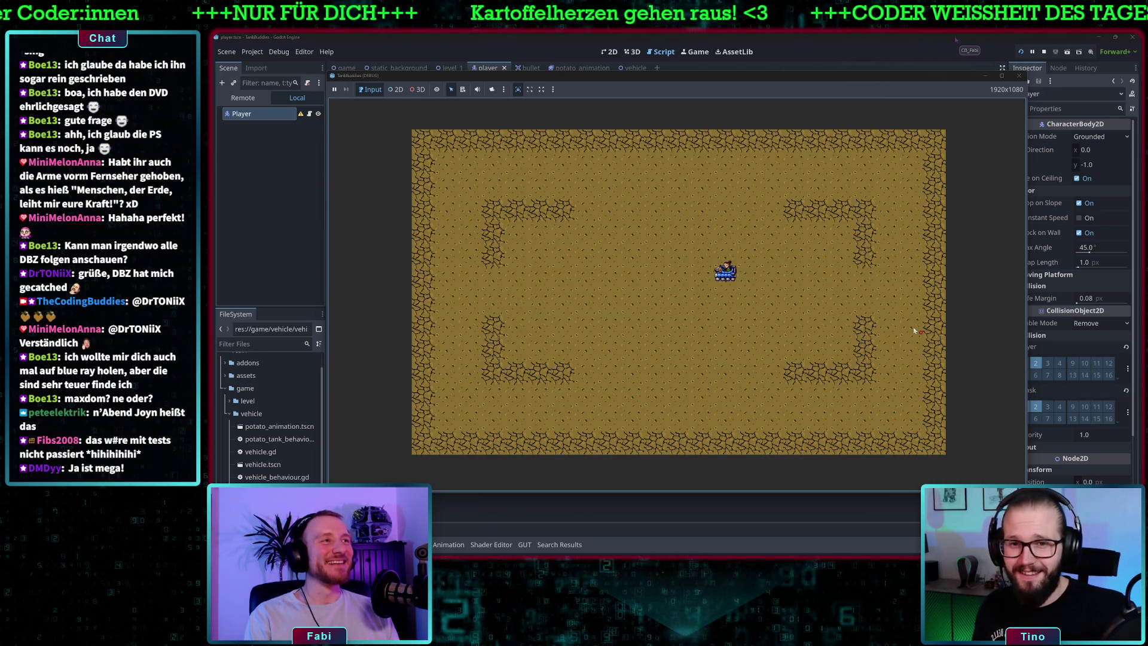
{"action": "key", "text": "Up"}
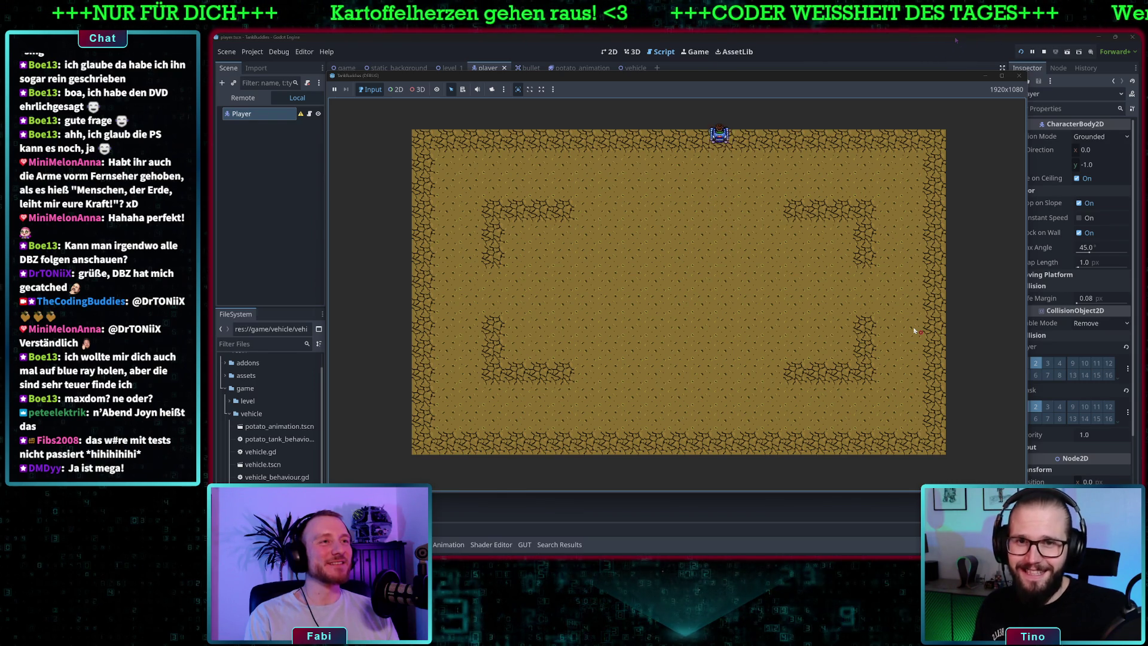
{"action": "key", "text": "Left"}
{"action": "key", "text": "Left"}
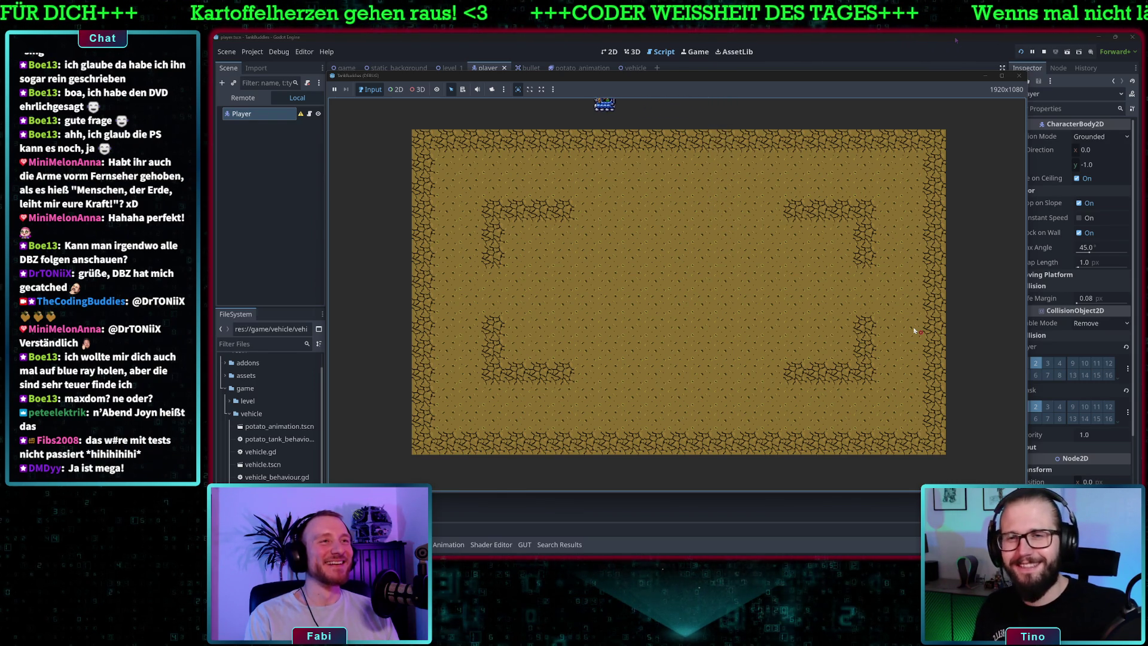
{"action": "key", "text": "F8"}
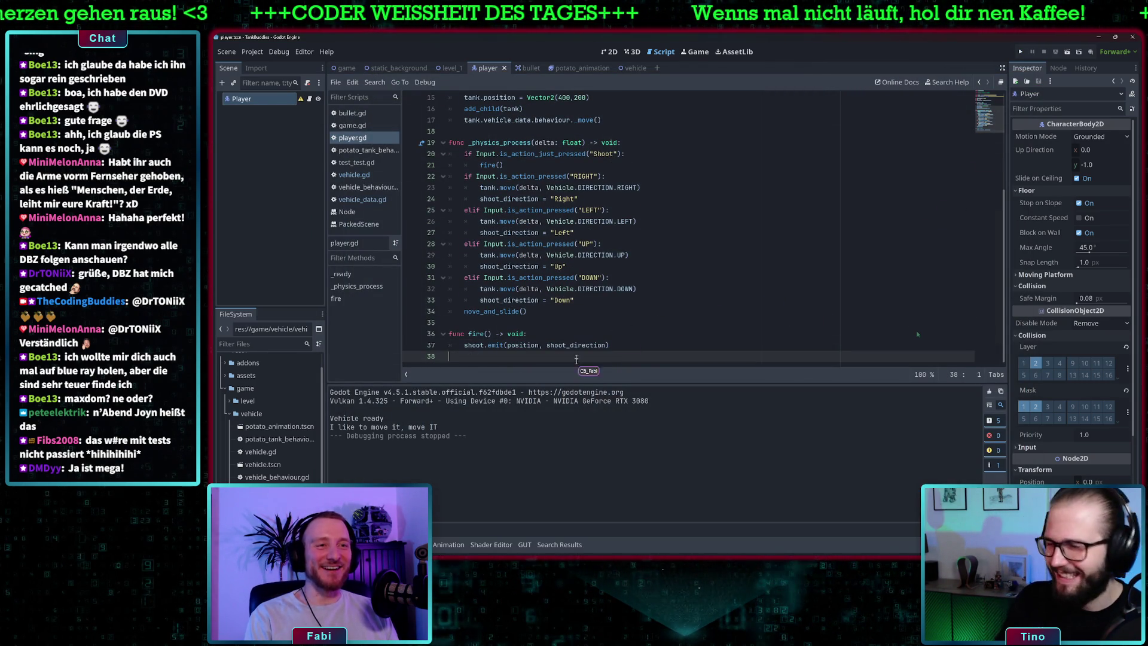
- Remove player.gd's trailing empty line 38 and switch to vehicle.gd
{"action": "key", "text": "BackSpace"}
{"action": "scroll", "coordinate": [626, 316], "scroll_direction": "up", "scroll_amount": 5}
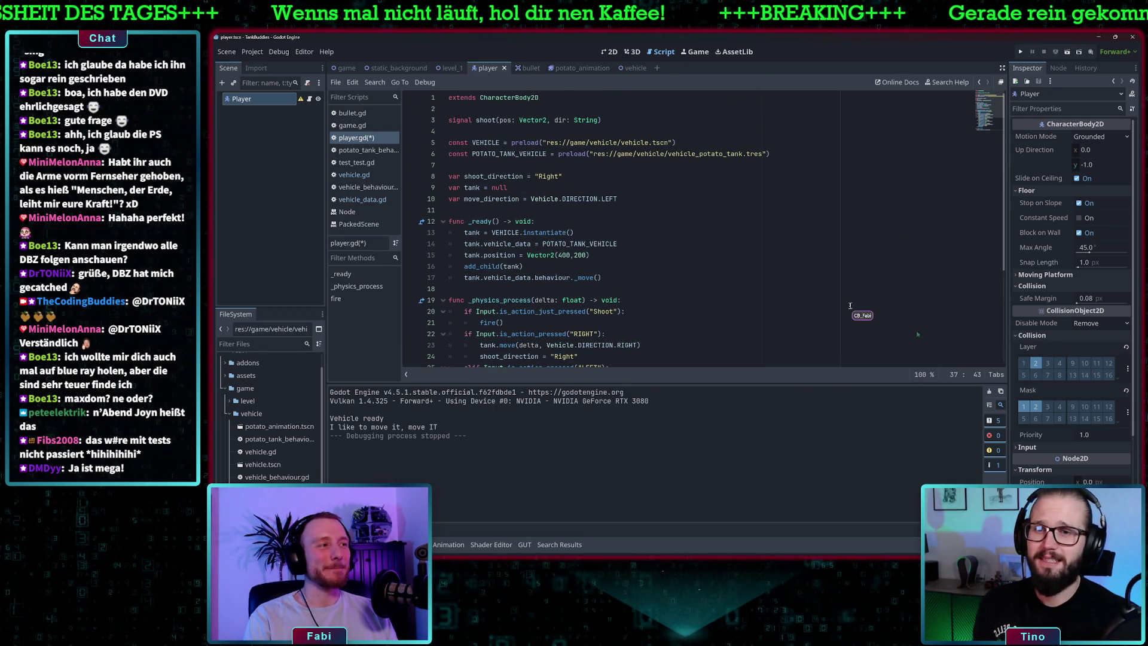
{"action": "scroll", "coordinate": [471, 204], "scroll_direction": "down", "scroll_amount": 5}
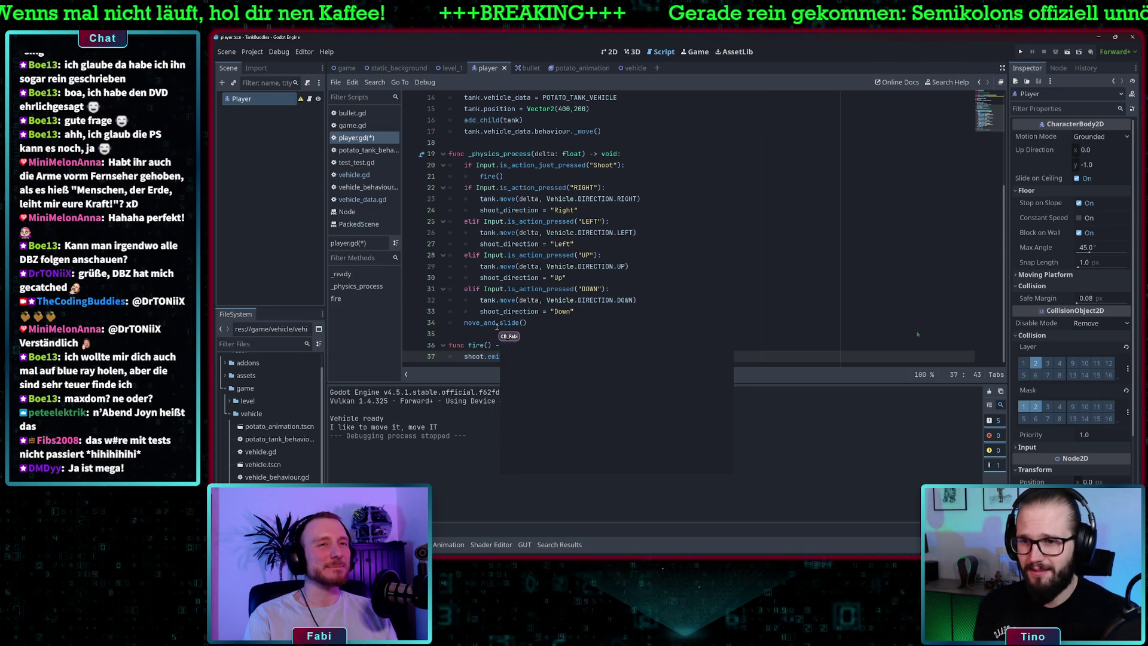
{"action": "mouse_move", "coordinate": [496, 326]}
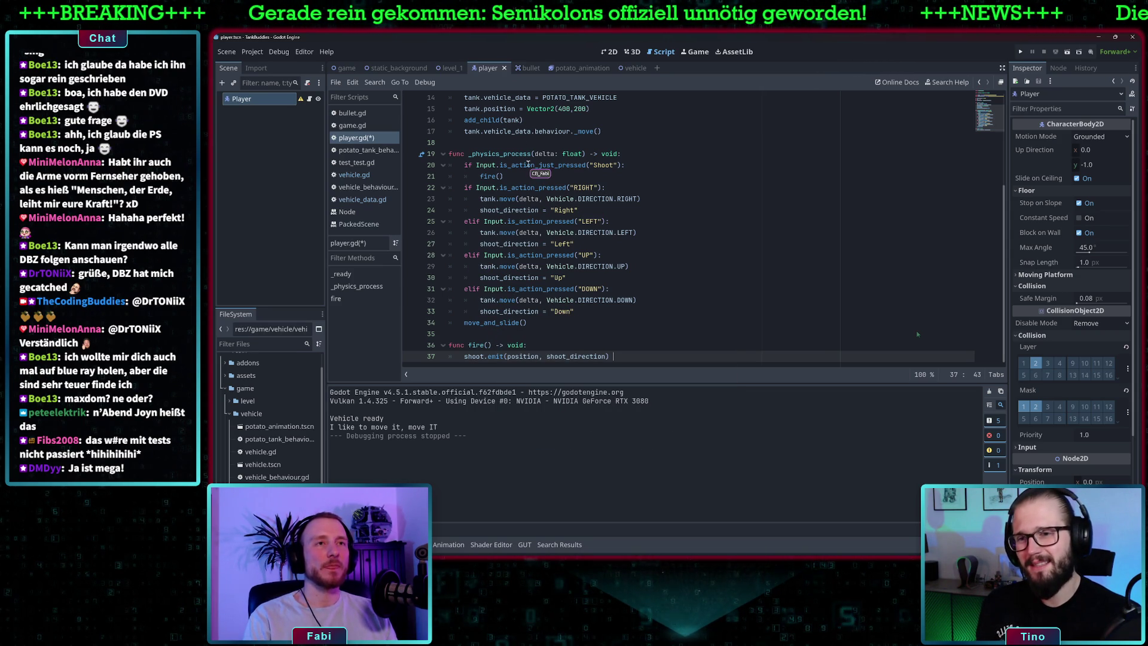
{"action": "left_click", "coordinate": [363, 176]}
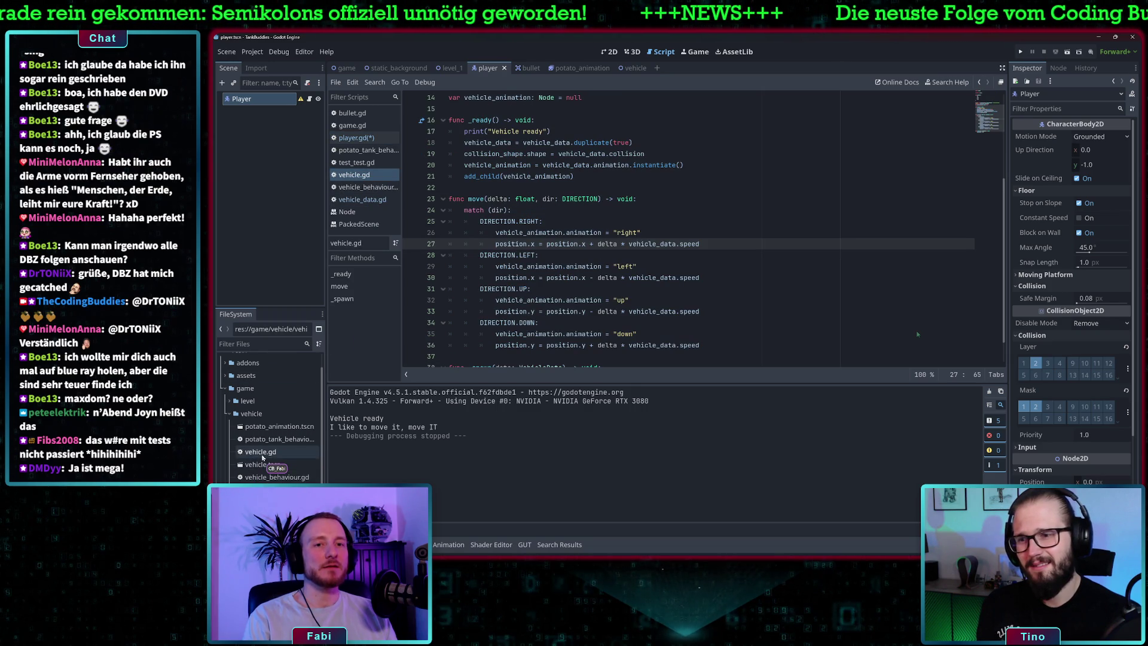
- Open vehicle_data.gd and go to the collision property on line 10
{"action": "left_click", "coordinate": [262, 455]}
{"action": "left_click", "coordinate": [362, 200]}
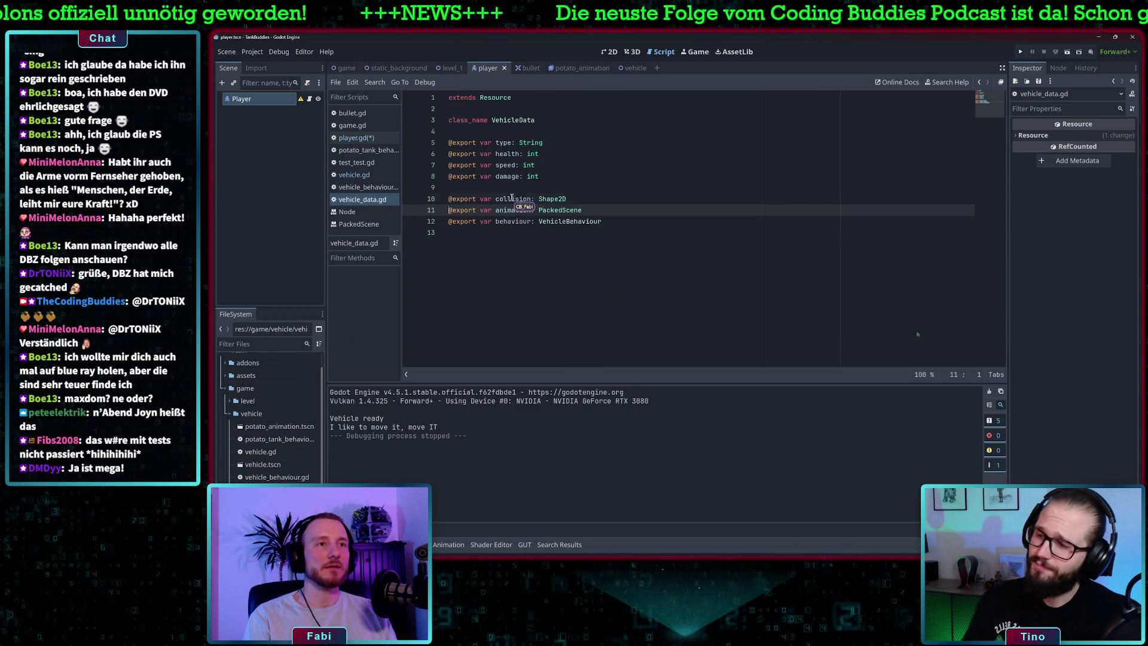
{"action": "left_click", "coordinate": [512, 199]}
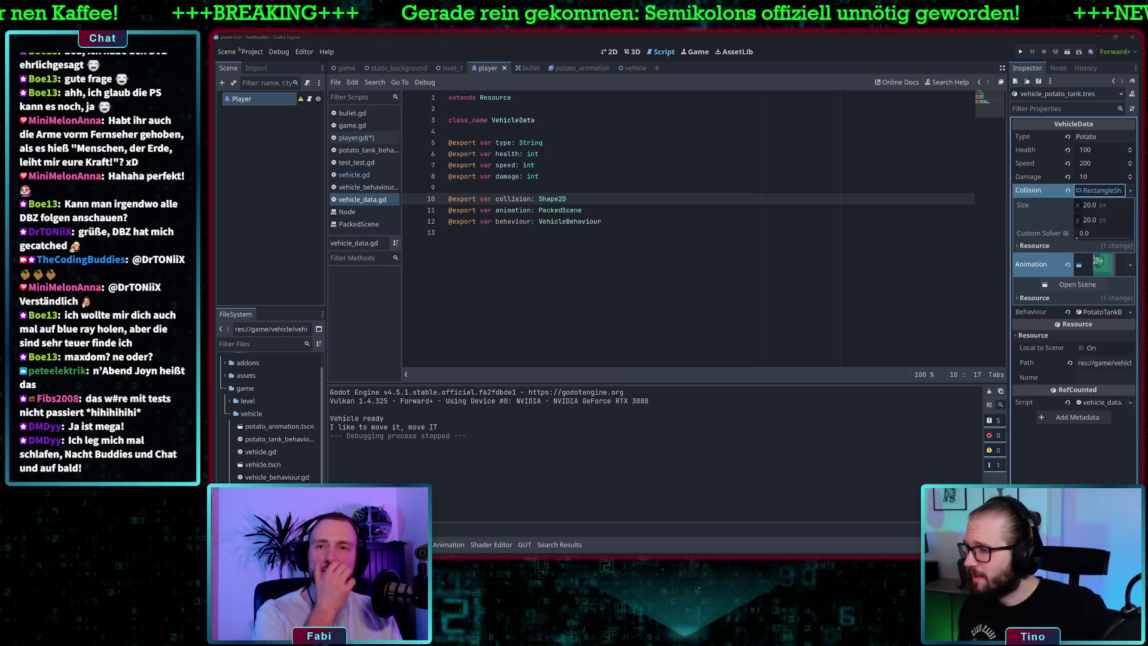
{"action": "right_click", "coordinate": [257, 101]}
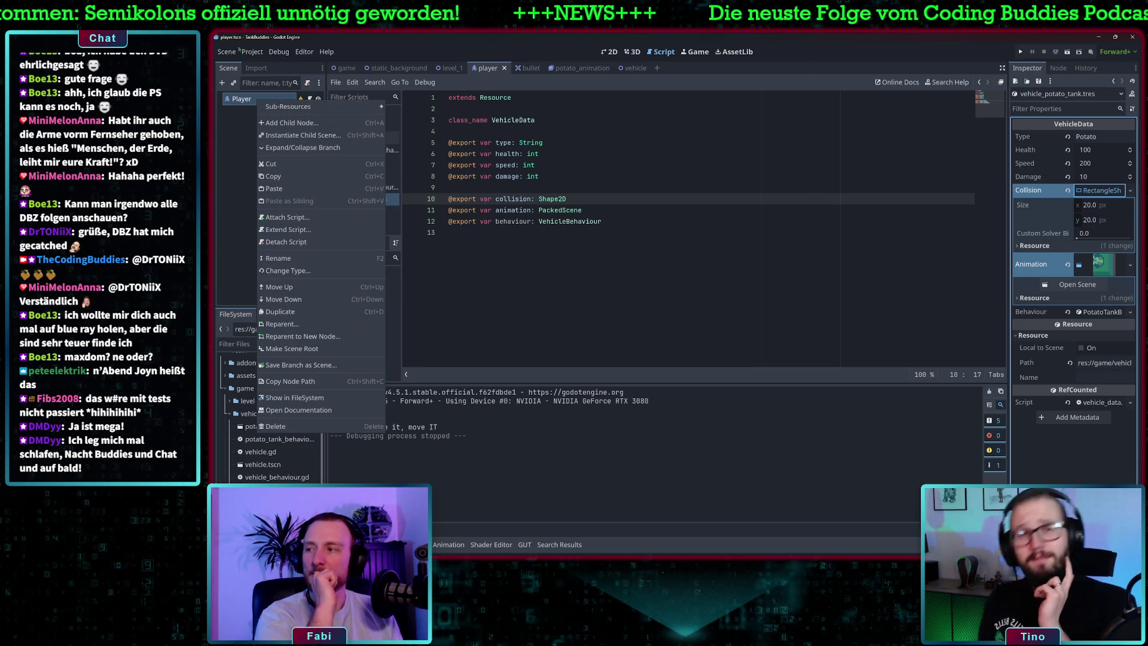
{"action": "key", "text": "Escape"}
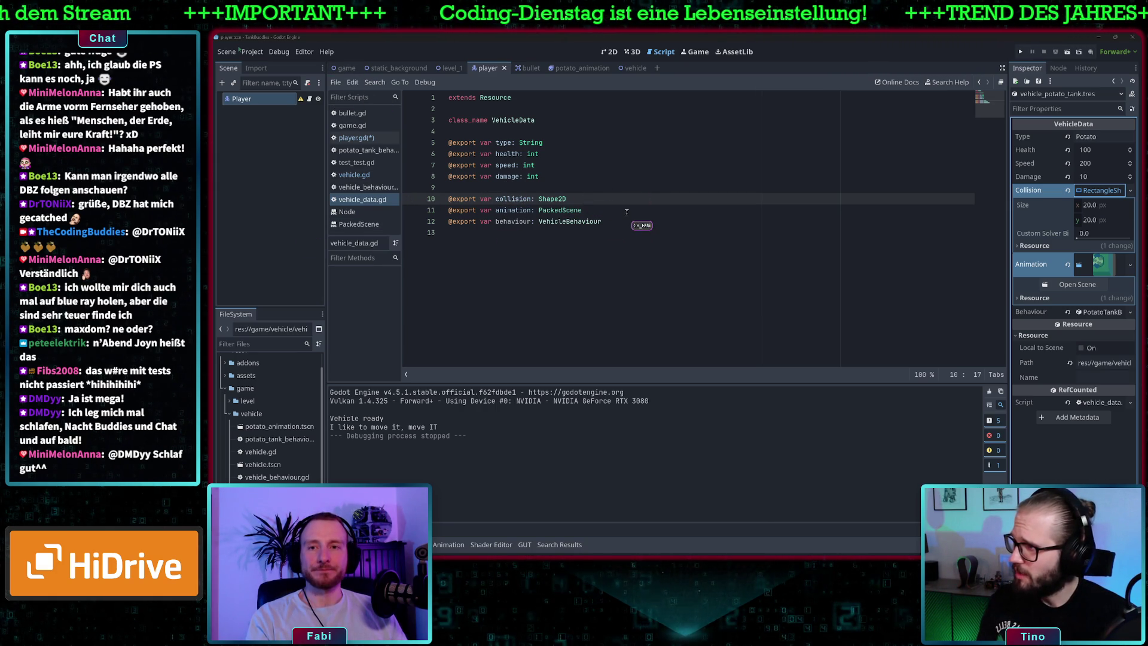
{"action": "left_click", "coordinate": [609, 195]}
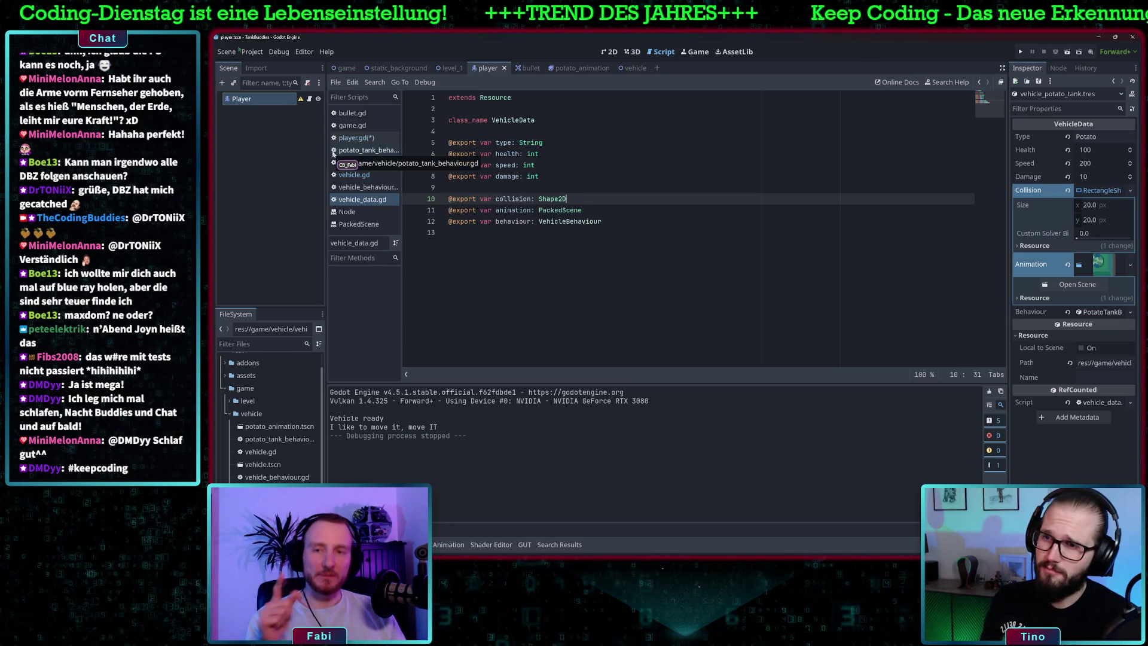
- Add an Area2D child node under the Player node
{"action": "right_click", "coordinate": [251, 103]}
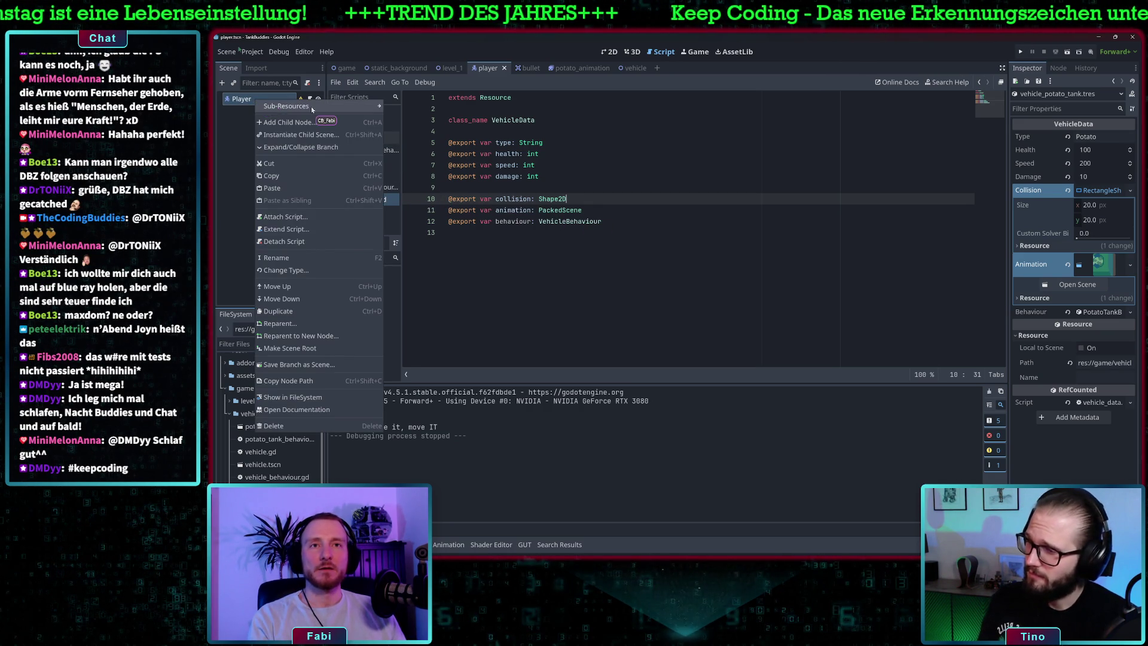
{"action": "left_click", "coordinate": [303, 124]}
{"action": "type", "text": "area"}
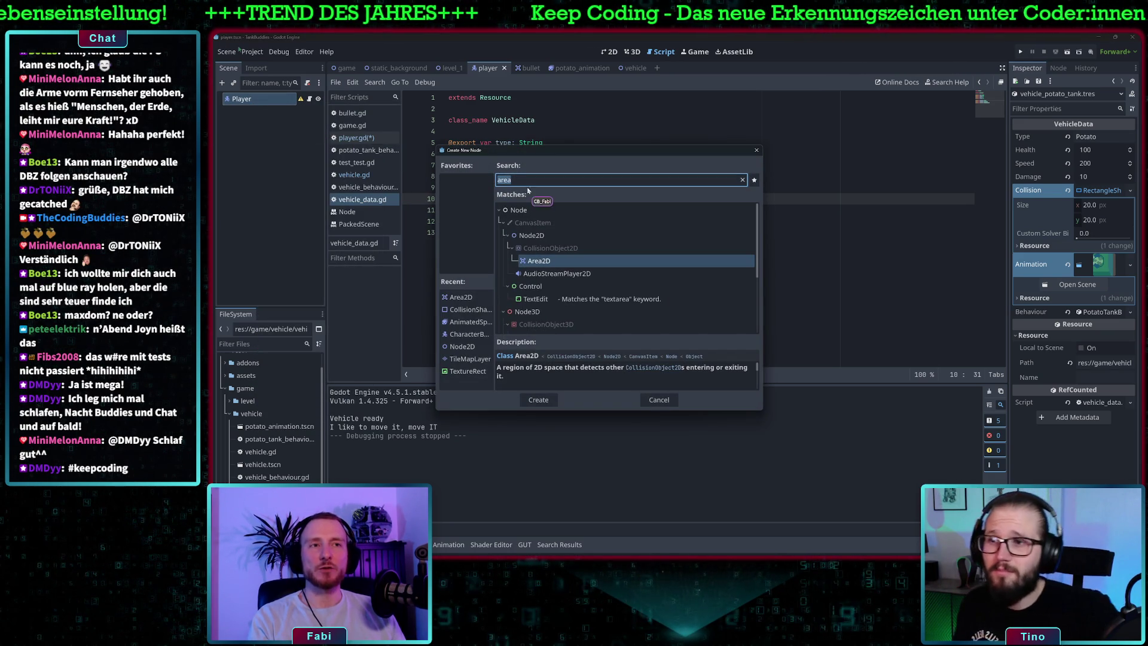
{"action": "double_click", "coordinate": [551, 266]}
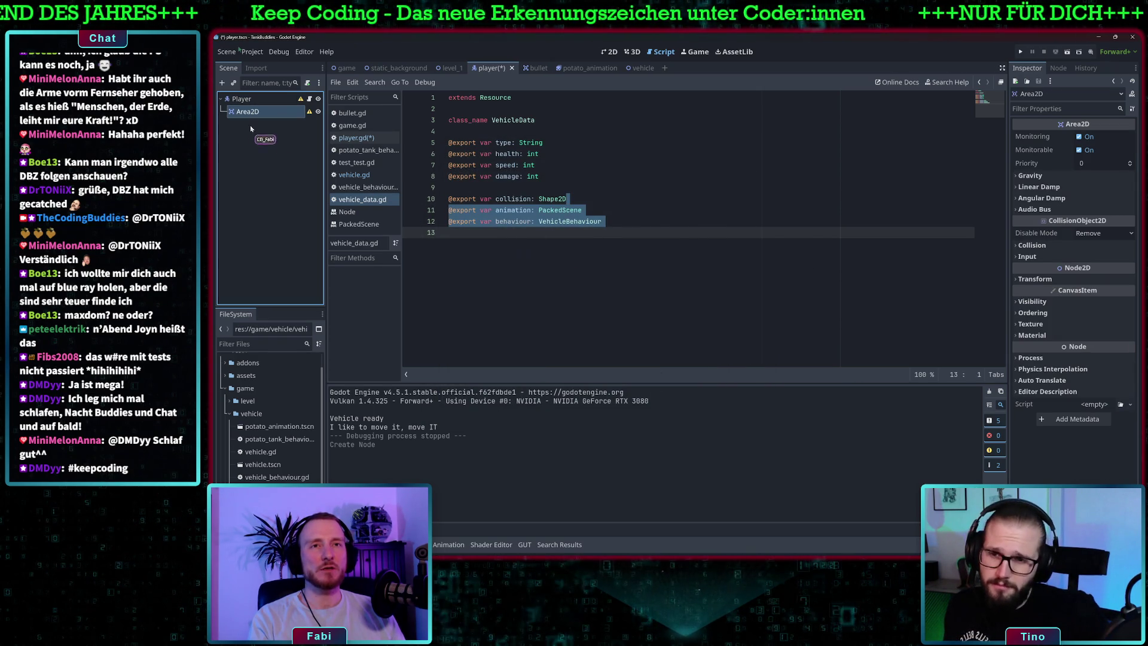
- Rename the new Area2D to CollisionArea and expand its Collision layer and mask settings
{"action": "left_click", "coordinate": [283, 112]}
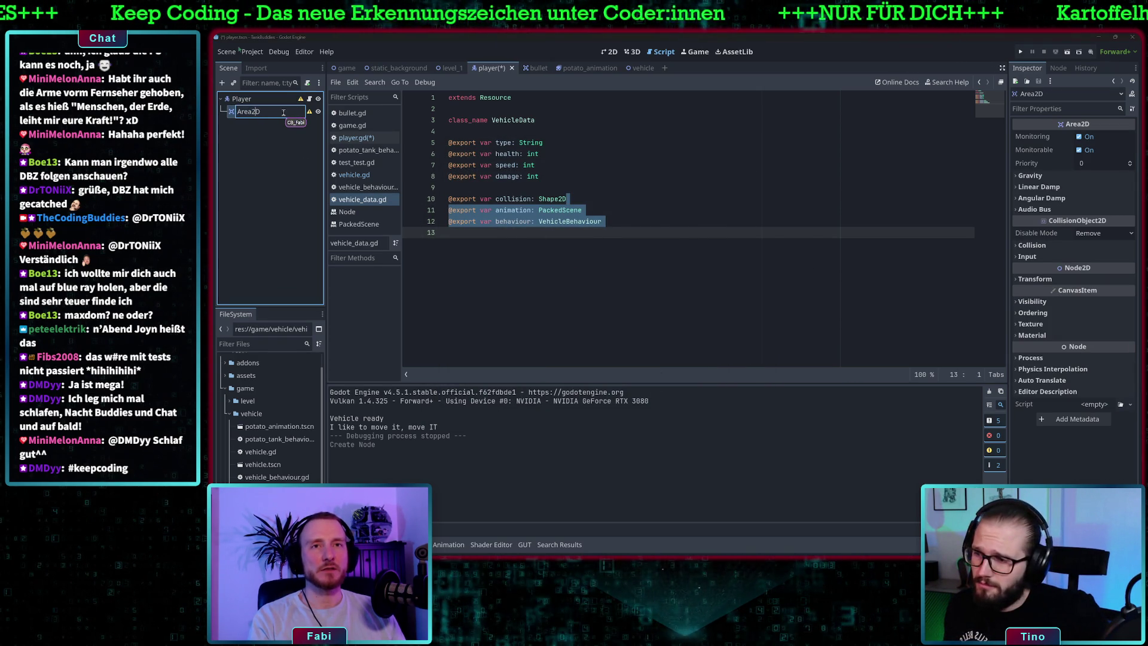
{"action": "type", "text": "Collision"}
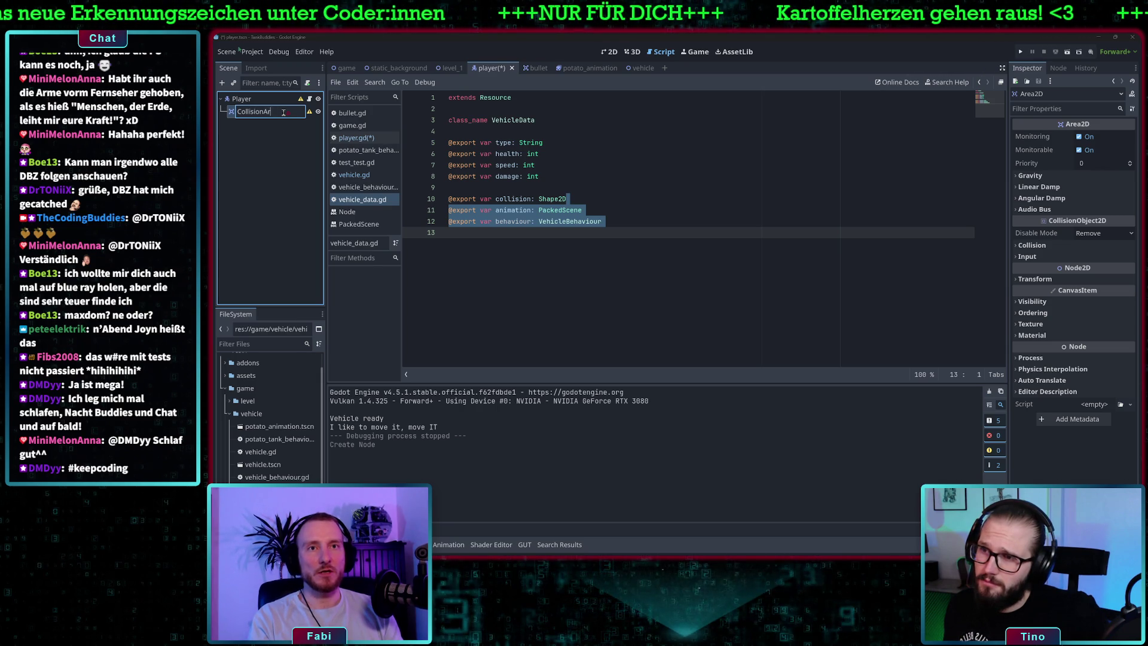
{"action": "key", "text": "Return"}
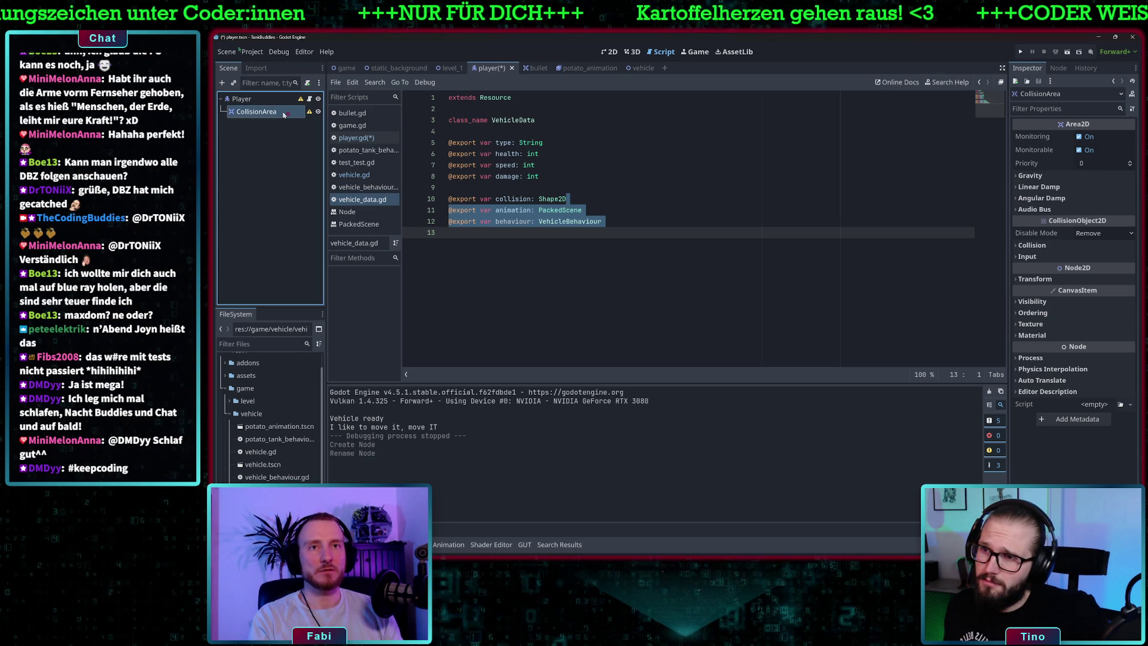
{"action": "left_click", "coordinate": [1023, 245]}
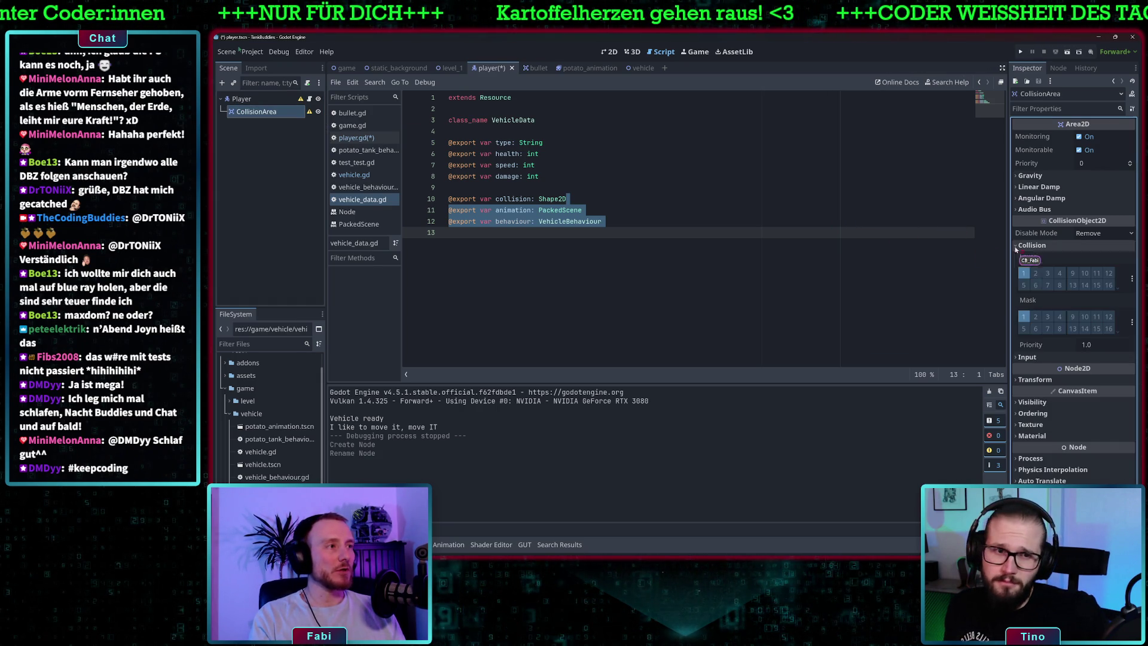